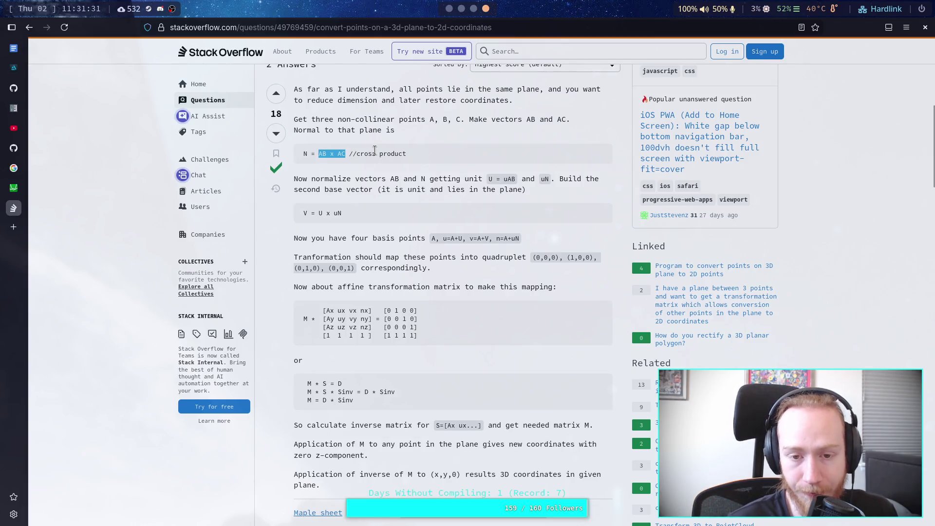
- Highlight N = AB x AC and the normalize sentence's AB, N and uN while reading the answer
scroll(374, 150, "up", 3)
scroll(375, 150, "up", 1)
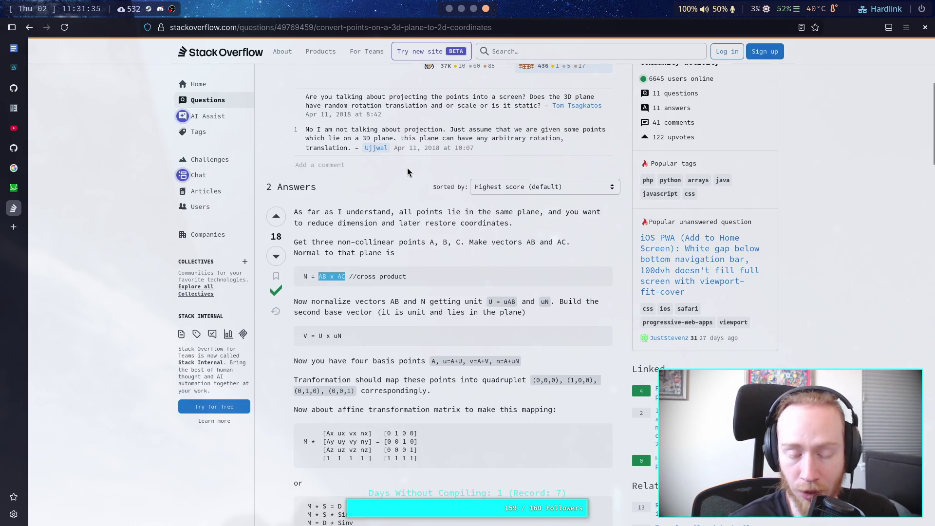
scroll(408, 172, "down", 4)
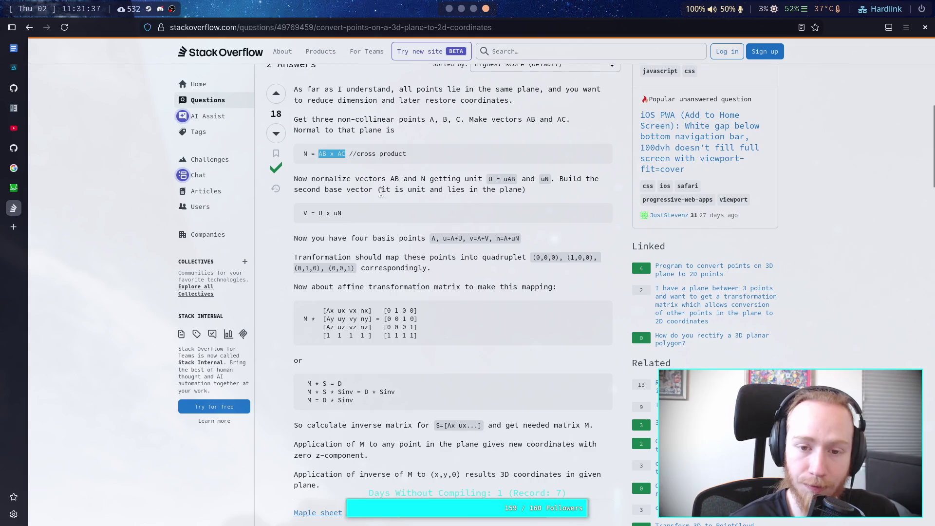
left_click(384, 201)
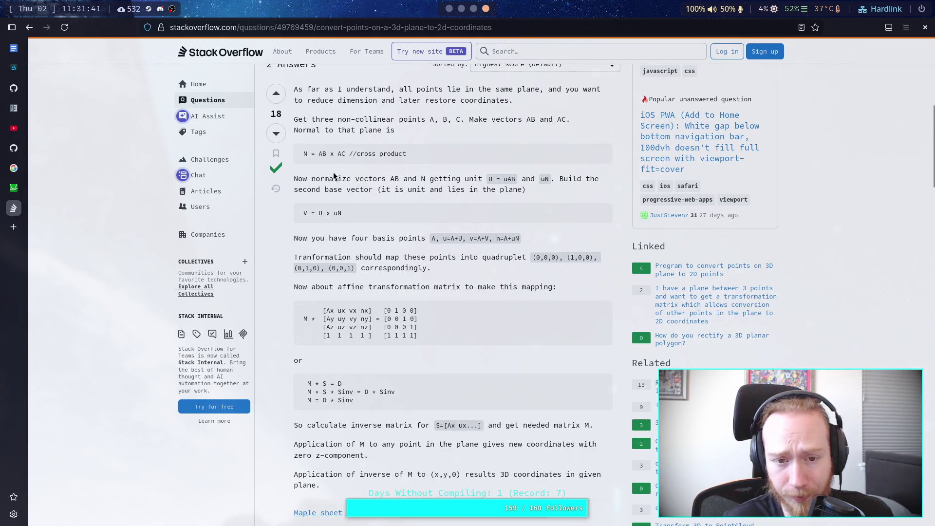
double_click(306, 153)
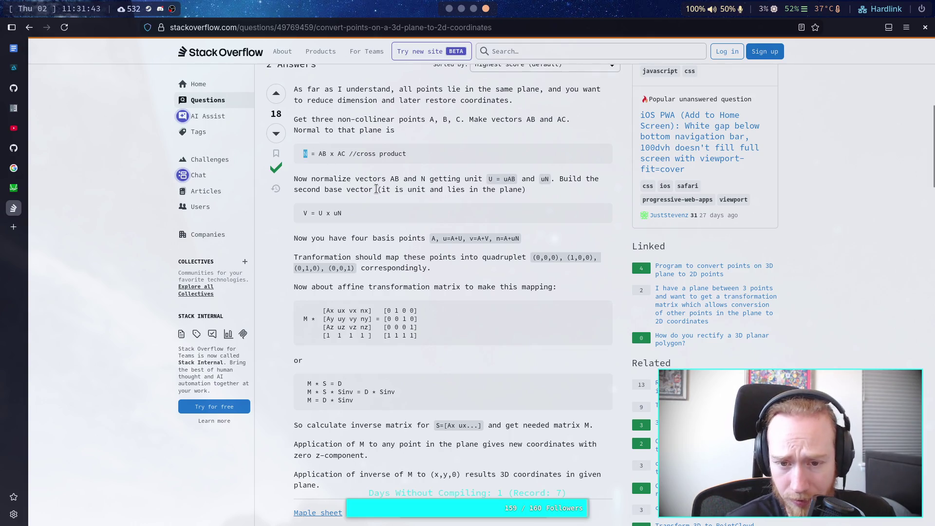
left_click(377, 189)
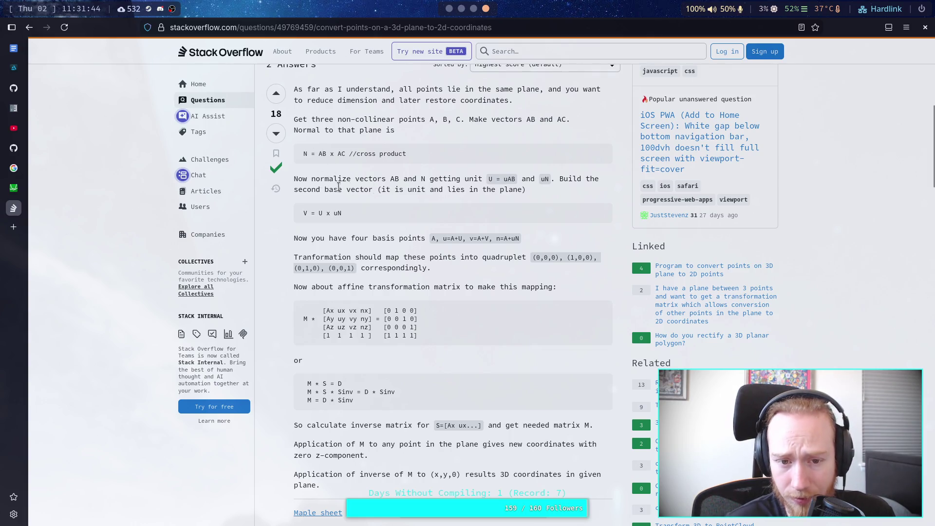
double_click(394, 179)
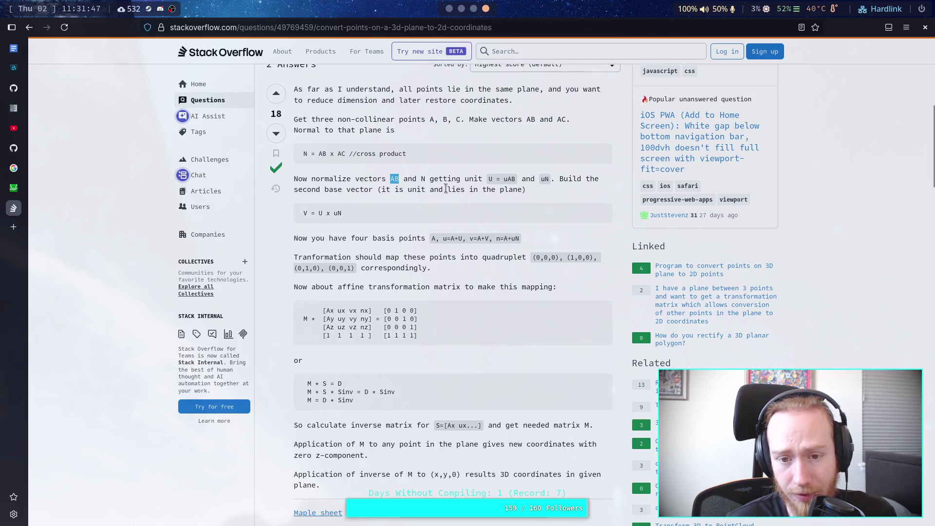
double_click(423, 179)
double_click(479, 179)
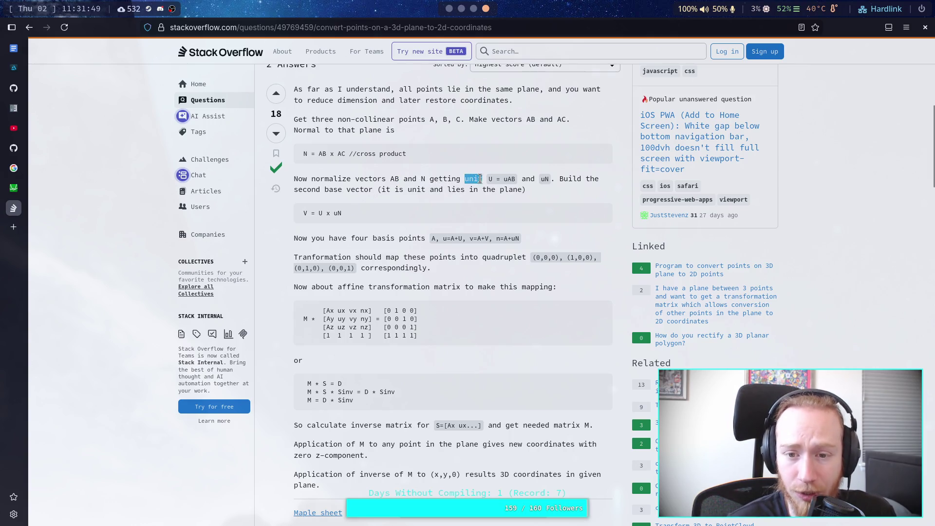
triple_click(492, 179)
mouse_move(543, 179)
left_mouse_down()
mouse_move(552, 182)
mouse_move(540, 180)
left_mouse_up()
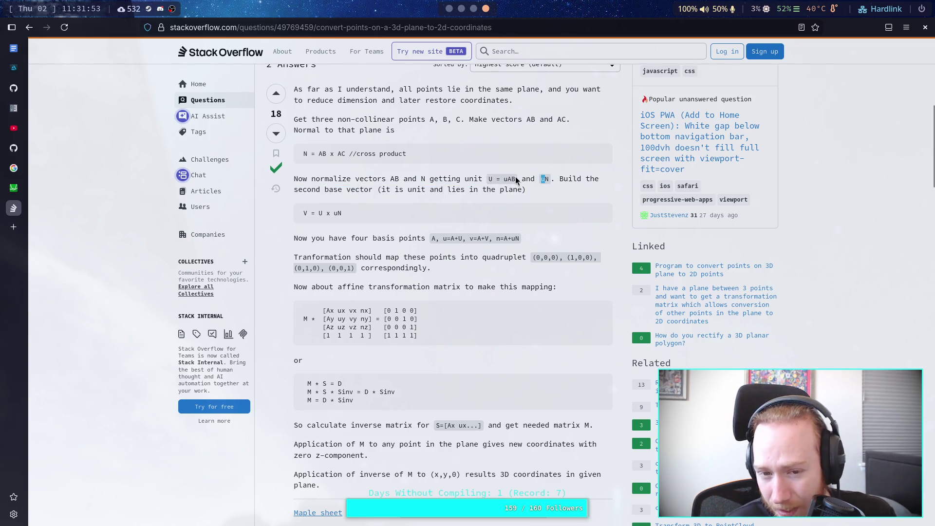
left_click(385, 178)
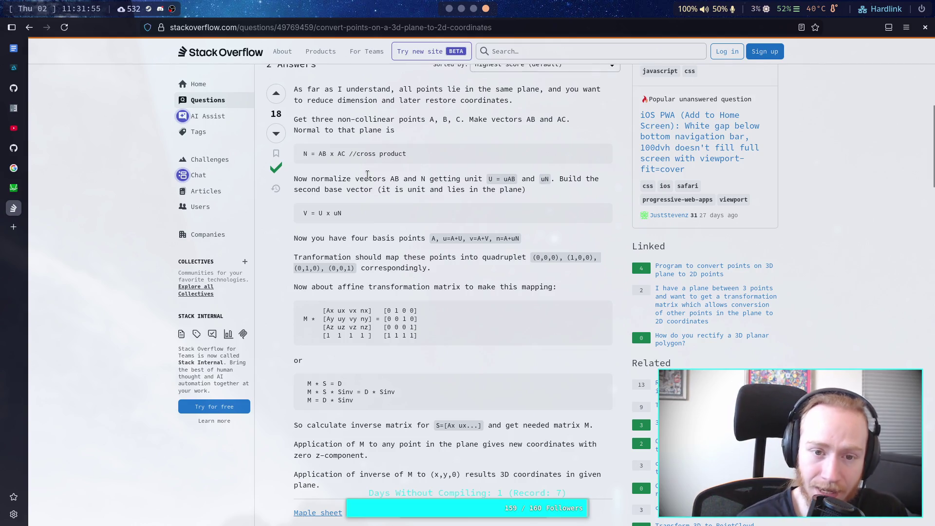
left_click_drag(299, 126, 295, 86)
left_click(300, 132)
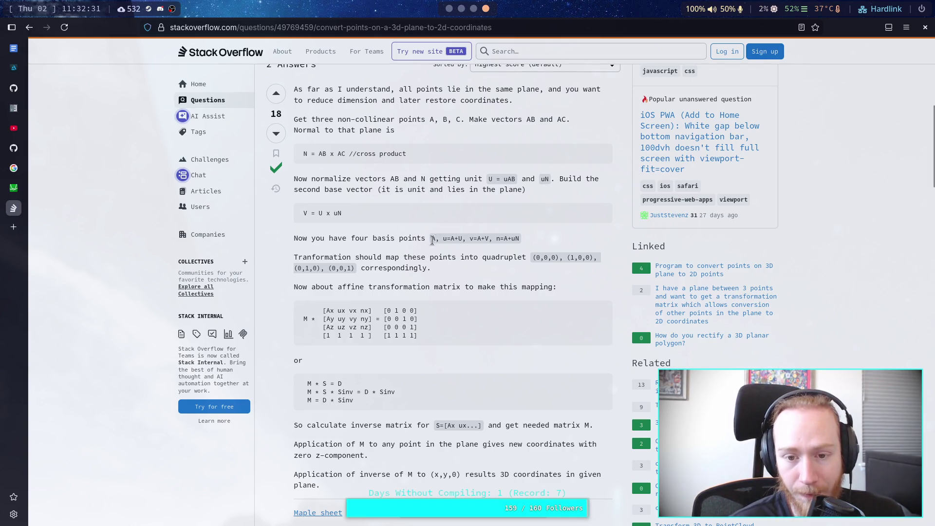
- Highlight 'basis points', the unit-in-plane phrase, V = U x uN and U = uAB in the answer
left_click_drag(373, 238, 426, 239)
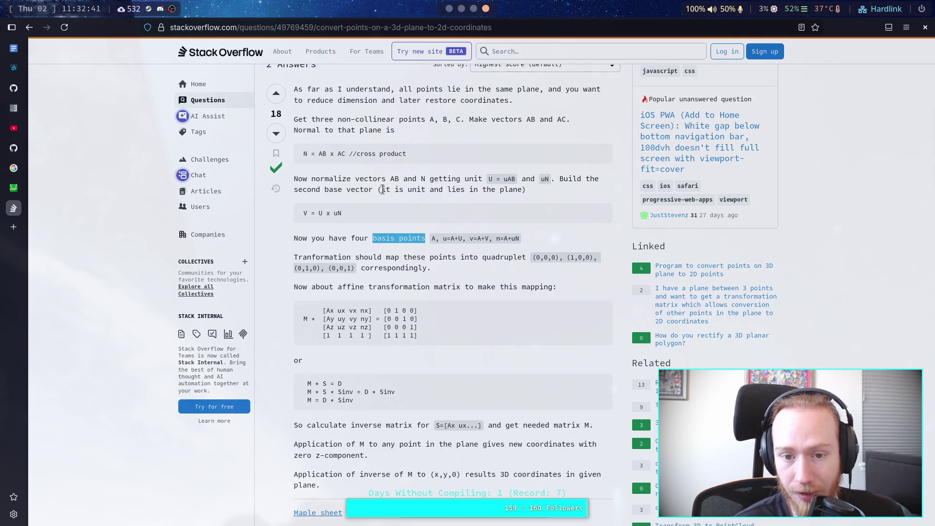
left_click_drag(381, 189, 525, 191)
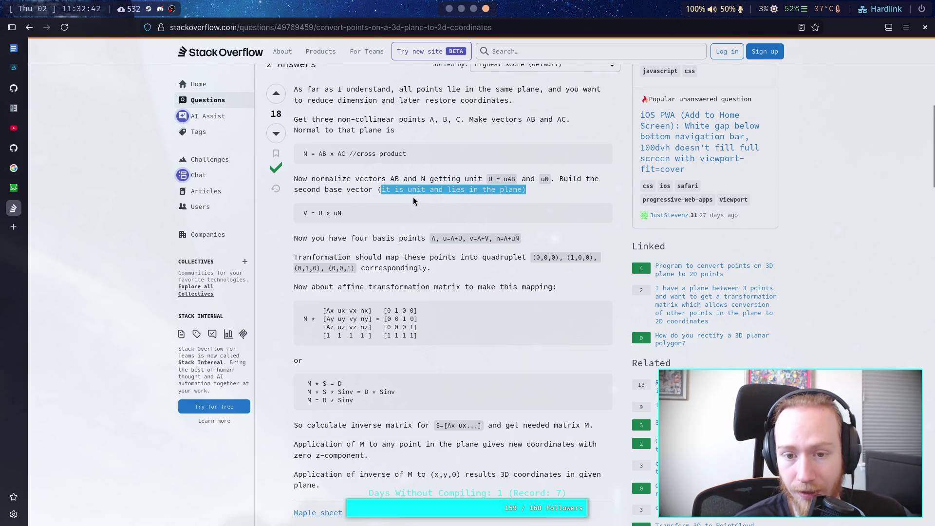
left_click(521, 197)
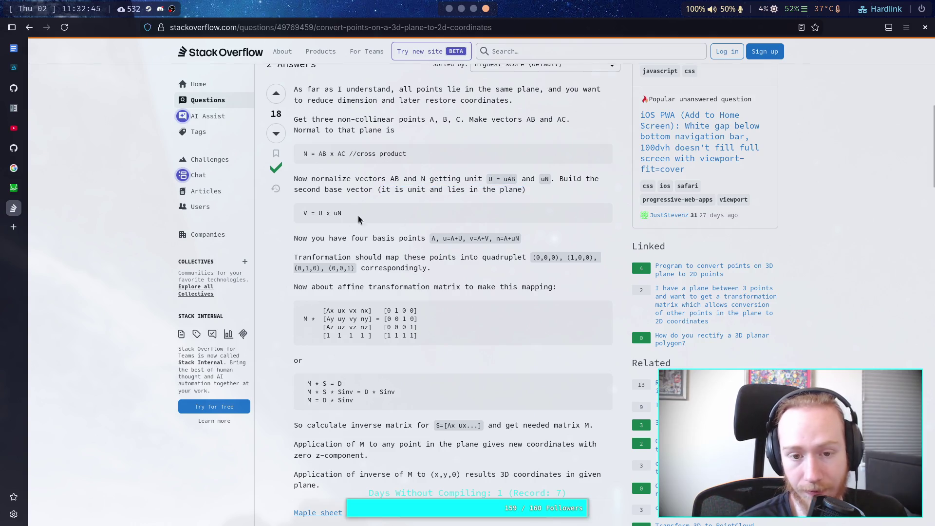
mouse_move(340, 212)
left_mouse_down()
mouse_move(300, 213)
mouse_move(404, 207)
left_mouse_up()
left_click(497, 186)
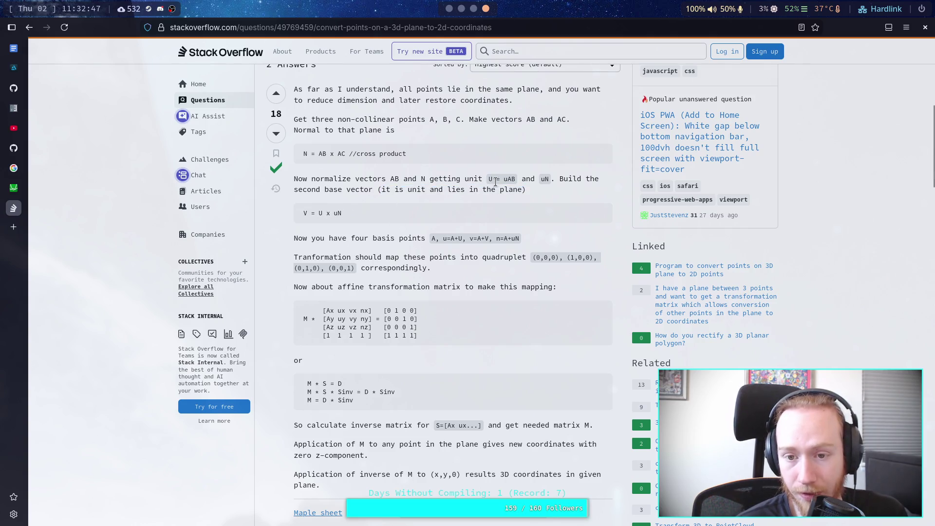
left_click_drag(514, 179, 494, 179)
left_click(494, 188)
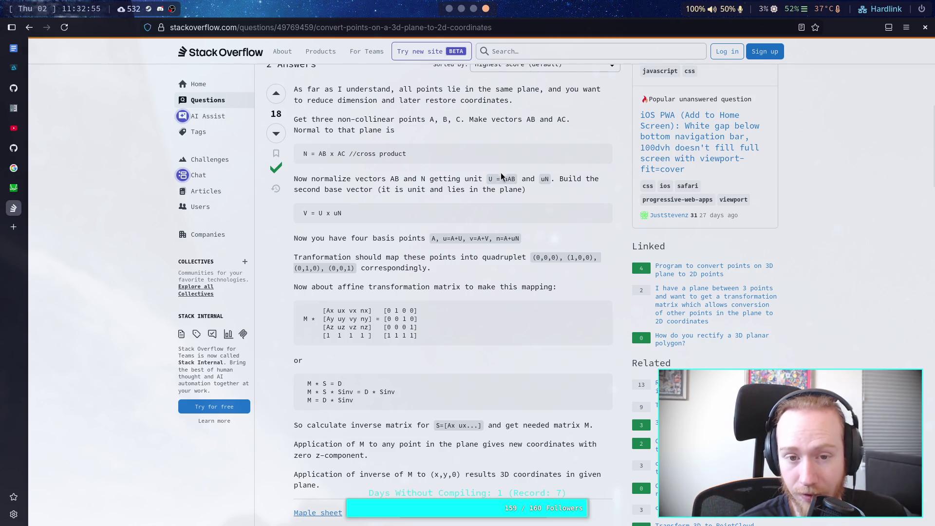
- Highlight AB, U, uN and the cross-product x symbols in both base vector formulas
left_click_drag(522, 121, 534, 121)
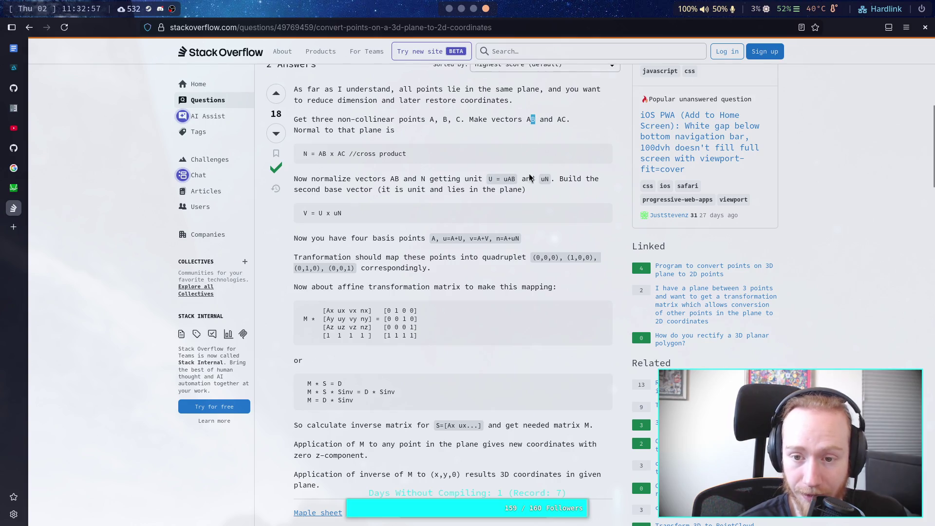
left_click_drag(482, 180, 497, 181)
left_click(496, 181)
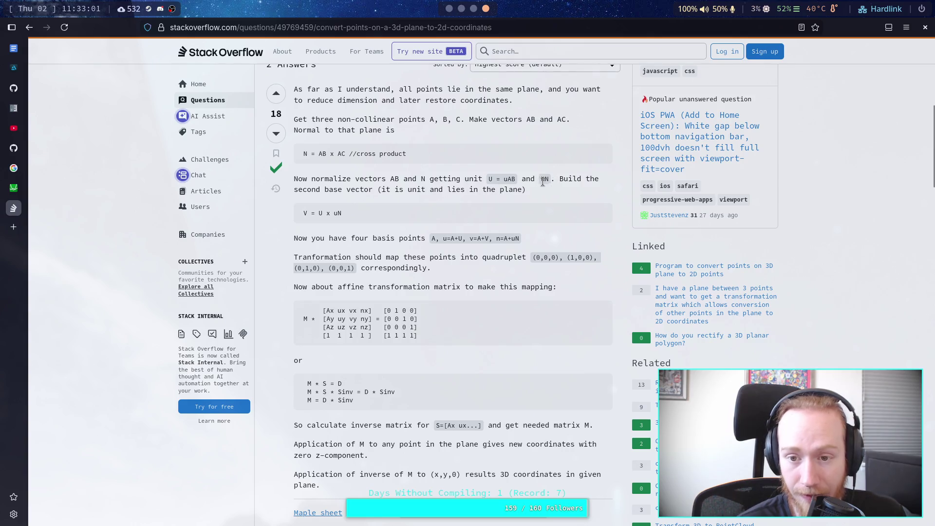
left_click_drag(544, 181, 550, 180)
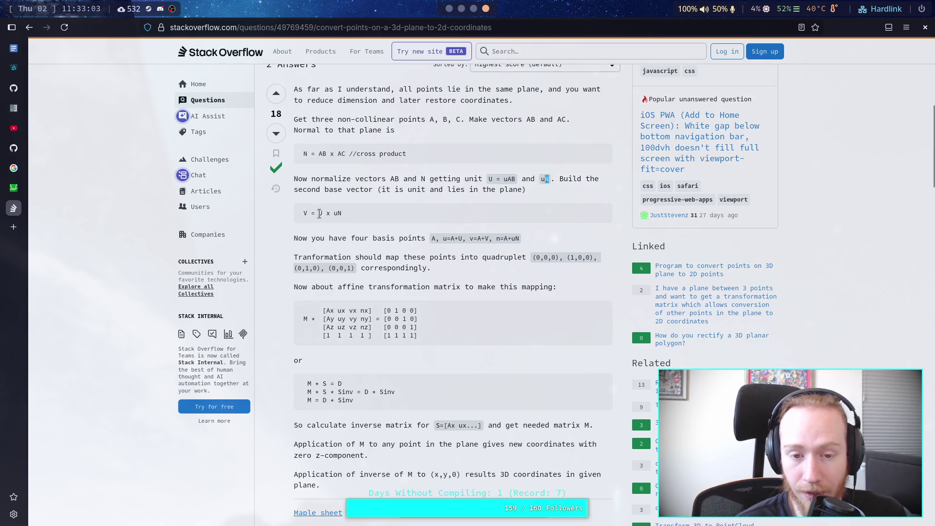
left_click_drag(320, 214, 341, 215)
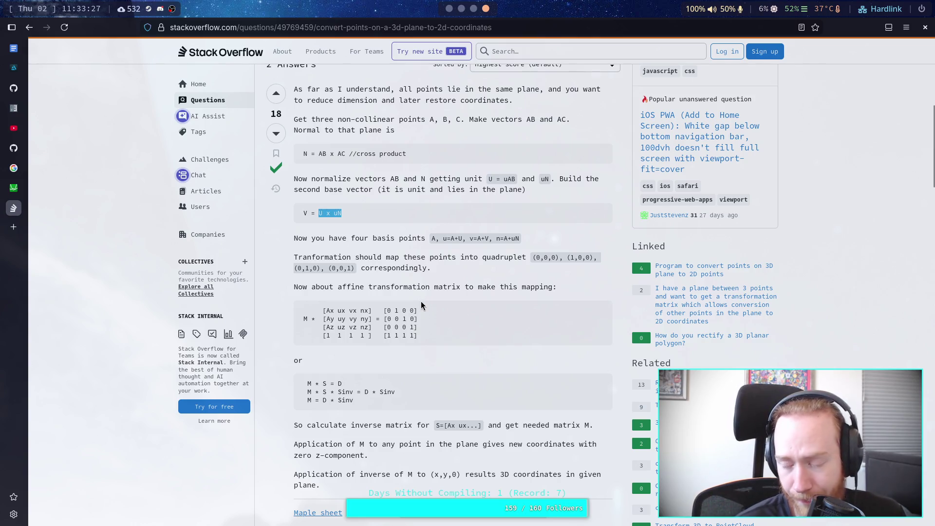
double_click(305, 217)
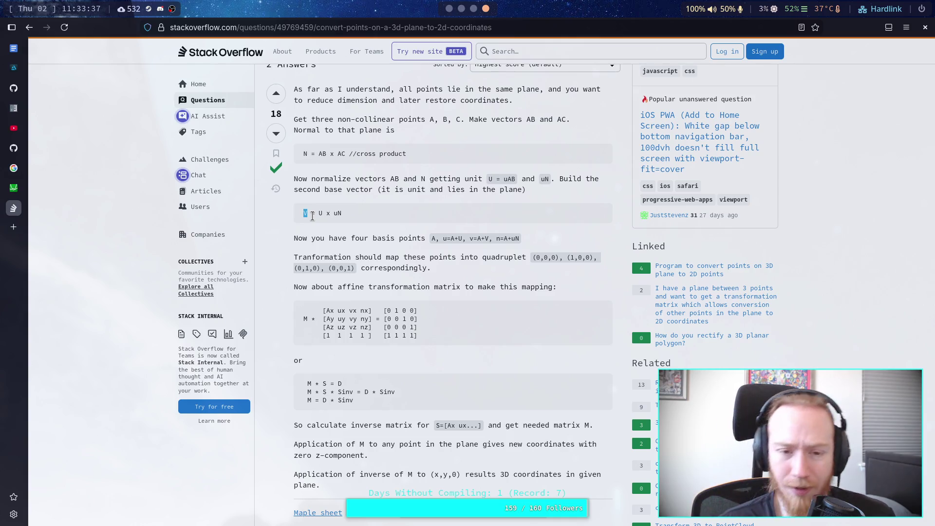
double_click(329, 213)
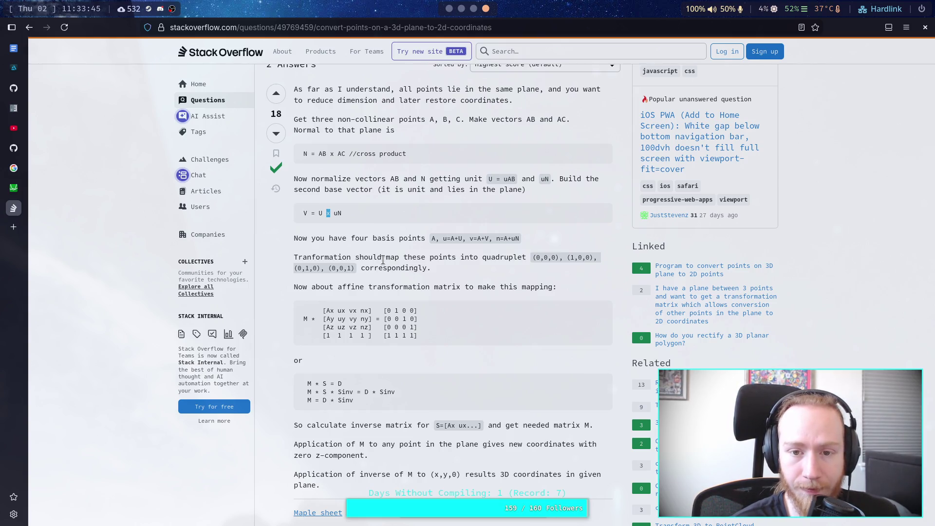
double_click(333, 153)
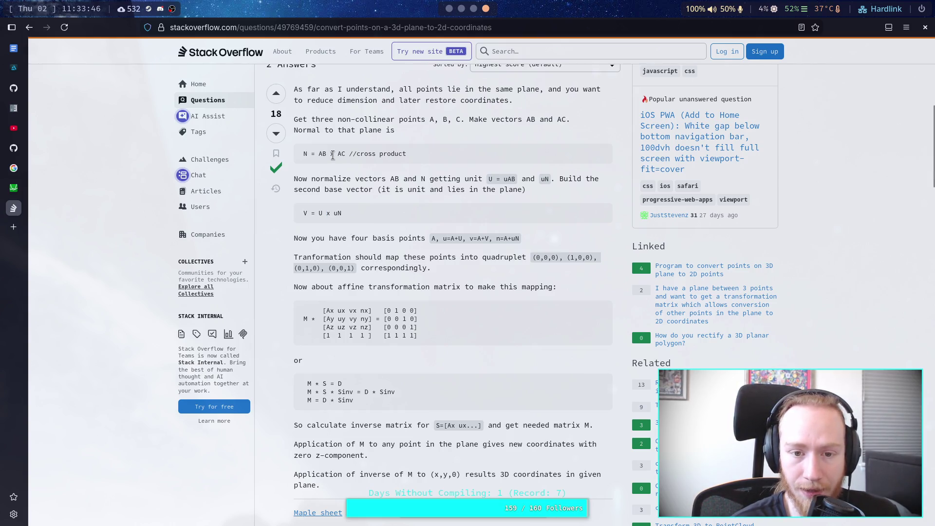
double_click(329, 213)
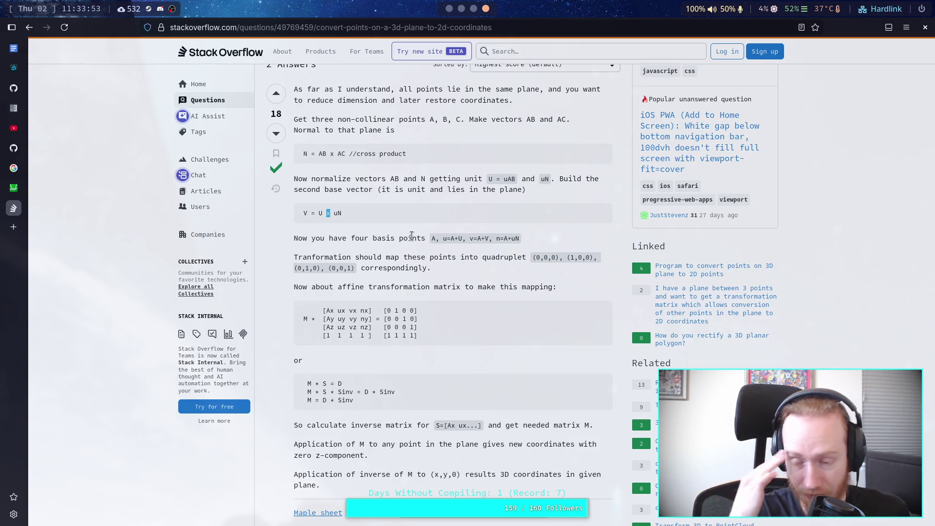
- Select the question's web address, go back and return, and scroll through the answer
left_click(220, 27)
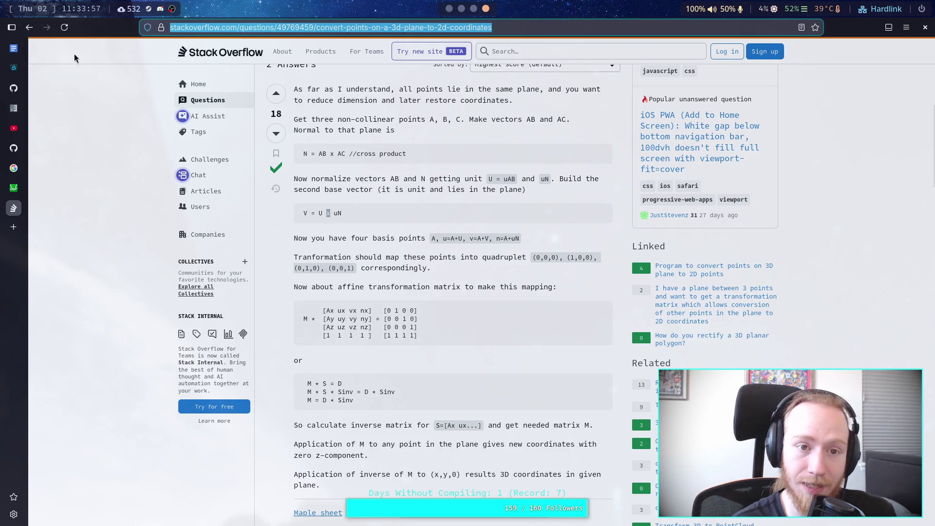
left_click(35, 29)
left_click(47, 27)
scroll(138, 187, "down", 7)
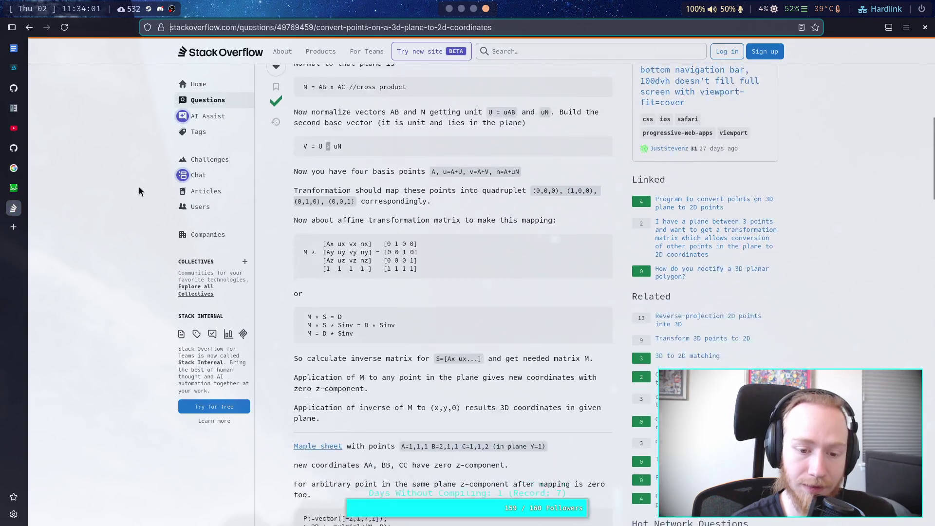
scroll(139, 186, "down", 5)
scroll(139, 186, "up", 3)
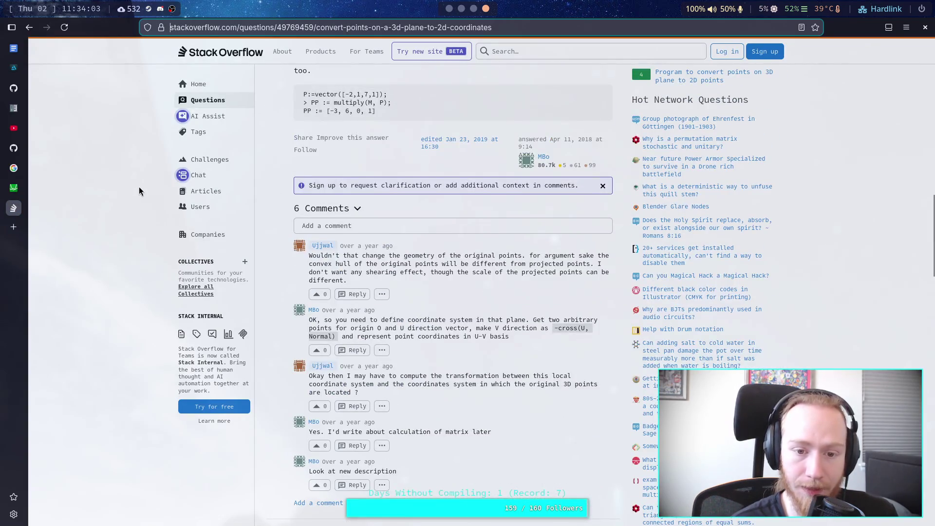
scroll(138, 188, "down", 3)
scroll(139, 191, "down", 8)
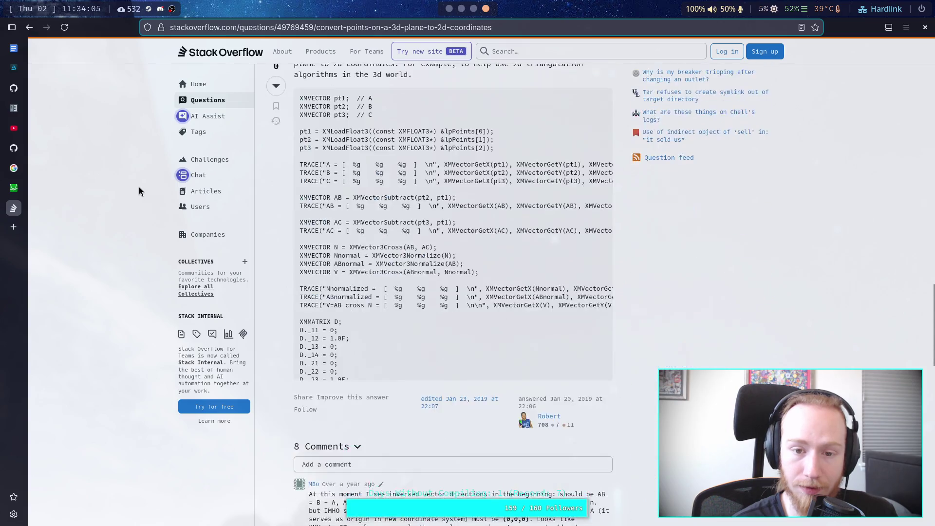
scroll(139, 190, "down", 8)
- Scroll further down the answer, then close the Stack Overflow question
scroll(139, 190, "up", 8)
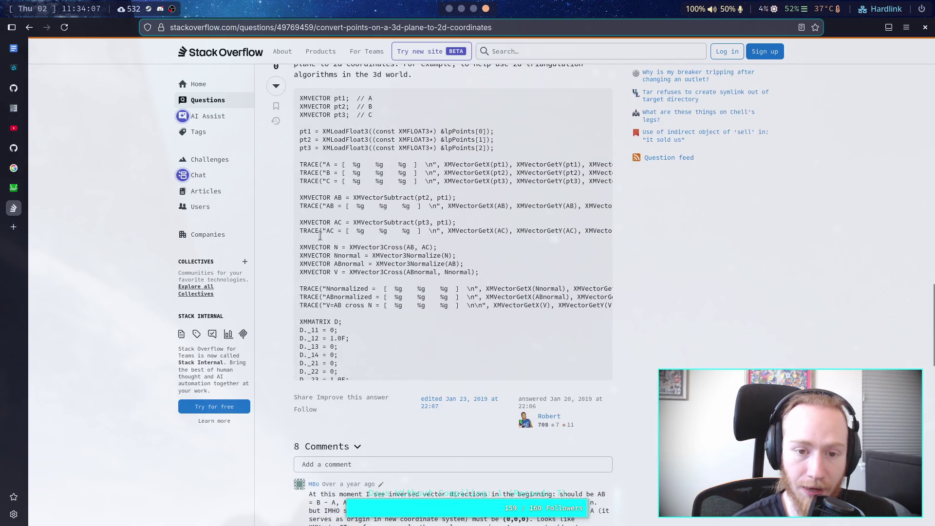
scroll(433, 198, "up", 2)
scroll(486, 240, "down", 7)
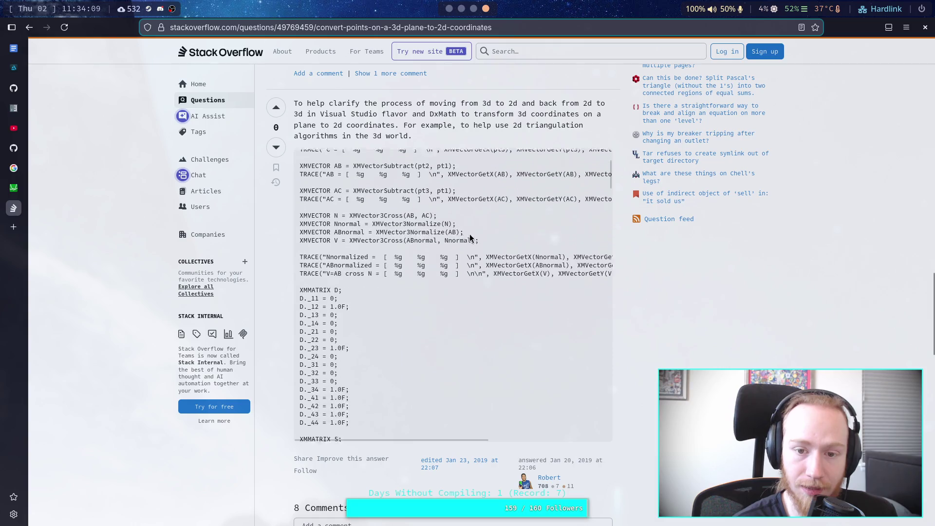
scroll(486, 238, "down", 5)
scroll(487, 239, "down", 5)
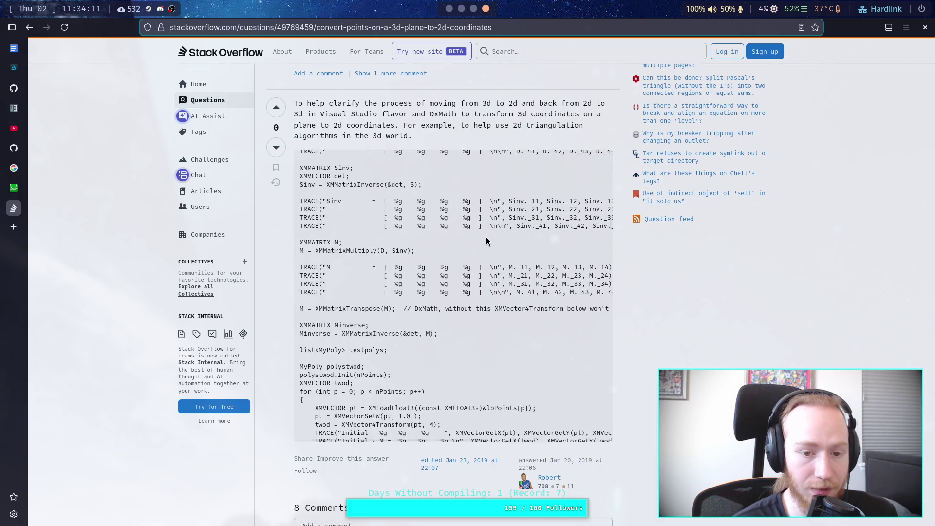
scroll(486, 237, "down", 10)
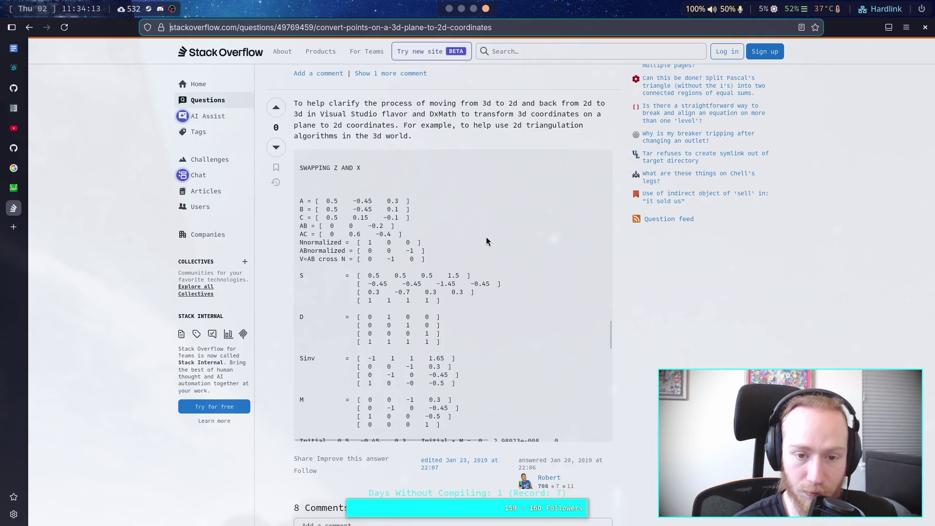
scroll(486, 237, "down", 8)
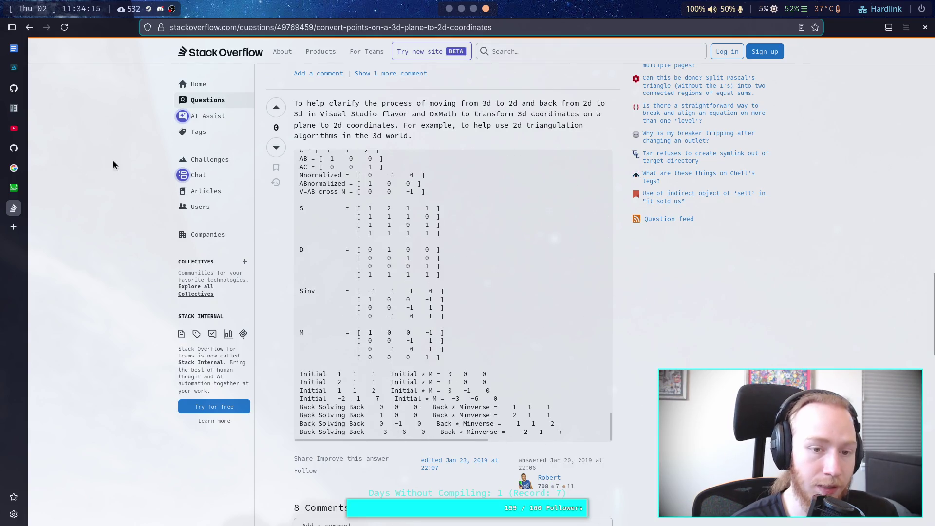
left_click(5, 202)
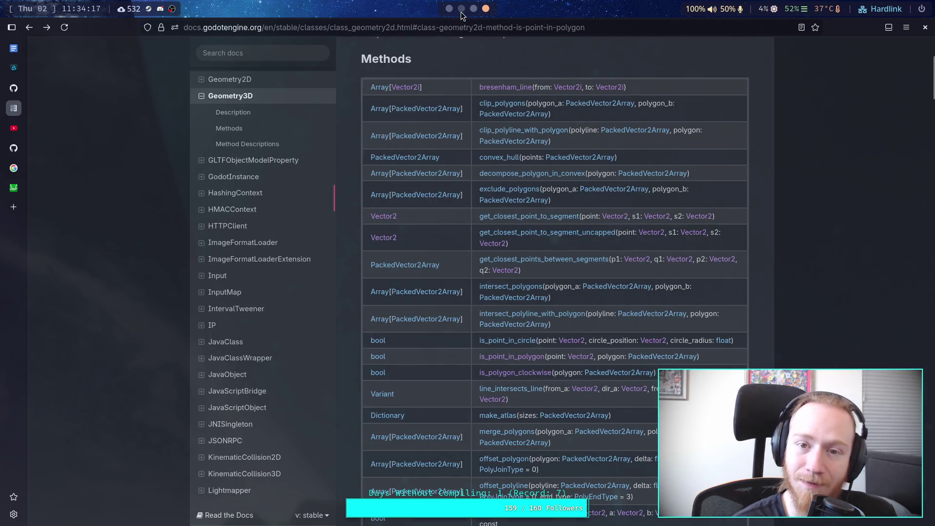
scroll(461, 13, "up", 3)
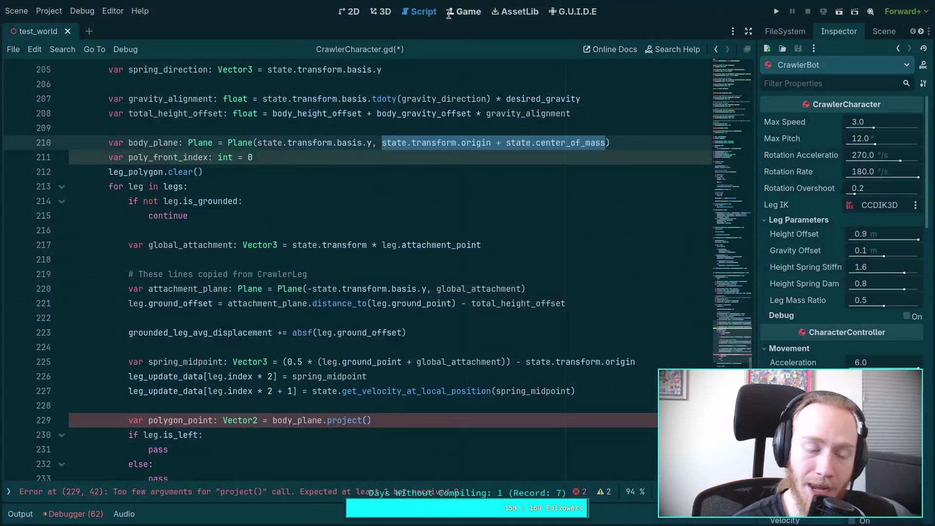
- Put the caret on empty line 224 of CrawlerCharacter.gd, then bring up the GitHub polygons.kt file in the browser
mouse_move(359, 356)
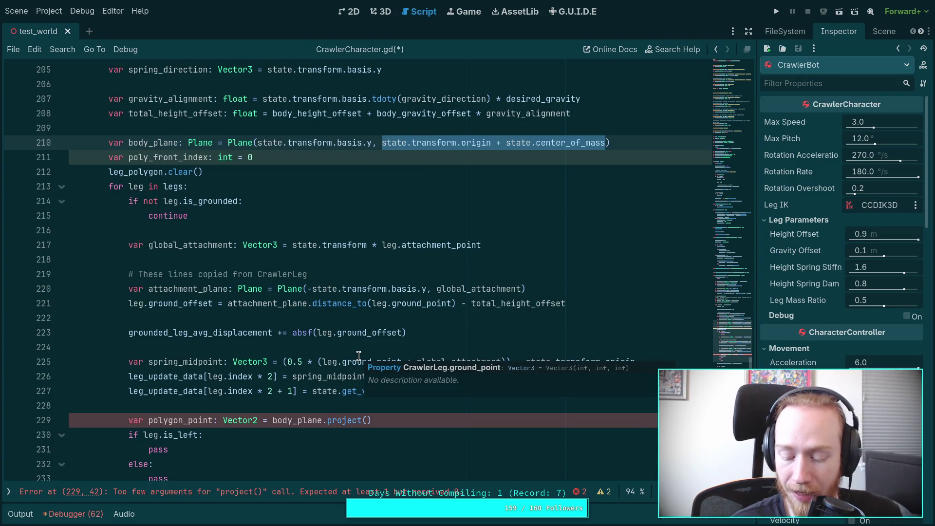
left_click(305, 266)
left_click(299, 346)
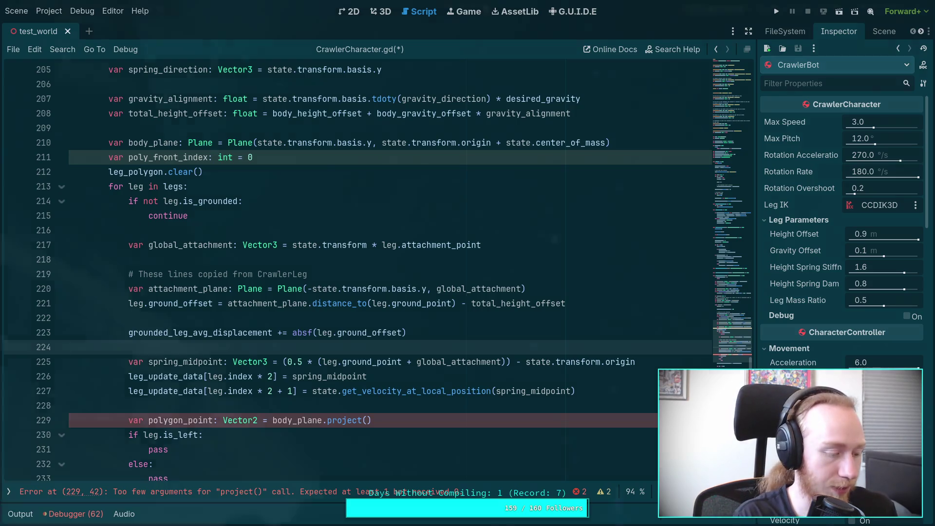
key("super+4")
left_click(13, 148)
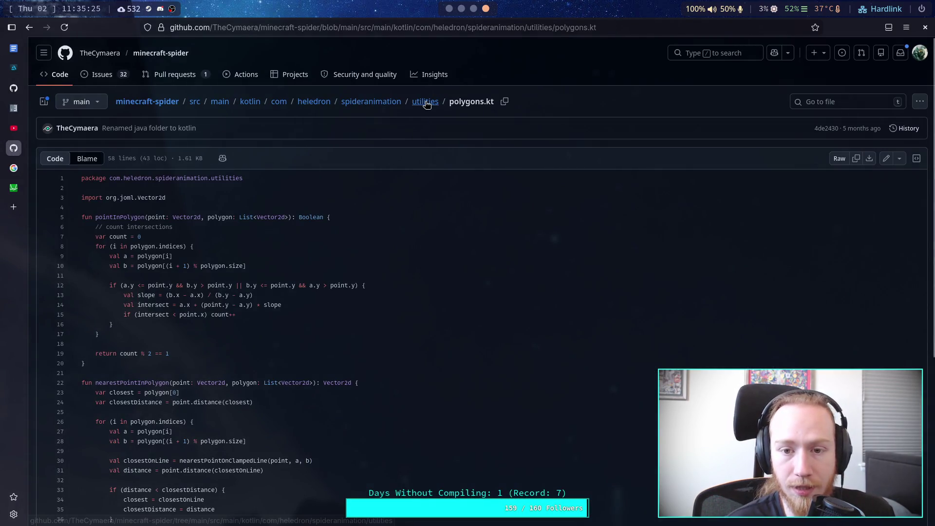
- Navigate from polygons.kt up to spideranimation, then into spider/components/body, and open SpiderBody.kt
left_click(425, 101)
key("alt+Left")
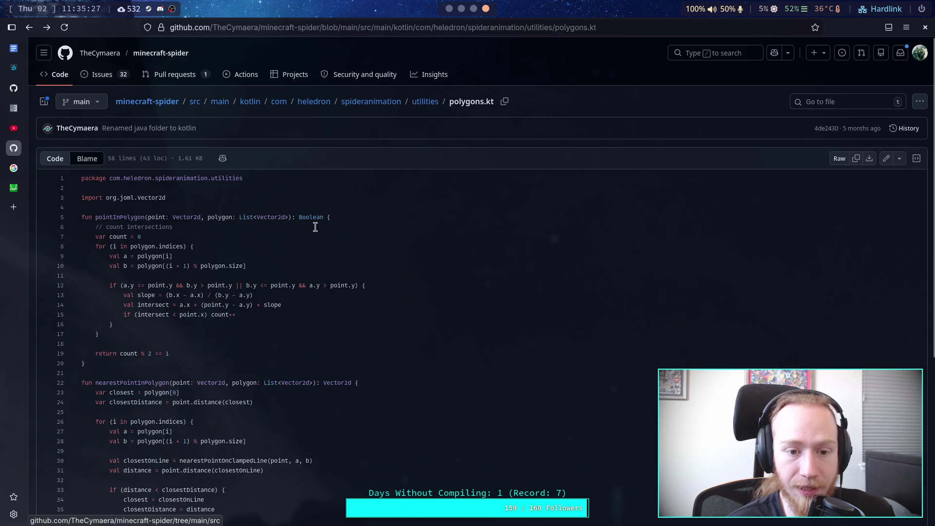
left_click(46, 28)
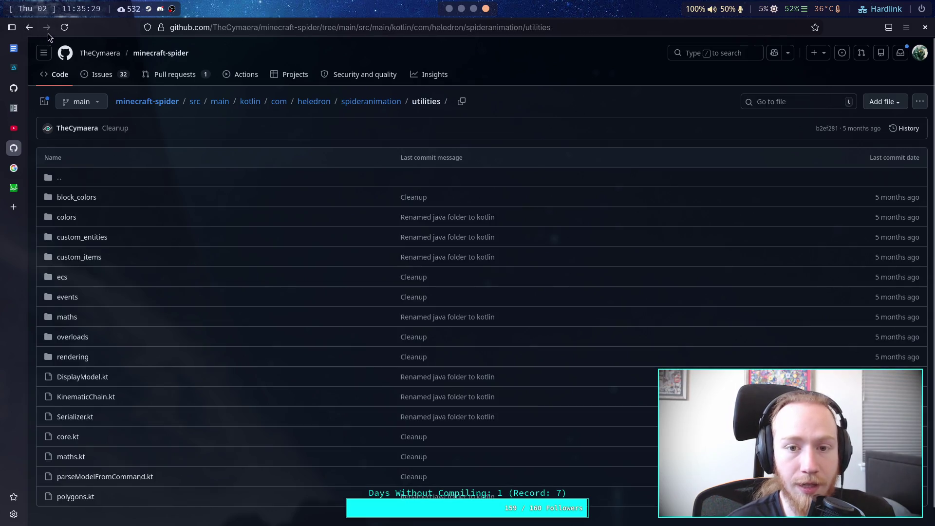
left_click(371, 102)
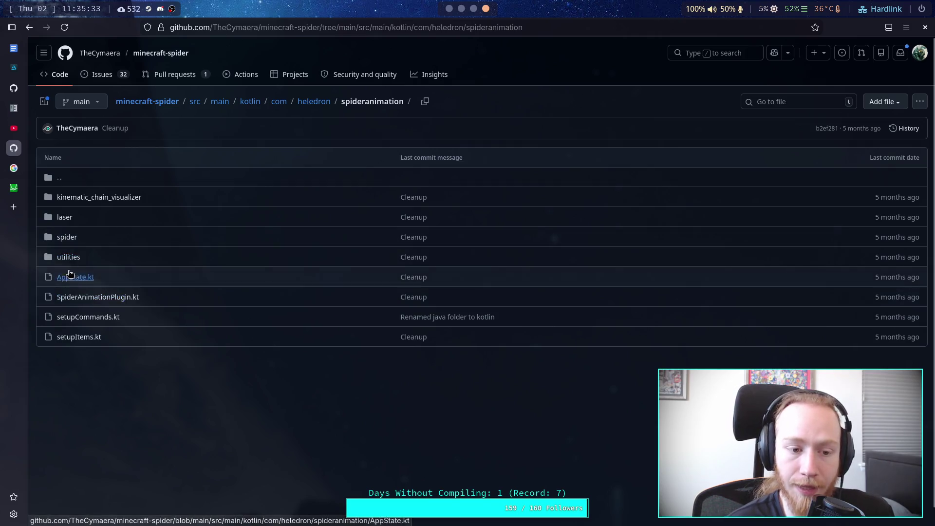
left_click(67, 238)
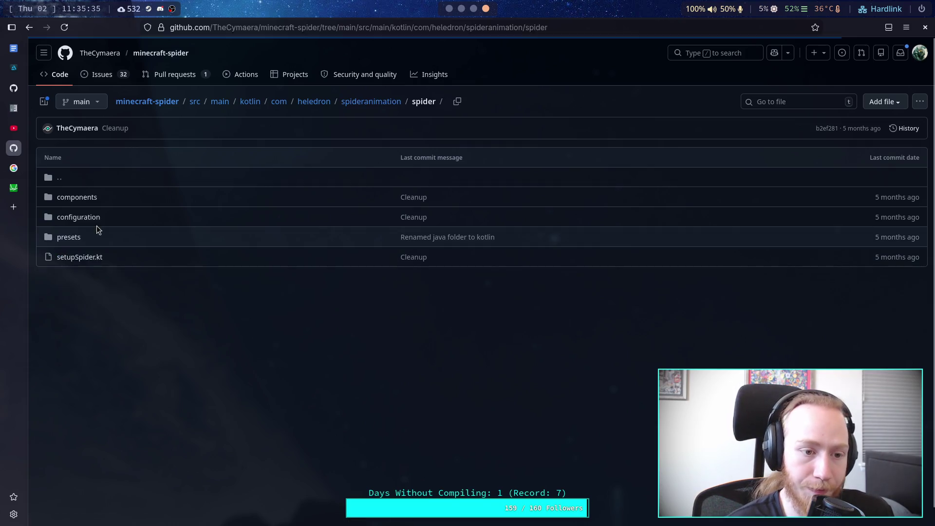
left_click(73, 198)
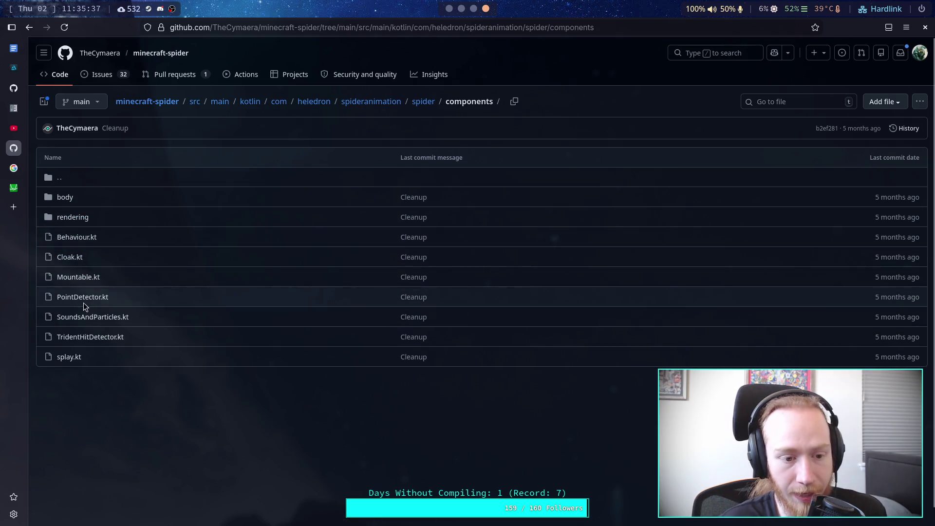
left_click(64, 197)
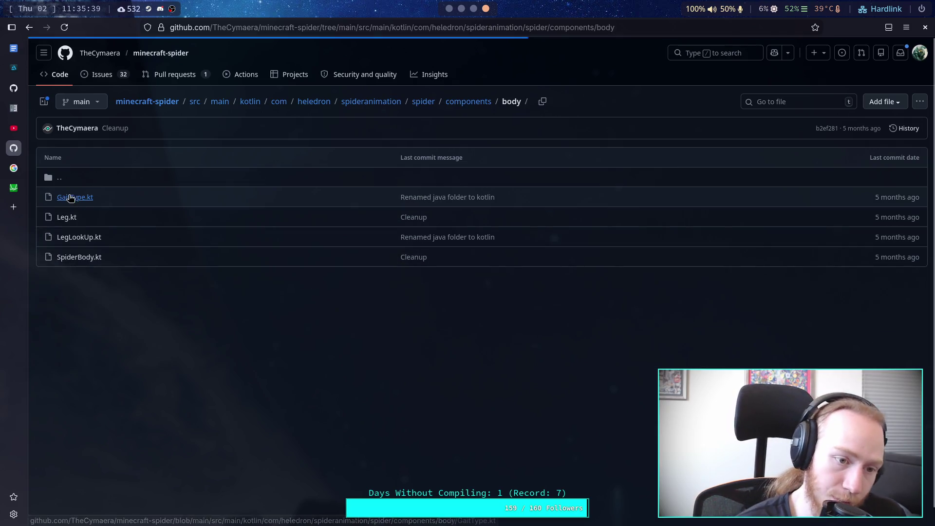
left_click(73, 258)
- Scroll down SpiderBody.kt to the calcNormal polygon-flattening code, select part of it, then return to Godot
scroll(352, 297, "down", 5)
scroll(351, 297, "down", 2)
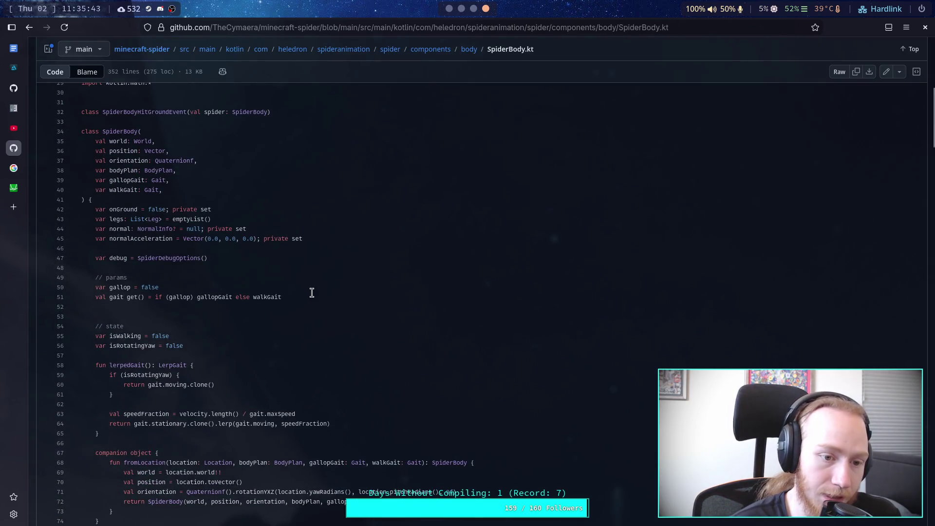
scroll(309, 294, "down", 5)
scroll(308, 295, "down", 3)
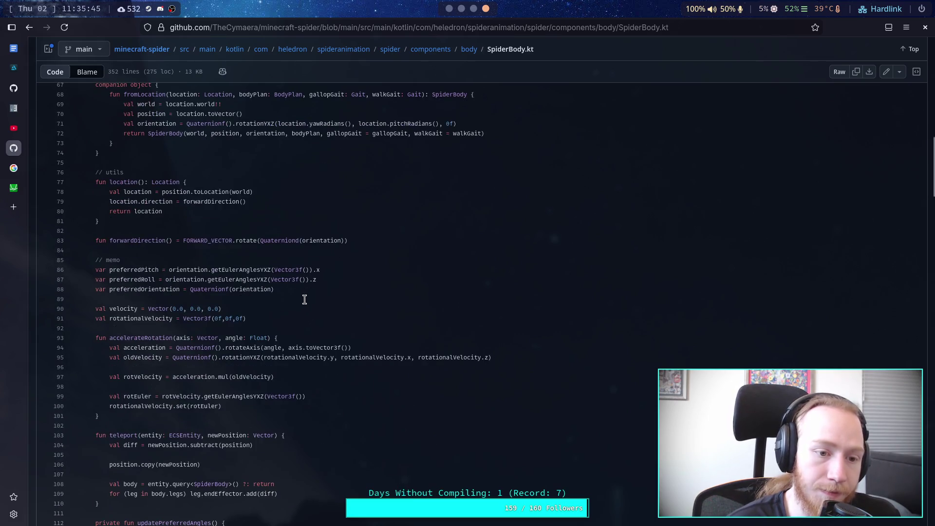
scroll(306, 297, "down", 7)
scroll(304, 299, "down", 7)
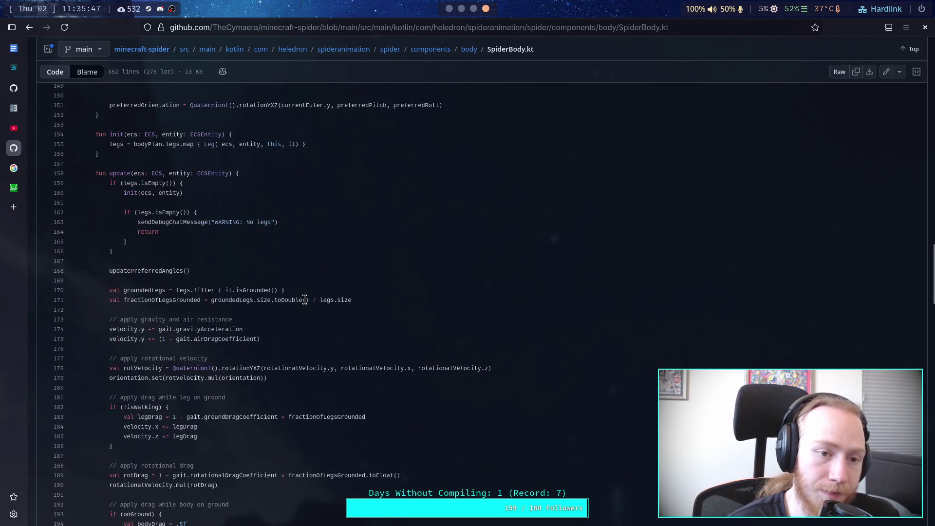
scroll(305, 299, "down", 3)
scroll(305, 299, "down", 10)
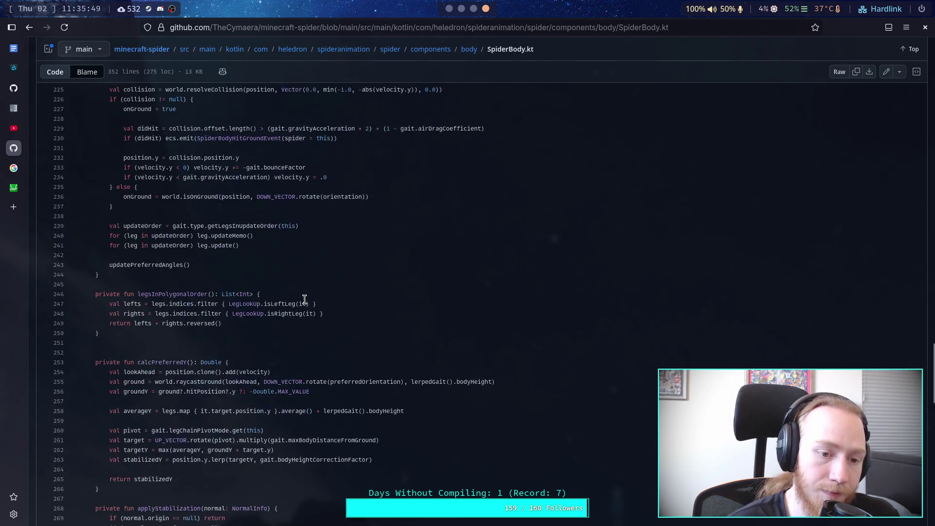
scroll(304, 299, "down", 2)
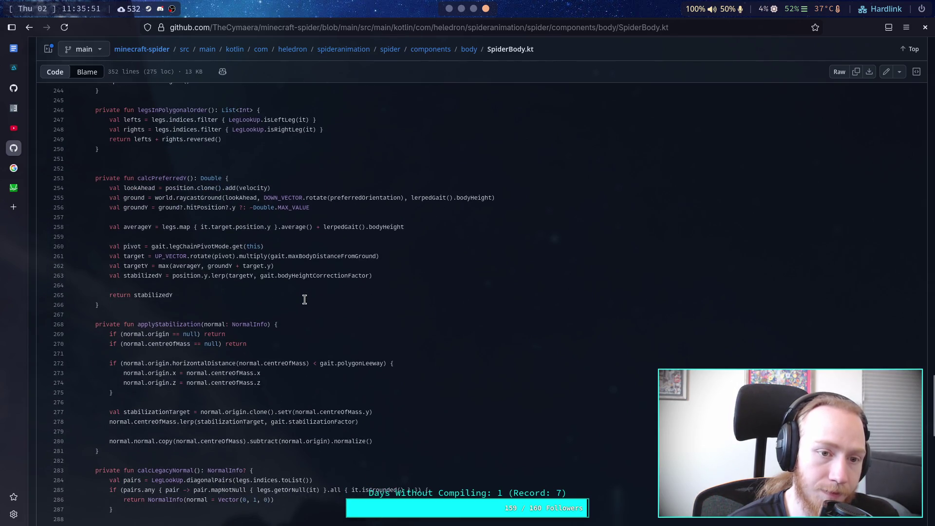
scroll(199, 251, "up", 4)
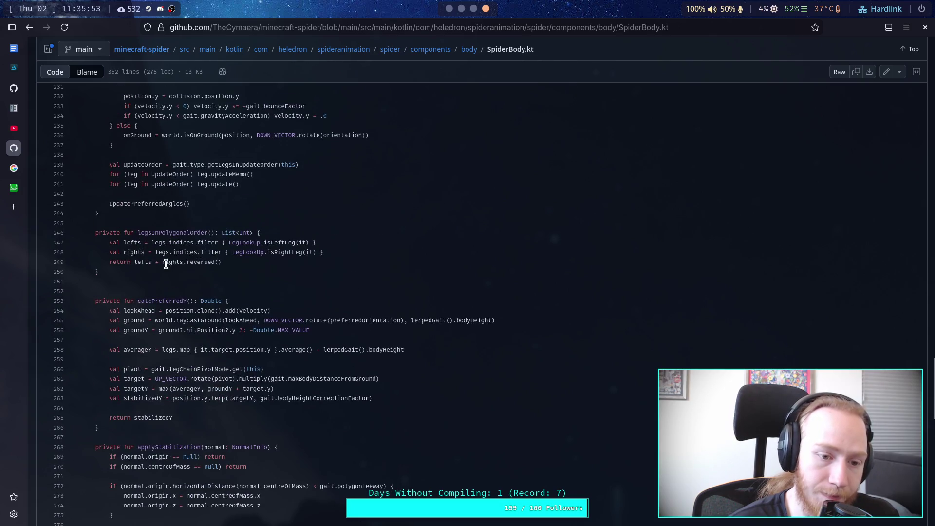
scroll(166, 264, "down", 10)
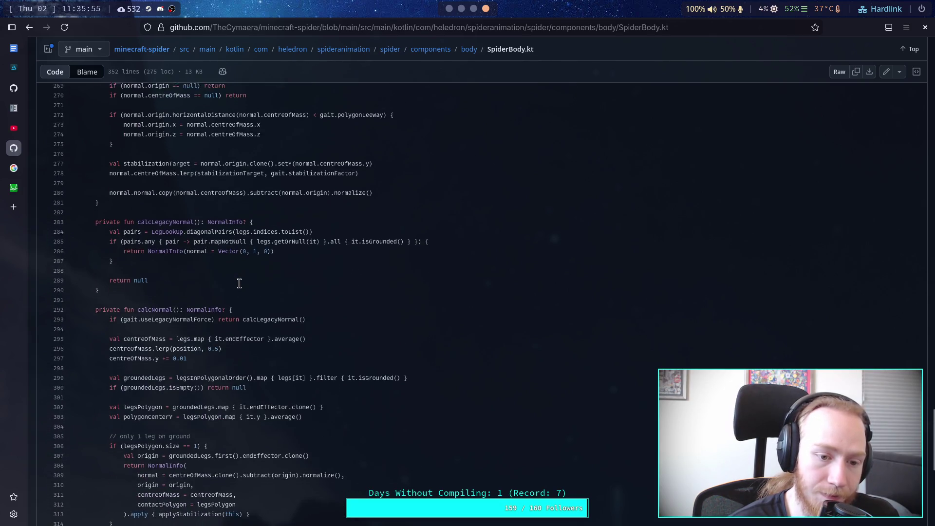
scroll(240, 283, "down", 8)
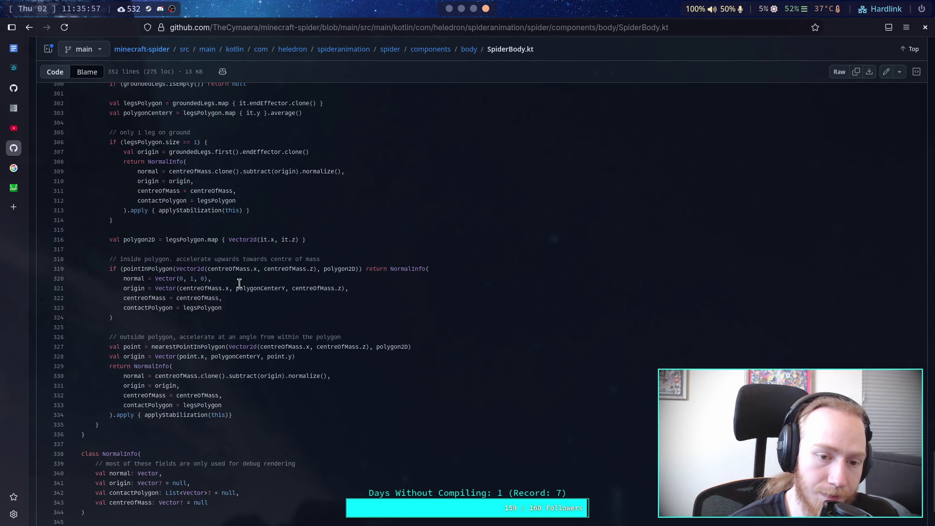
scroll(239, 284, "down", 2)
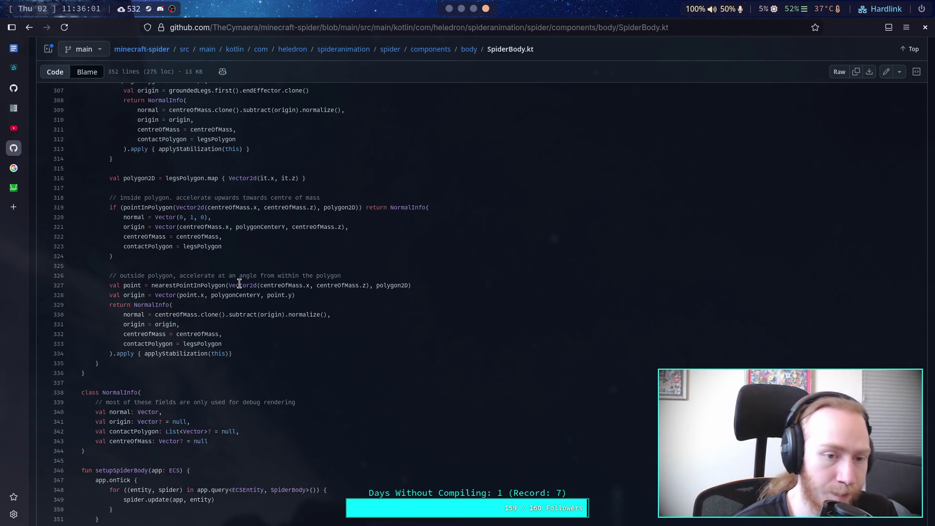
scroll(240, 284, "up", 2)
left_click_drag(233, 239, 327, 242)
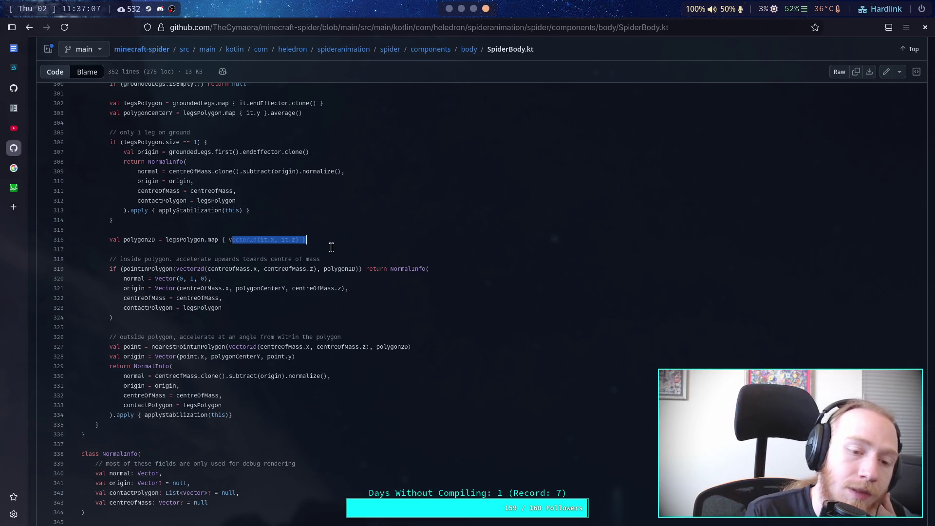
key("super+1")
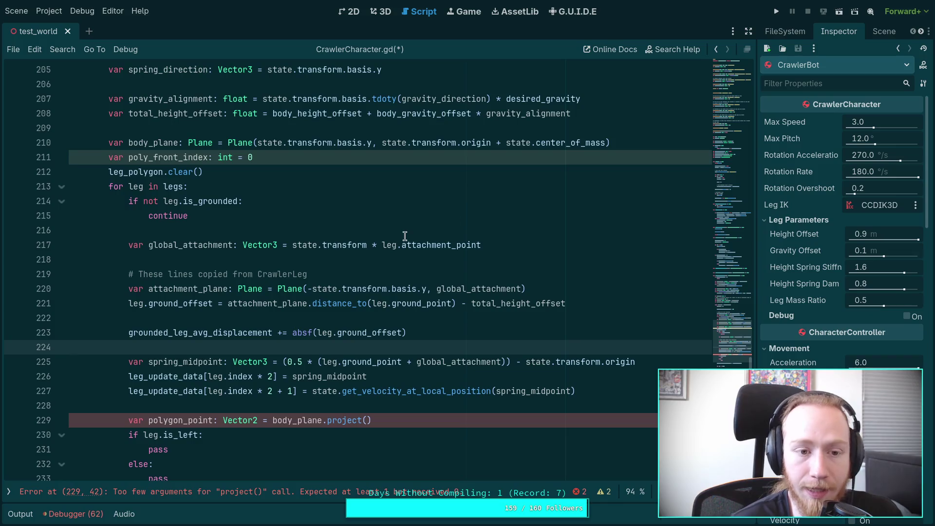
- Move the caret into the body_plane.project() call on line 229 and select the polygon_point statement
left_click(307, 417)
left_click(390, 418)
key("Left")
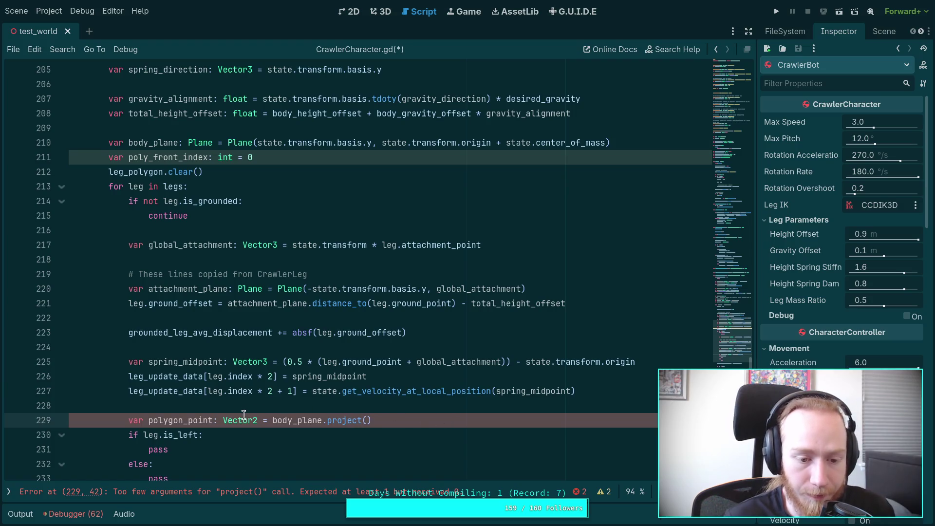
left_click(341, 409)
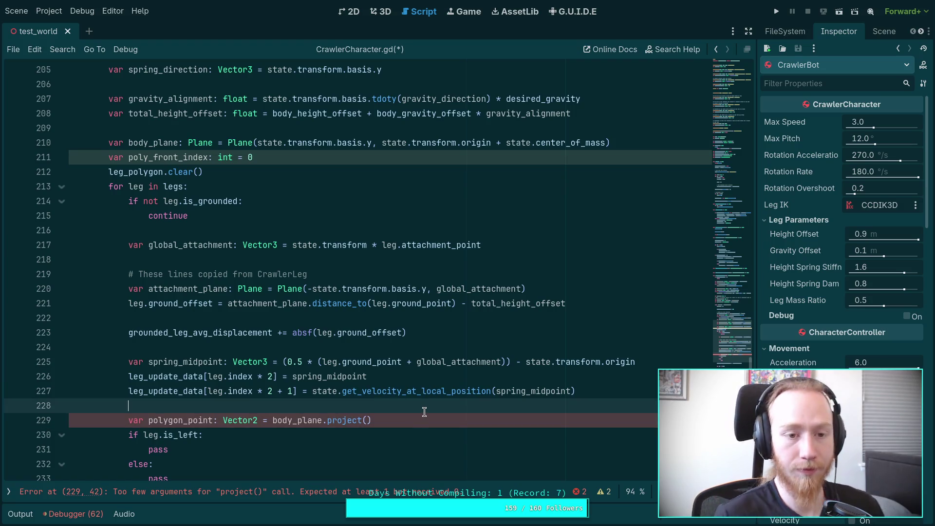
left_click_drag(411, 420, 128, 420)
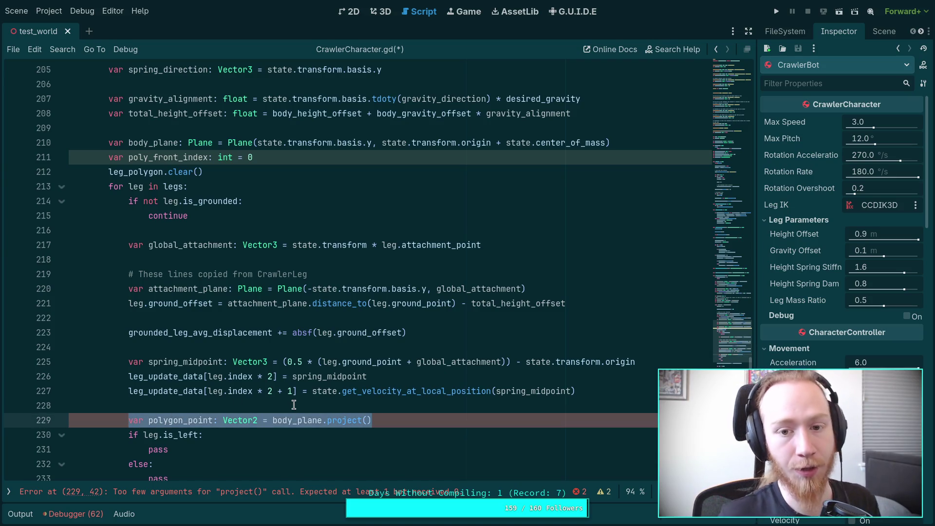
- Select state.transform.basis.y on line 210 and read the tooltips of the surrounding symbols
left_click_drag(257, 142, 372, 143)
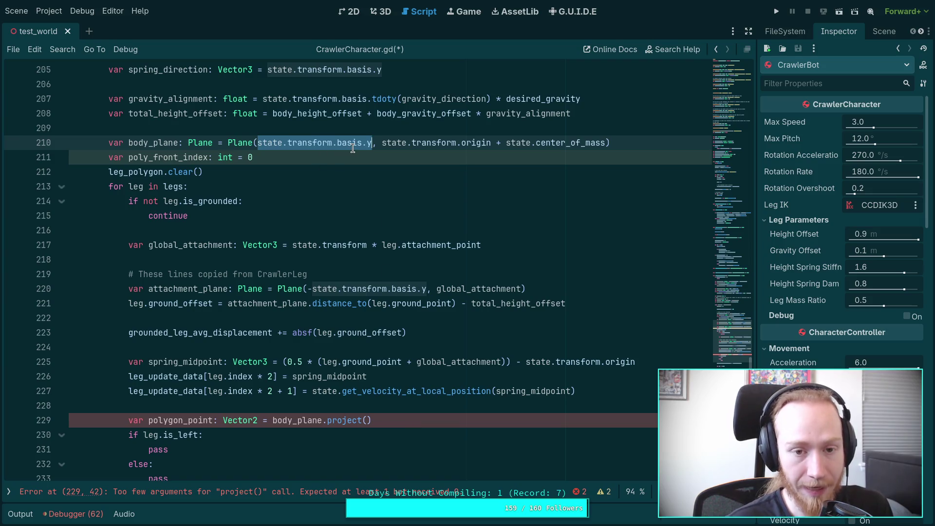
mouse_move(353, 149)
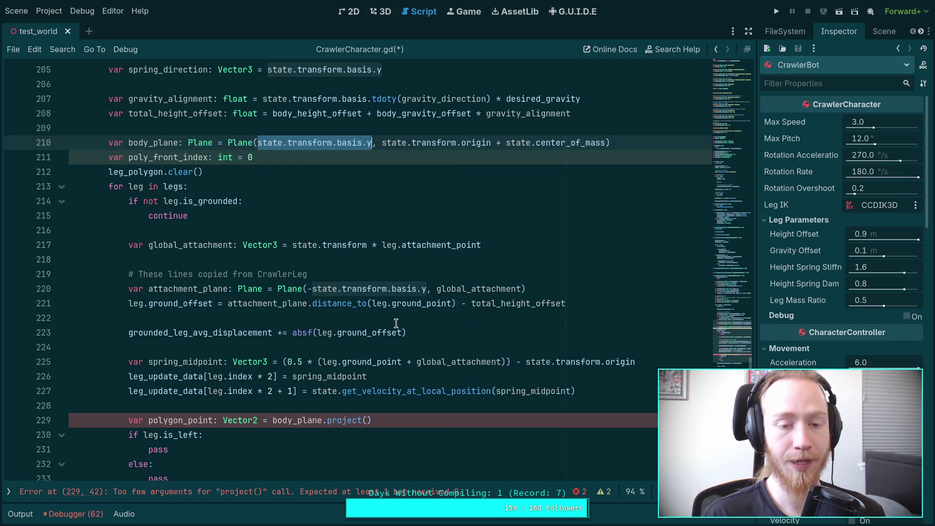
mouse_move(394, 360)
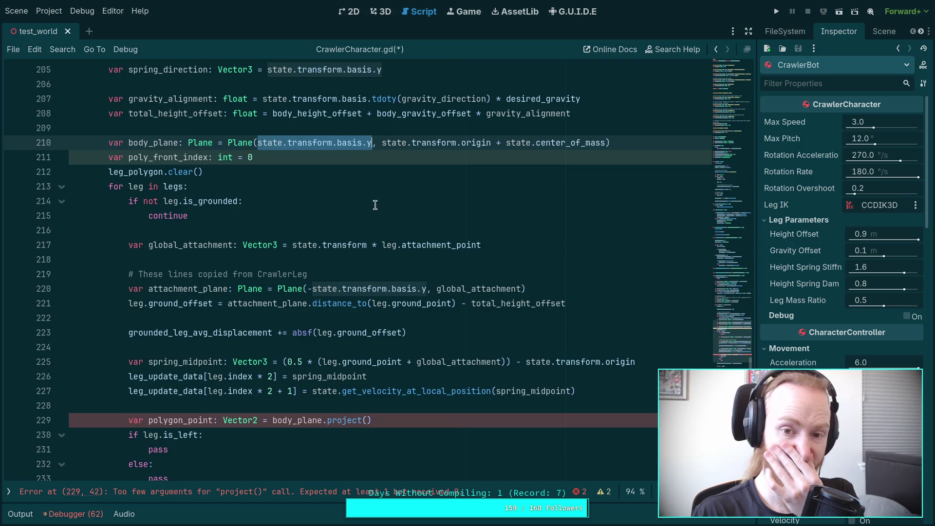
mouse_move(381, 135)
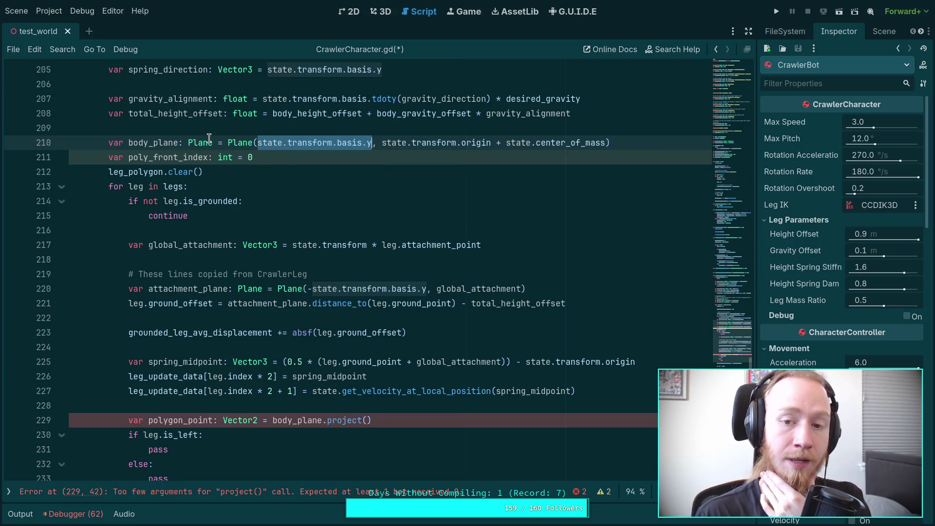
mouse_move(209, 141)
- Back on line 229, select the polygon_point name and place the caret after Vector2
left_click(403, 421)
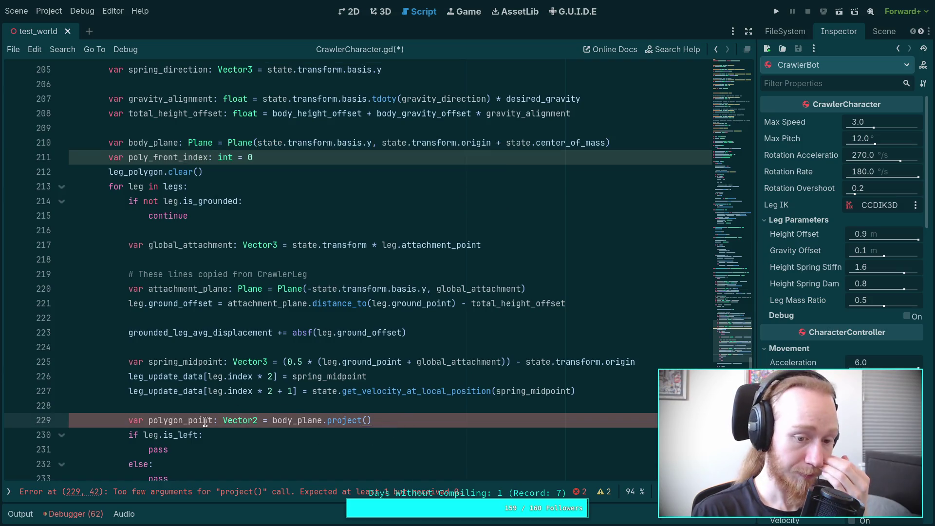
left_click_drag(149, 421, 196, 419)
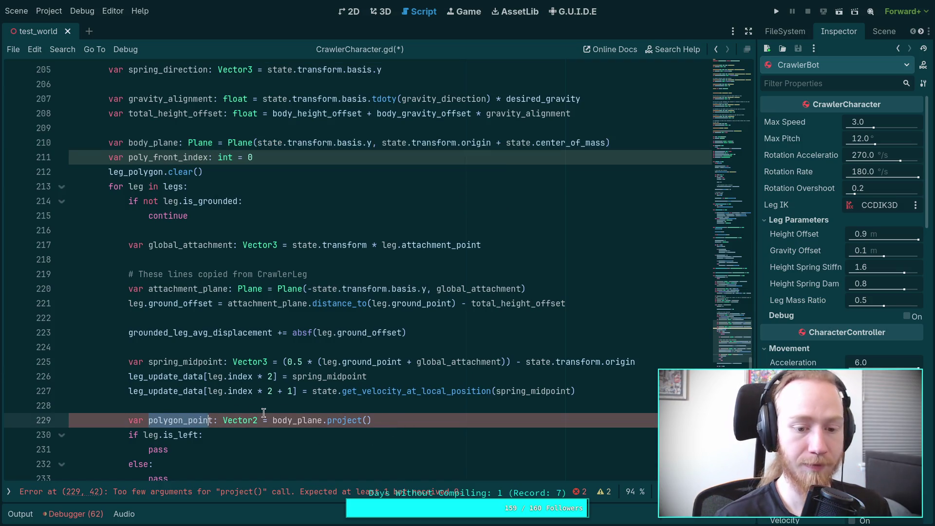
left_click(257, 421)
scroll(395, 355, "down", 3)
scroll(397, 358, "up", 1)
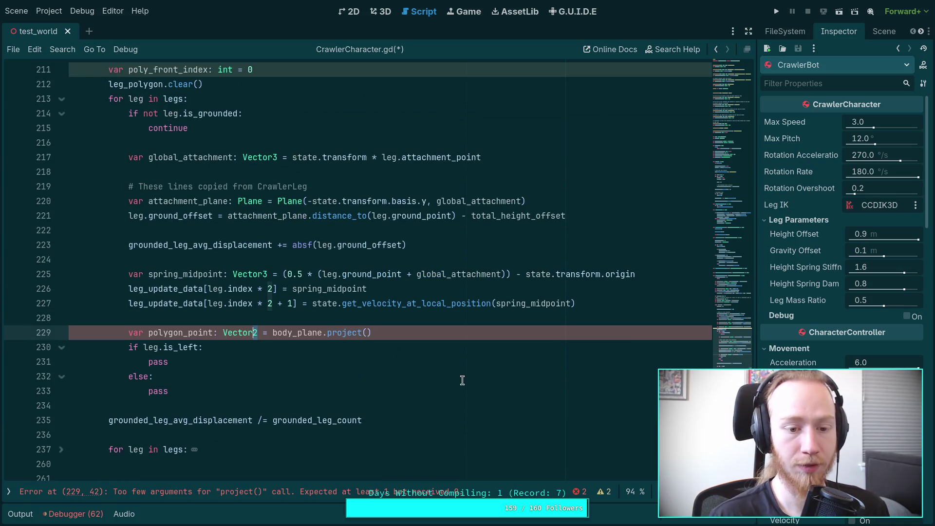
- Change line 229 to 'Vector3 plane_point = body_plane.project(leg.ground_point)' and add an empty line below
key("BackSpace")
type("3")
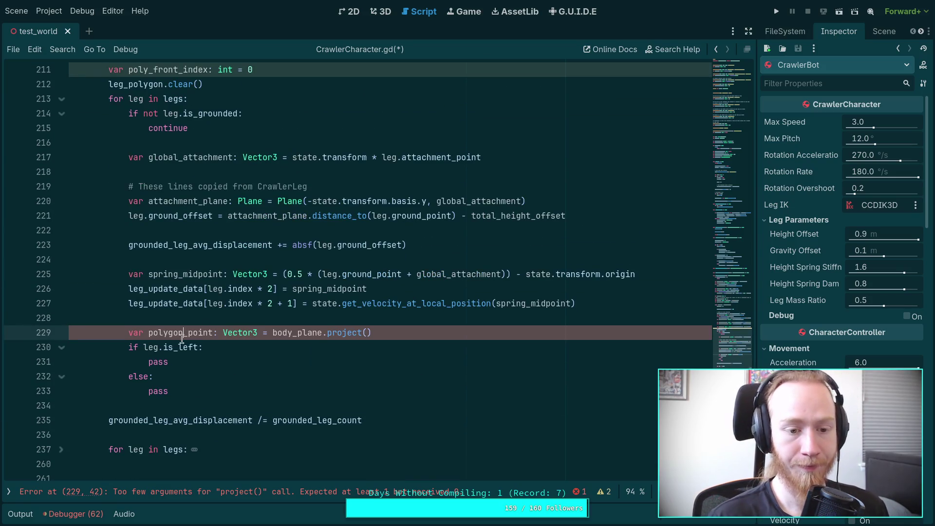
double_click(183, 330)
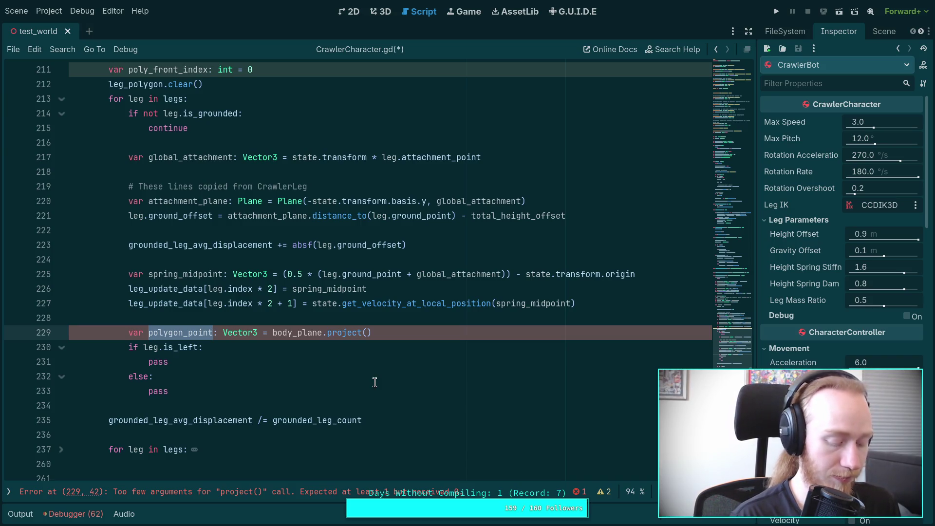
type("pla")
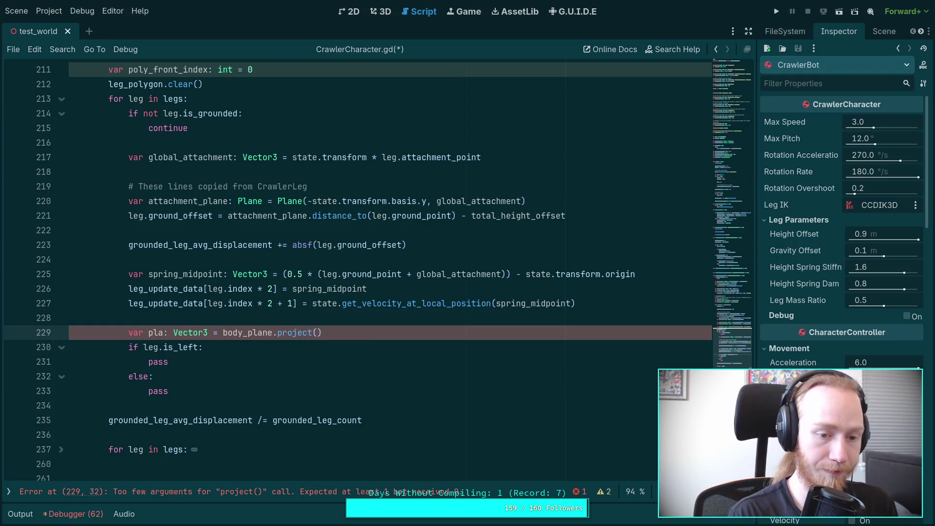
type("ne_point")
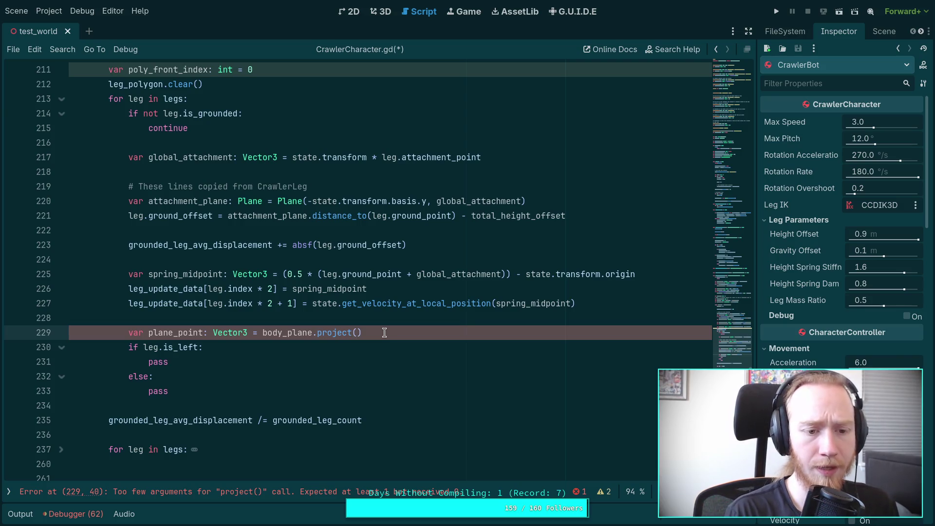
type("leg.gr")
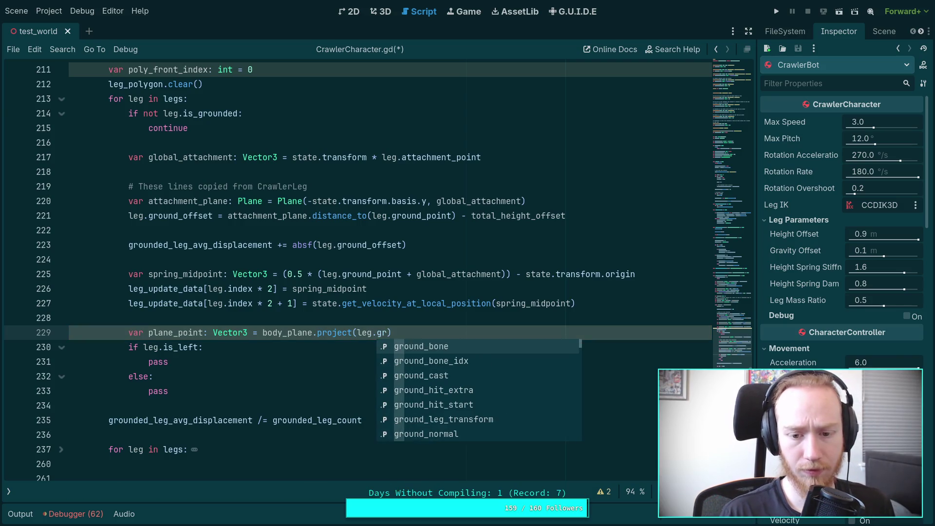
key("Down")
key("Down")
key("Down")
key("Return")
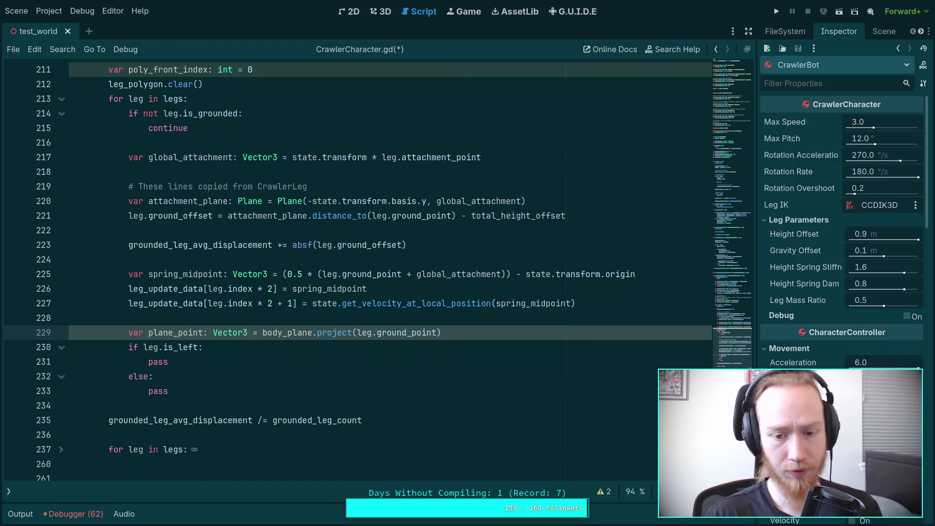
key("Return")
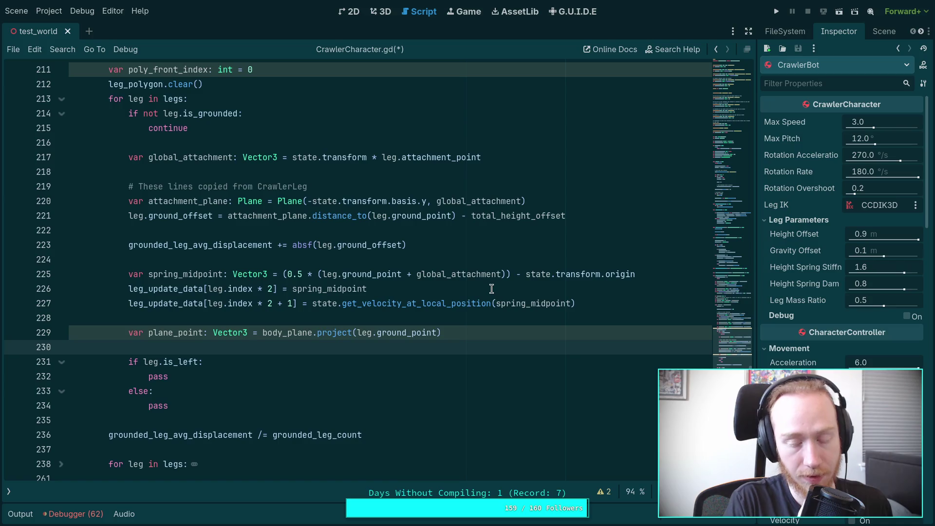
left_click(383, 12)
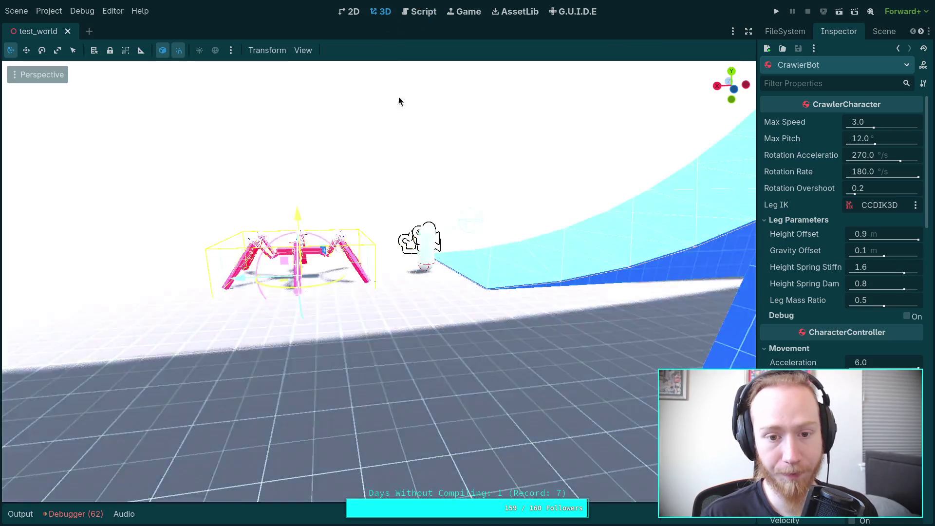
- Open the CrawlerBot scene in top view, zoom in on it, then go back to CrawlerCharacter.gd
key("KP_7")
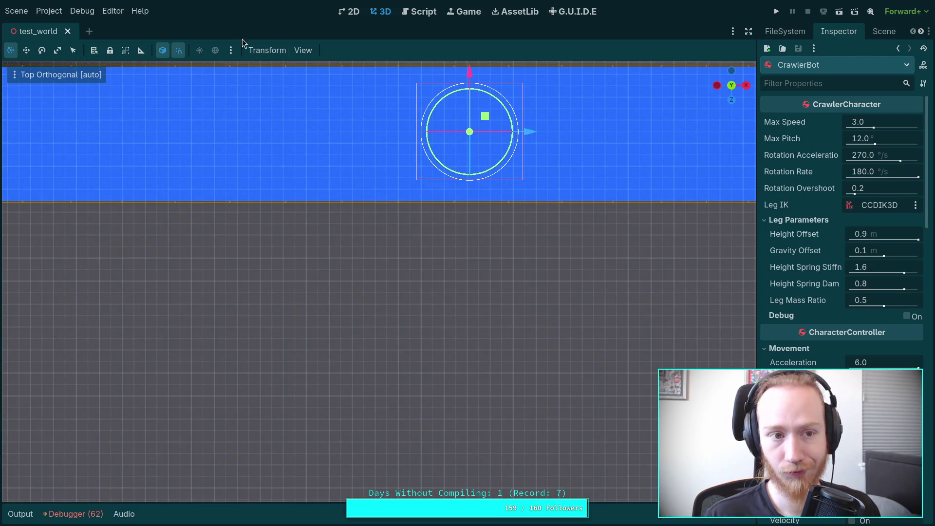
left_click(883, 32)
left_click(894, 341)
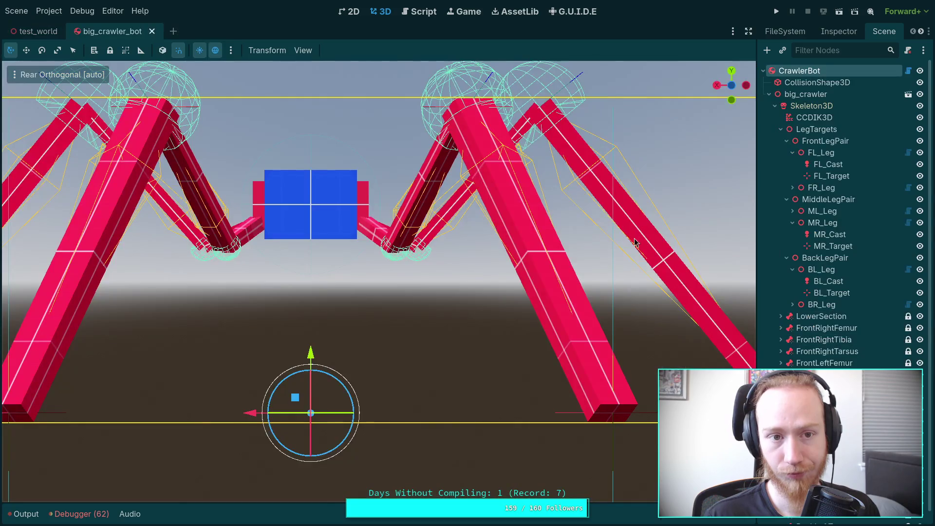
left_click(731, 72)
scroll(503, 251, "down", 6)
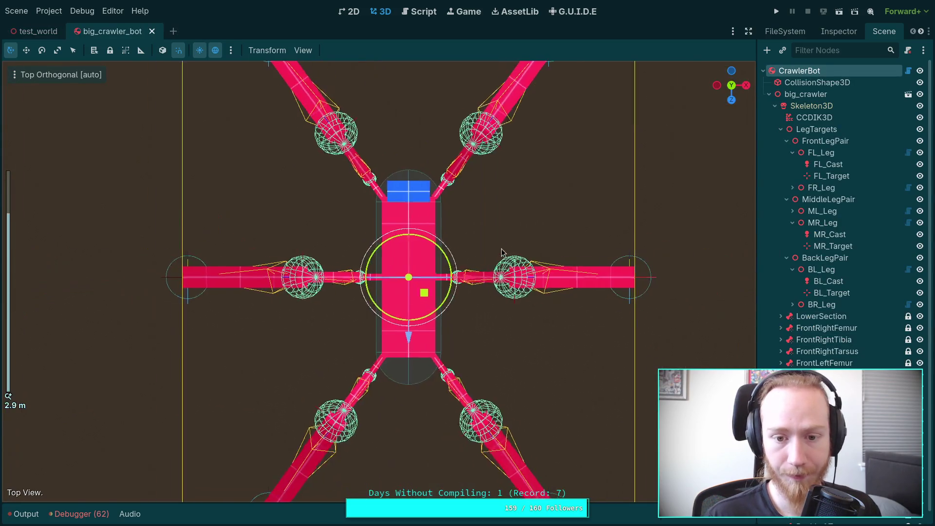
scroll(503, 252, "down", 15)
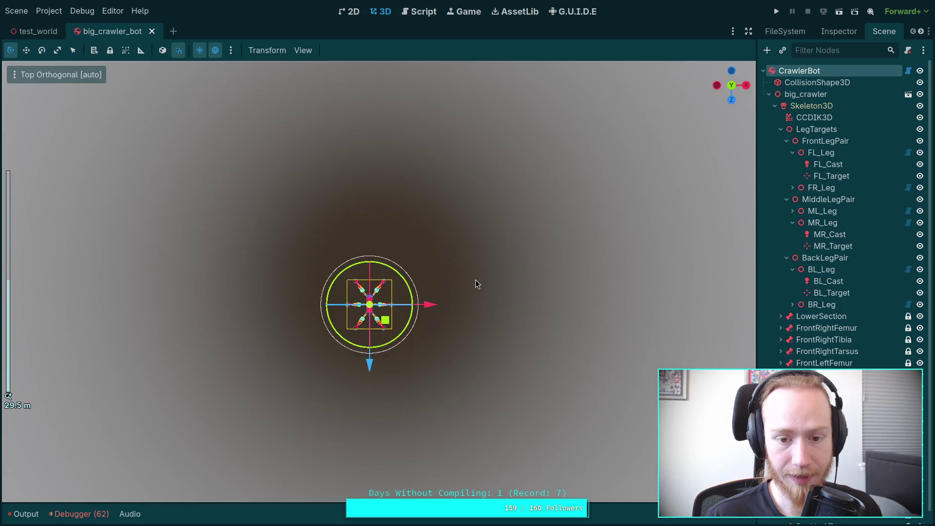
scroll(476, 280, "up", 15)
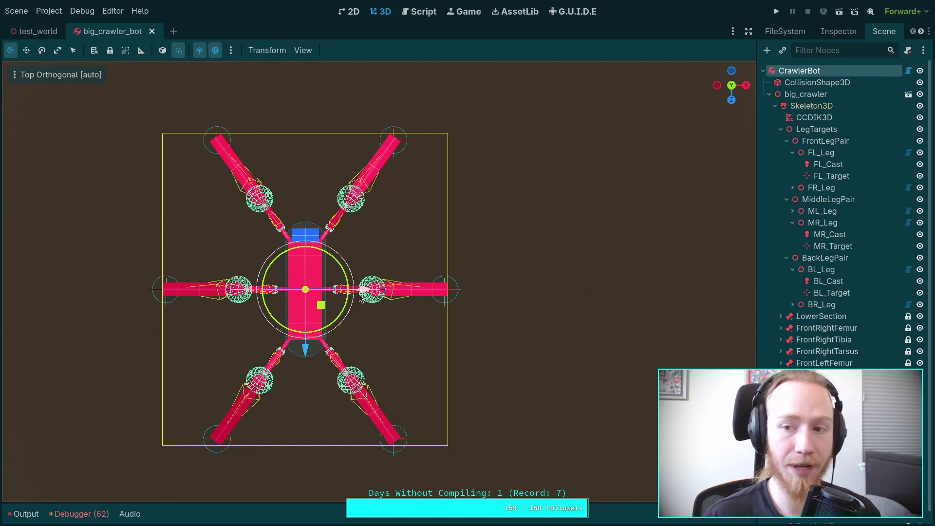
left_click(422, 12)
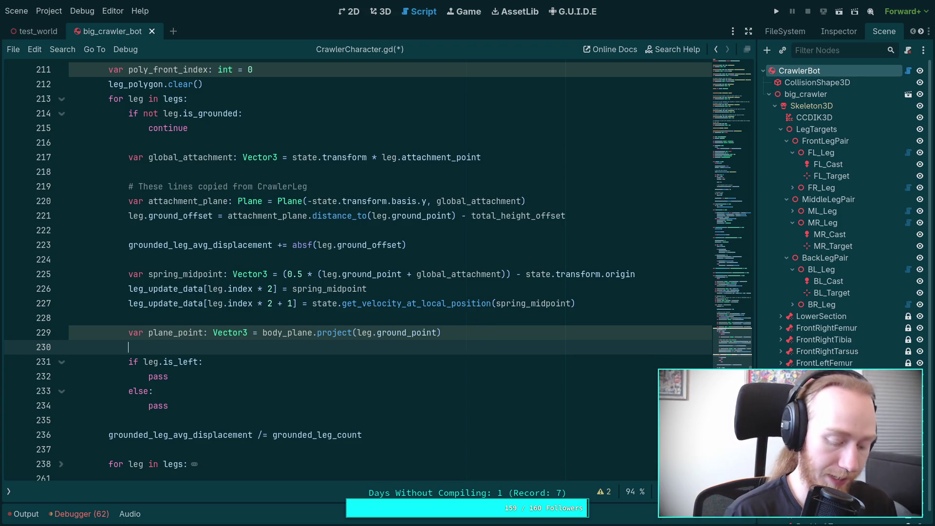
- Start line 230 as 'var polygon_point: Vector2 = Vector2(' with plane_point inside
type("var ")
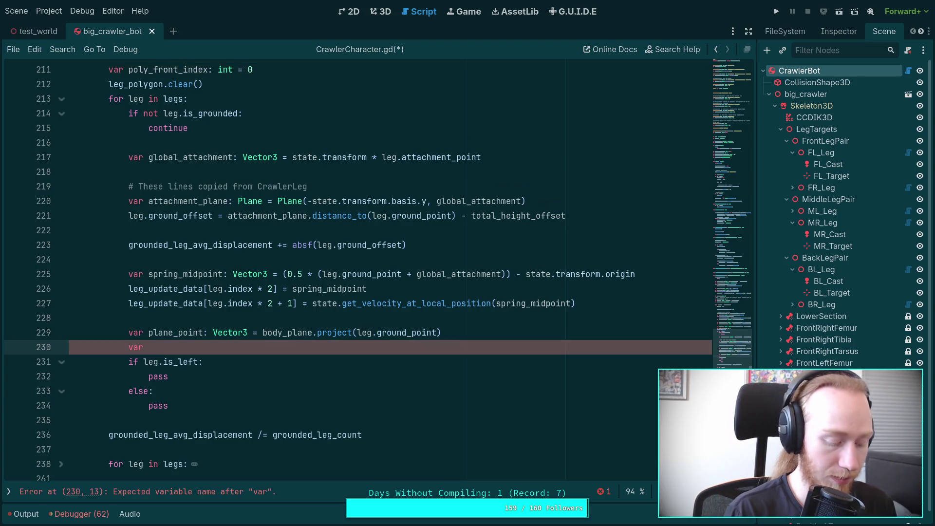
type("polypg")
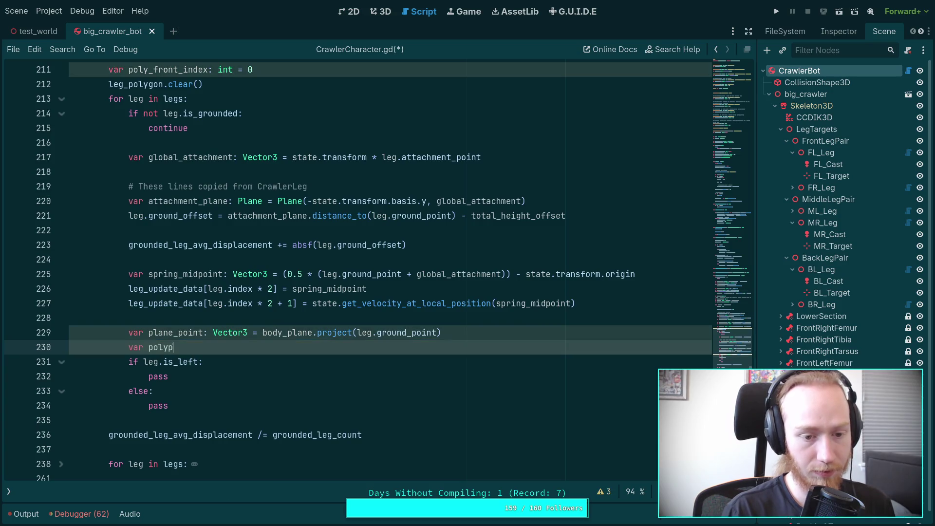
key("BackSpace")
key("BackSpace")
type("gon_point: ")
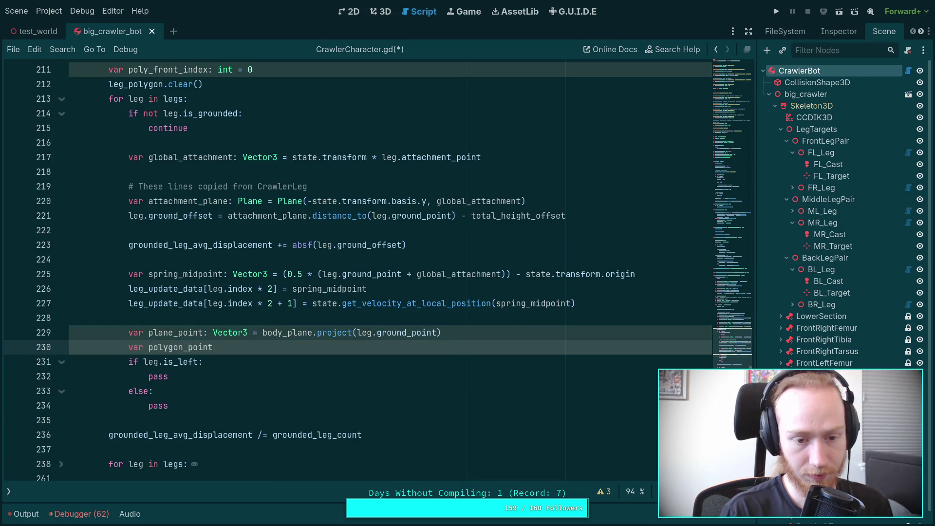
type("Vector2 =")
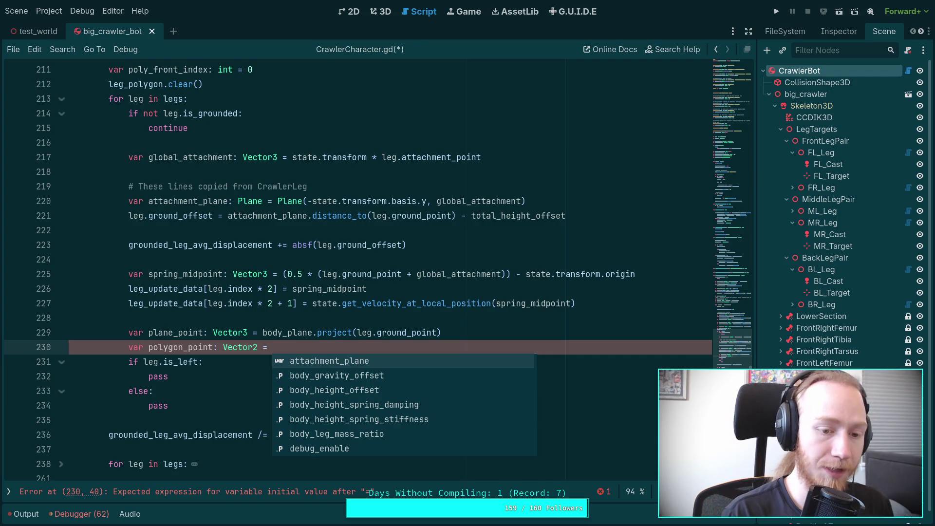
type("Vector2(")
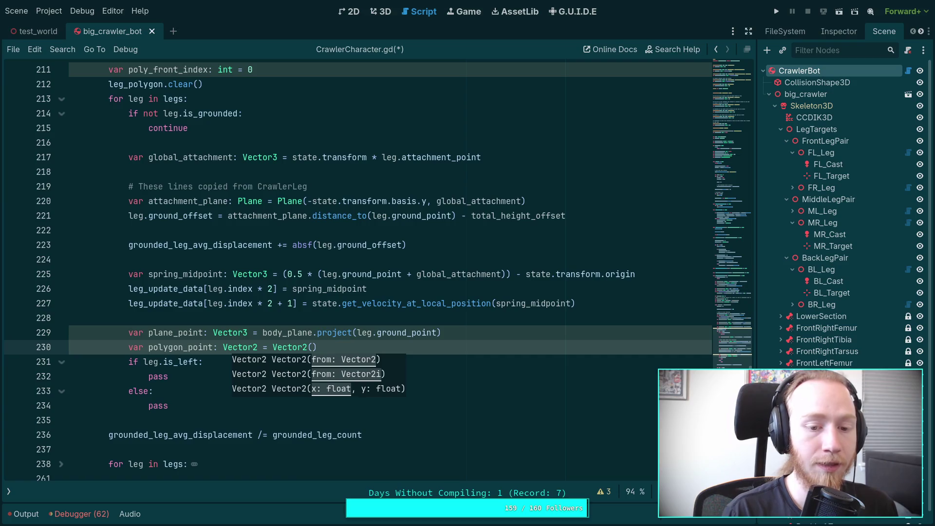
type("b")
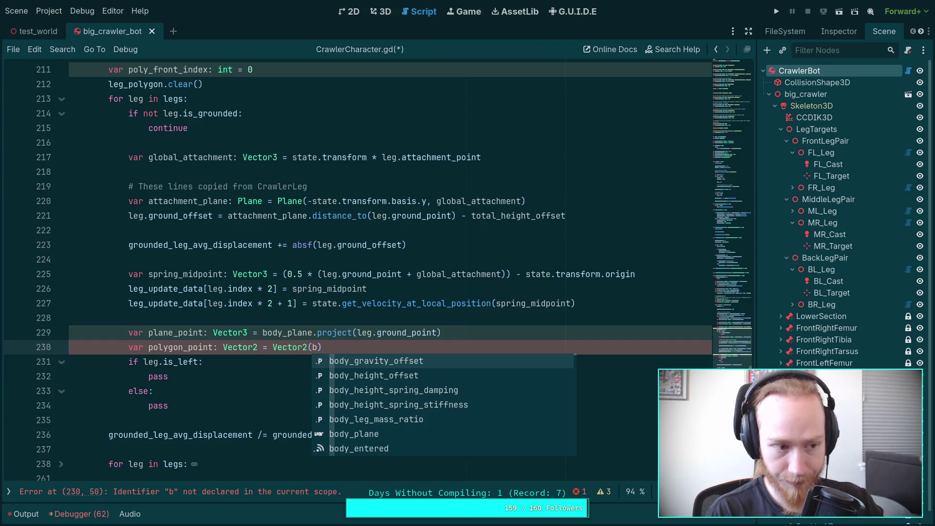
key("BackSpace")
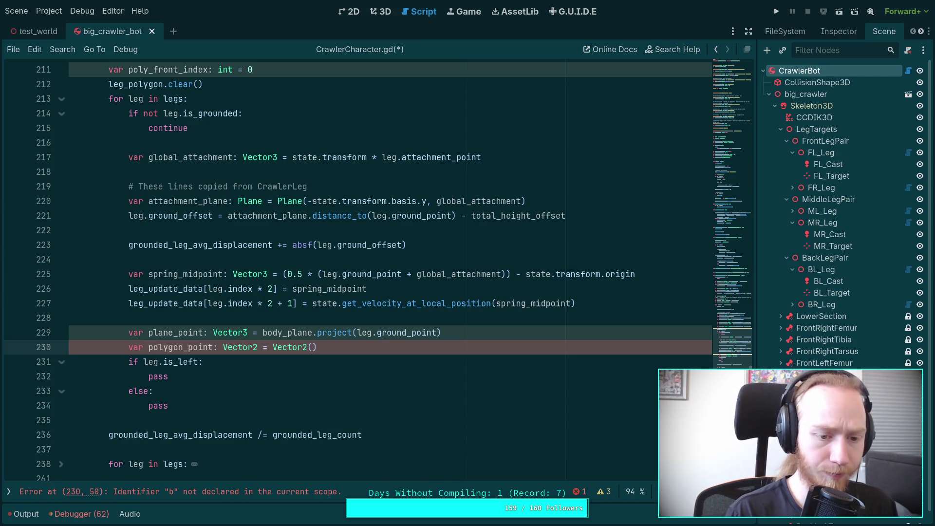
type("plane")
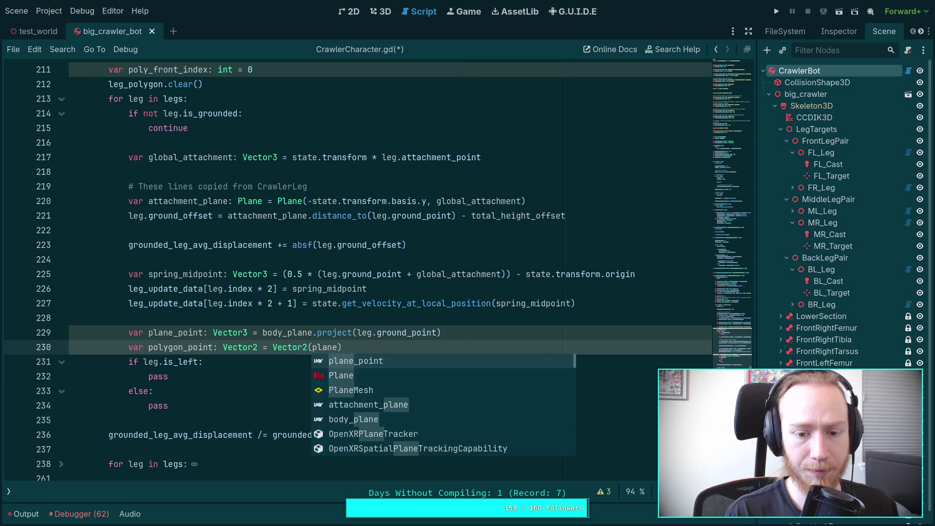
key("Return")
- Build the x coordinate as a state.transform.basis.tdotx call
type(".dot9")
key("BackSpace")
type("(")
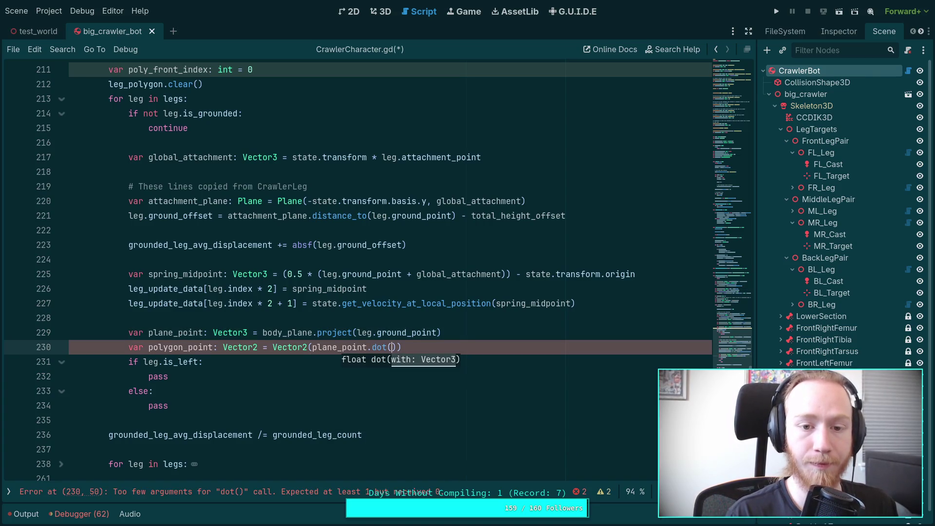
type("state.trans")
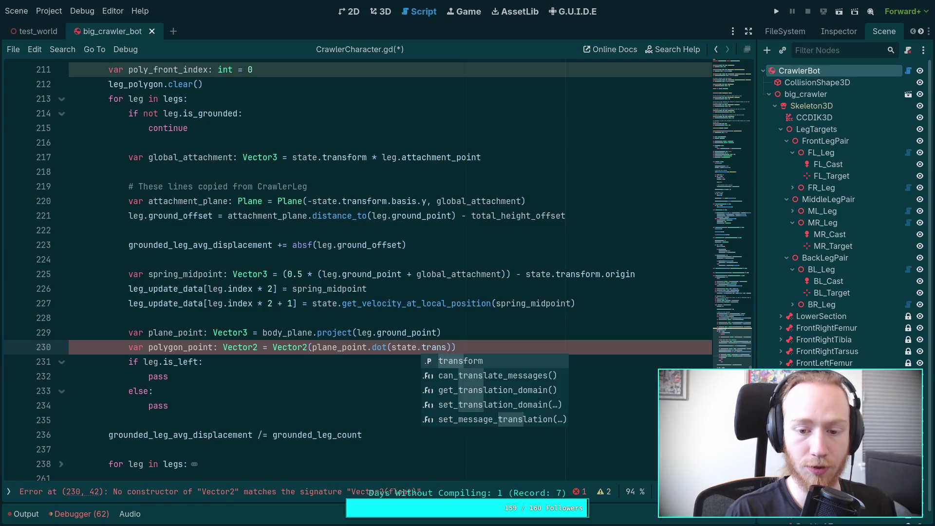
key("Return")
type(".ba")
key("BackSpace")
key("BackSpace")
key("BackSpace")
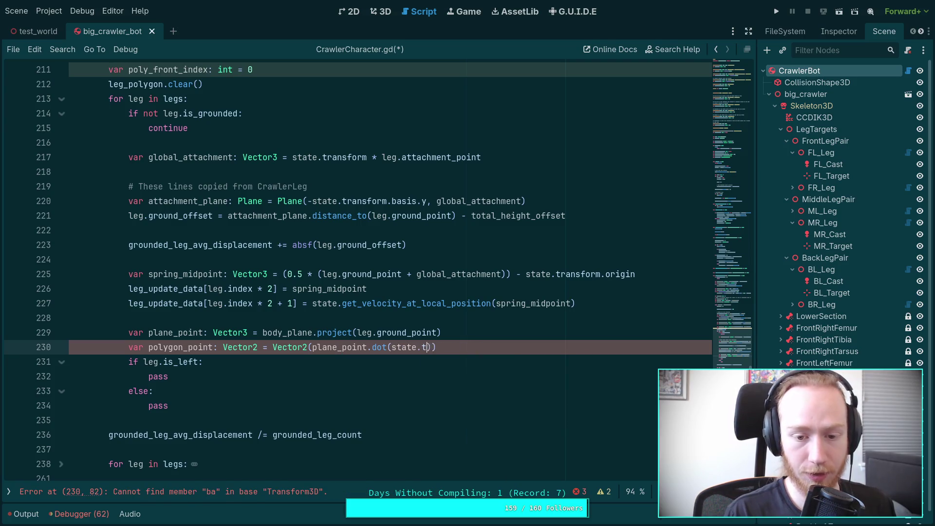
key("BackSpace")
key("BackSpace")
key("BackSpace")
type("stat")
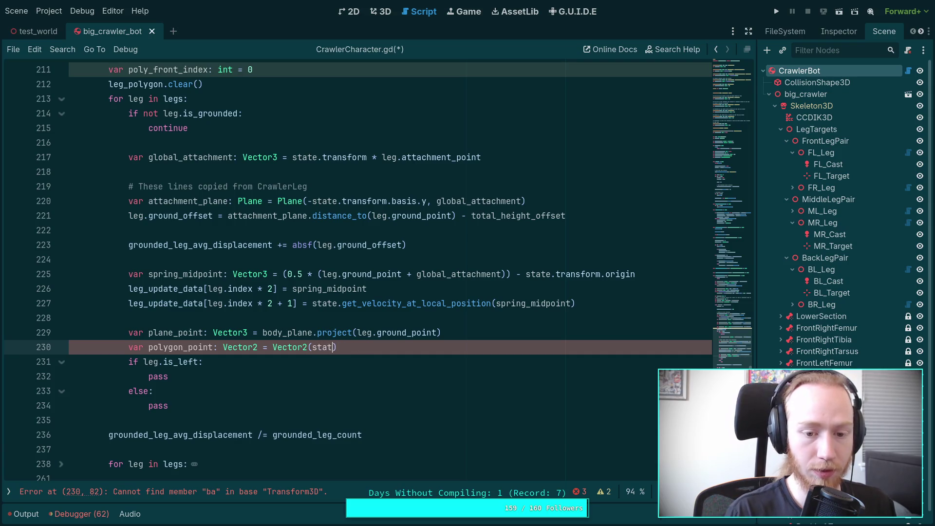
type("e.transform.ba")
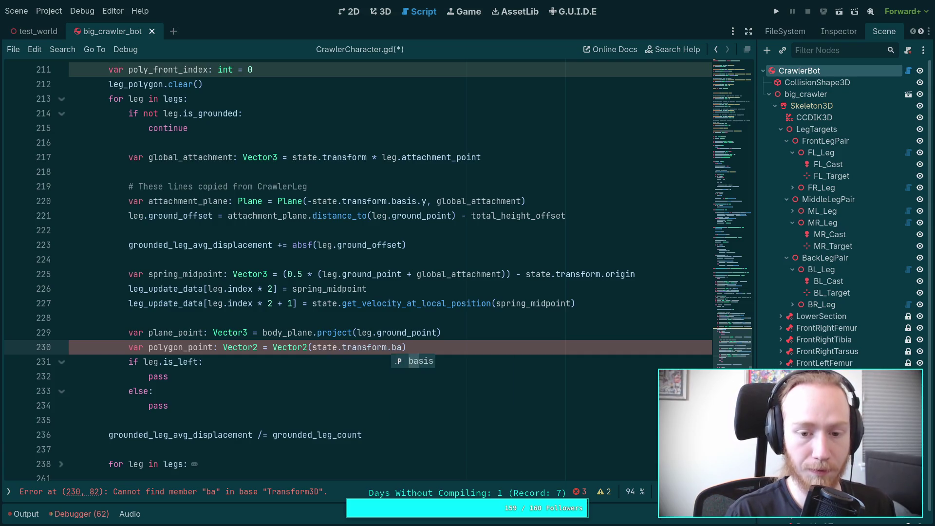
key("Return")
type(".xd")
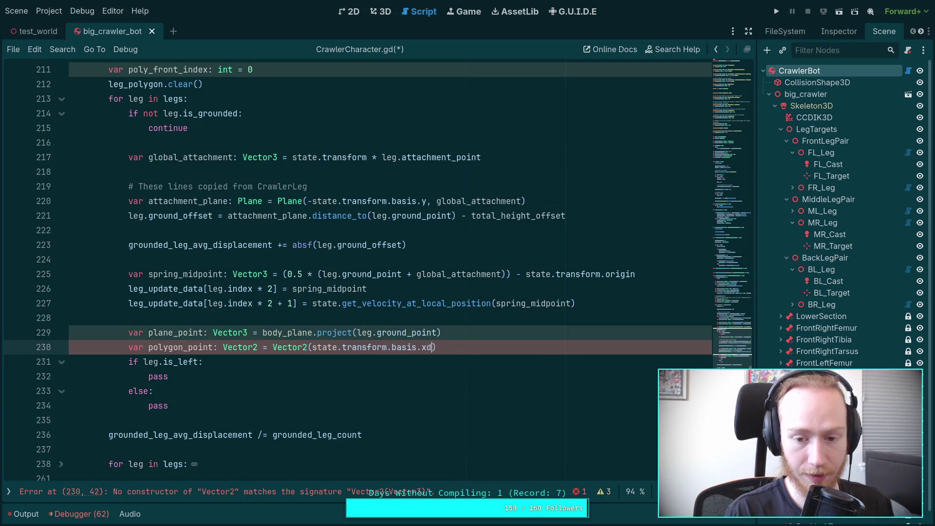
key("BackSpace")
key("BackSpace")
type("tx")
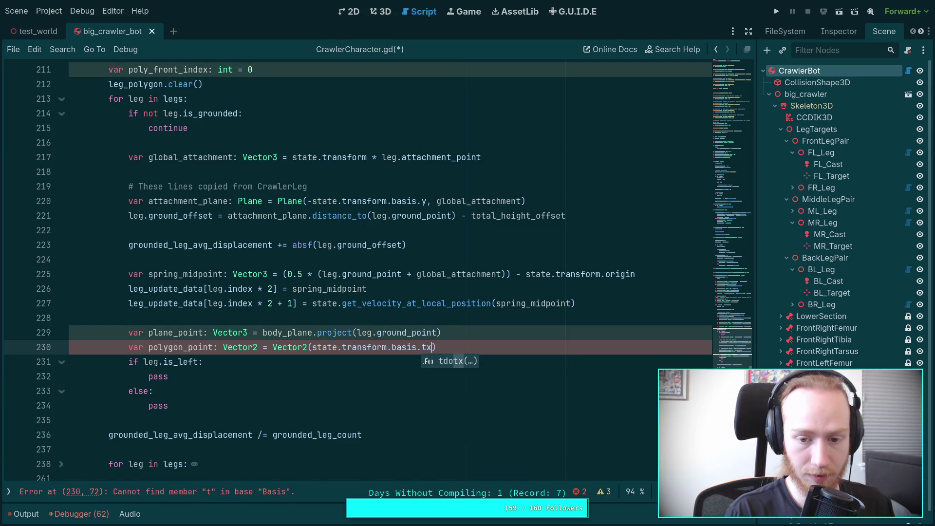
key("Return")
- Pass plane_point to tdotx and add state.transform.basis.tdotz(plane_point) as the second coordinate
type("plane_point)")
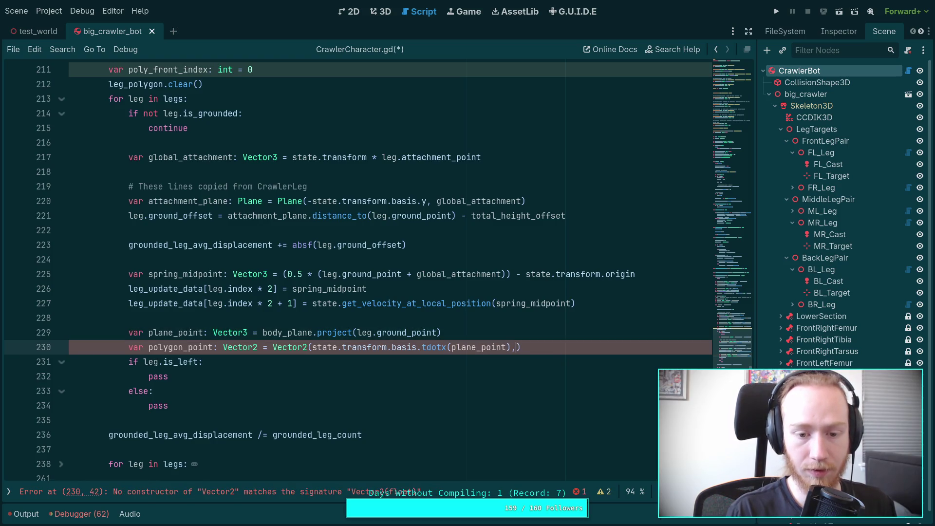
type(", state.")
type("tr")
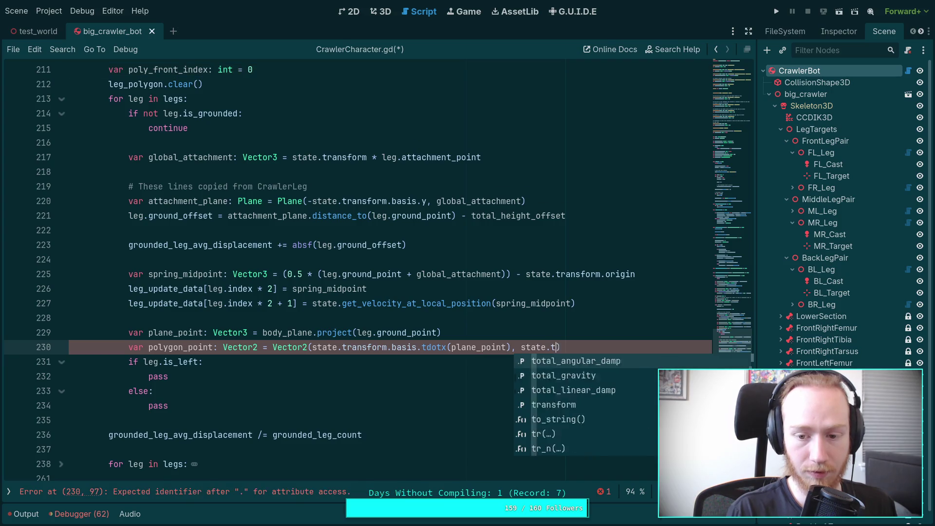
key("Return")
type(".bas")
type("is.z")
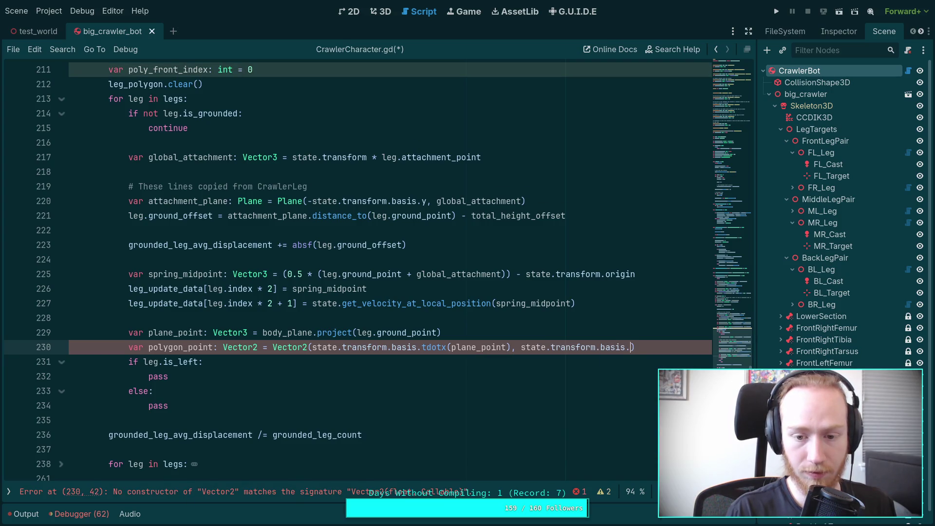
key("Down")
key("Return")
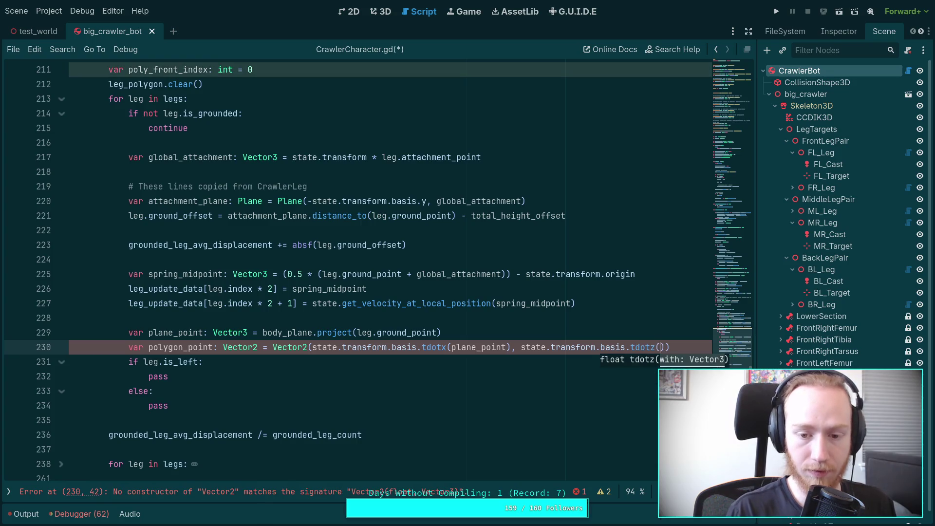
type("plane_")
key("Return")
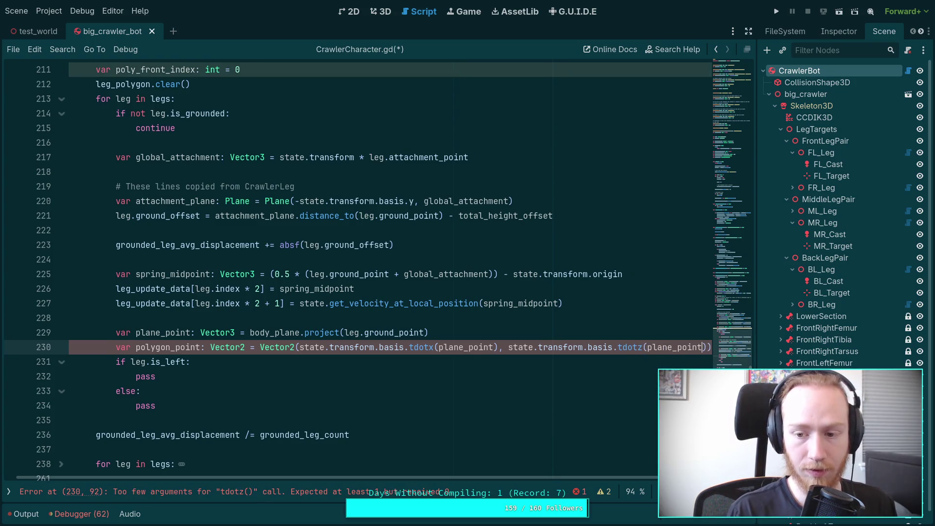
key("Down")
key("Down")
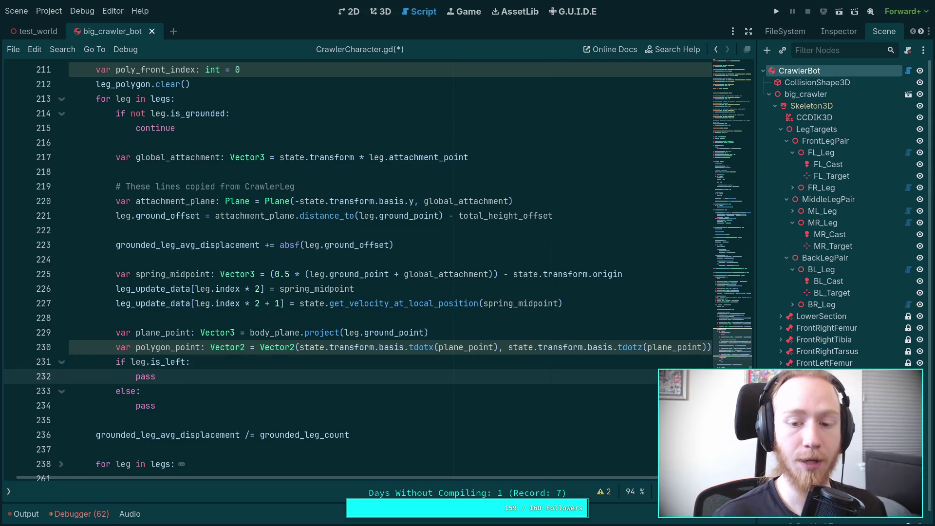
- Replace the left-leg branch's pass with leg_polygon.insert(poly_front_index, polygon_point)
scroll(337, 373, "down", 1)
key("BackSpace")
key("BackSpace")
key("BackSpace")
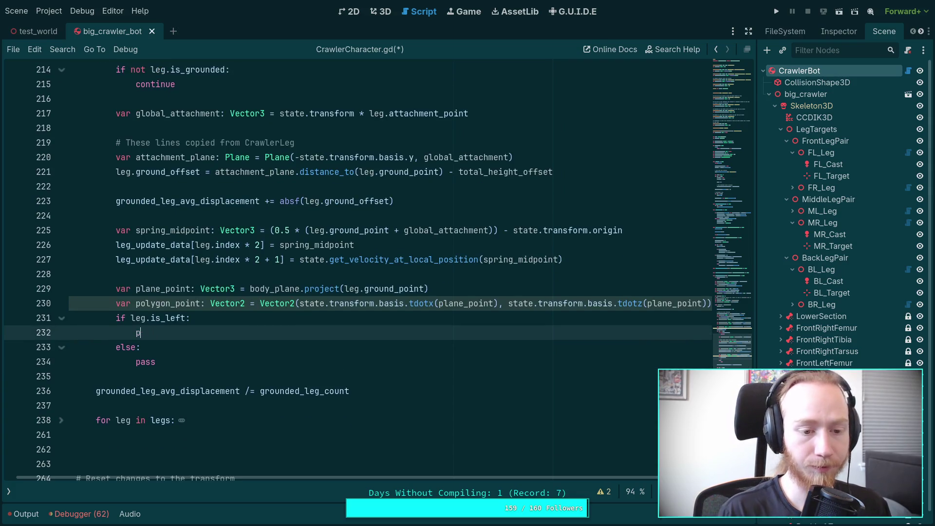
scroll(243, 361, "up", 2)
scroll(243, 361, "down", 1)
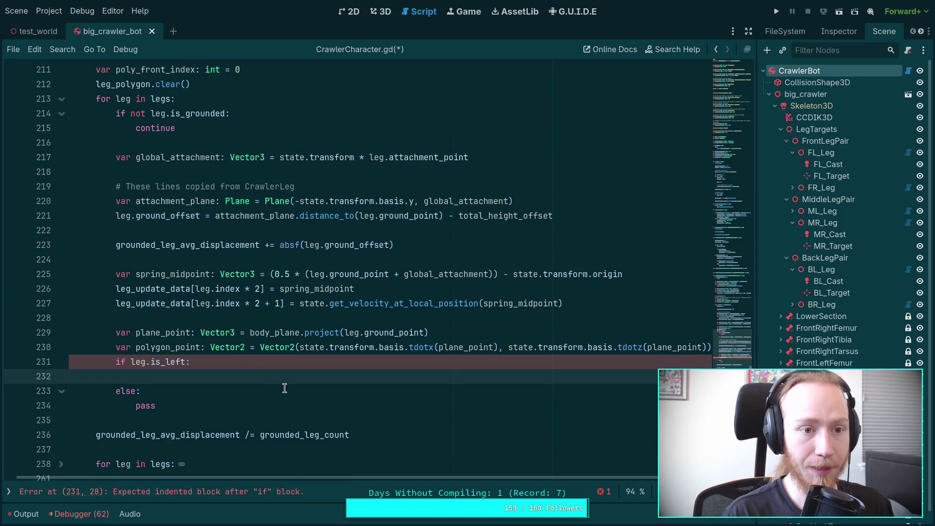
type("leg")
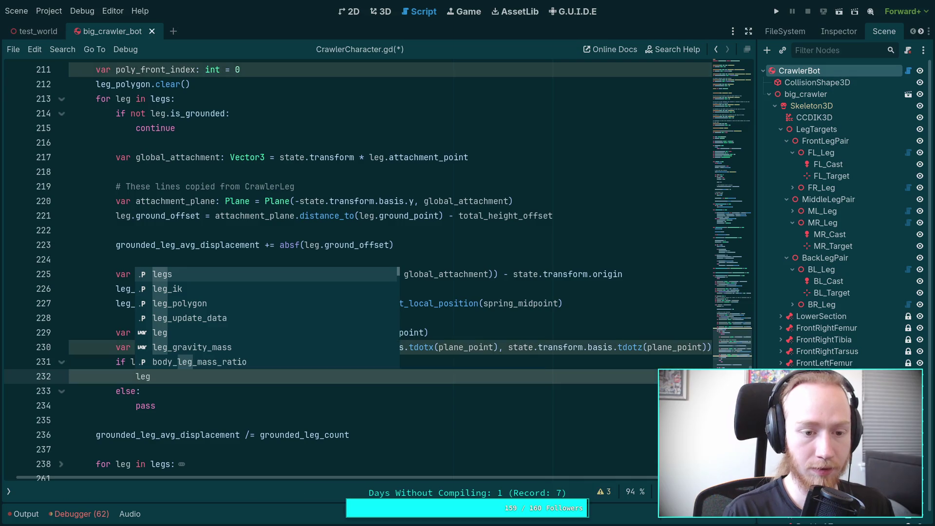
type("_p")
key("Return")
type(".in")
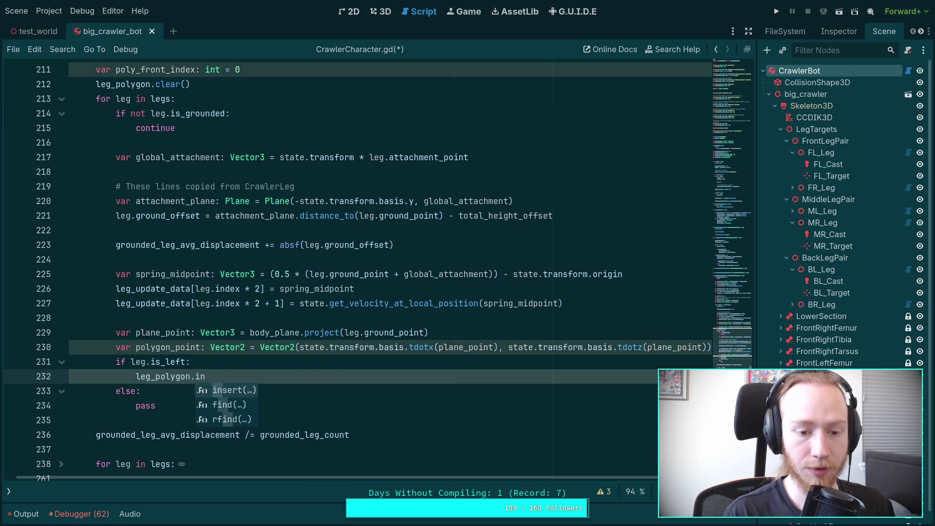
key("Return")
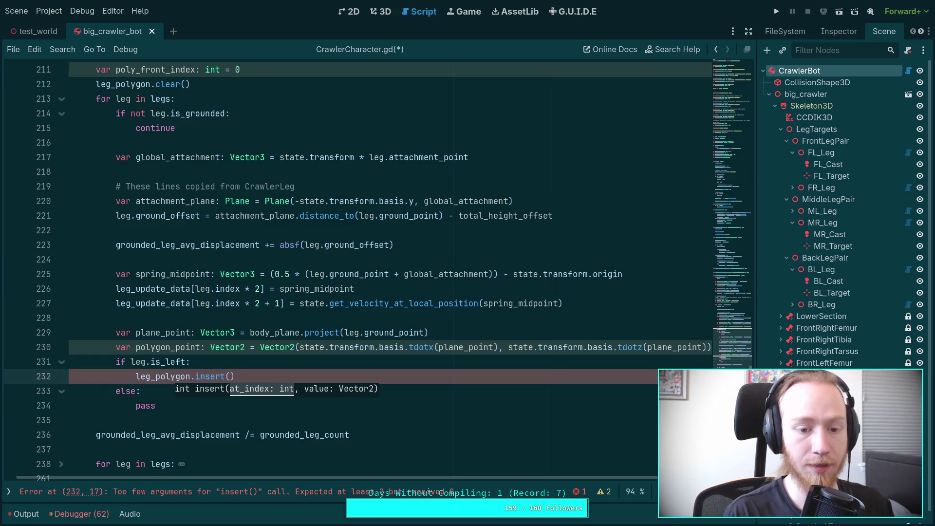
type("pol")
key("Down")
key("Return")
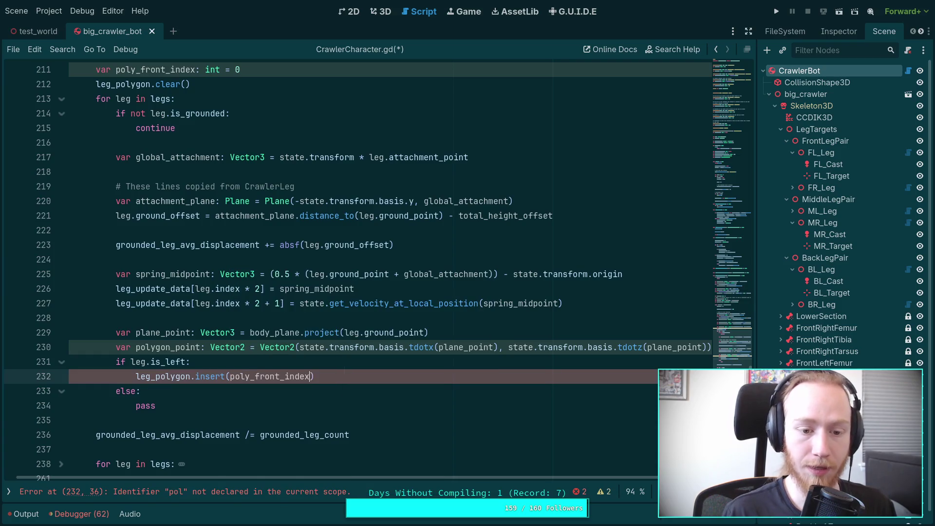
type(", p")
key("Down")
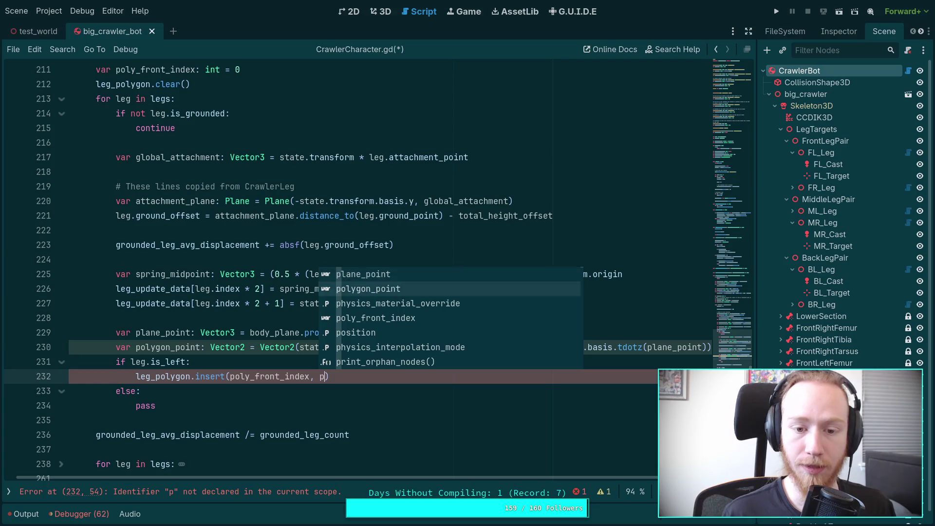
key("Return")
- Add poly_front_index += 1 below the insert call
key("End")
key("Return")
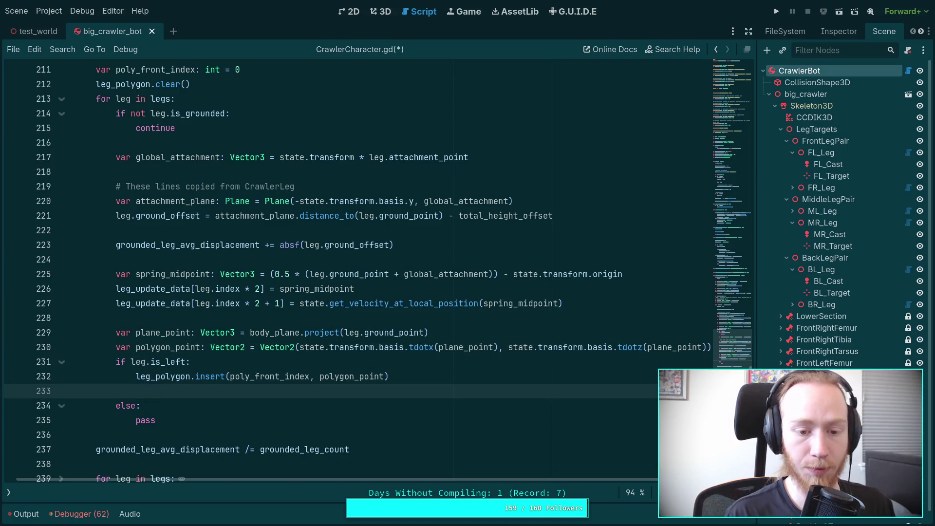
type("oly")
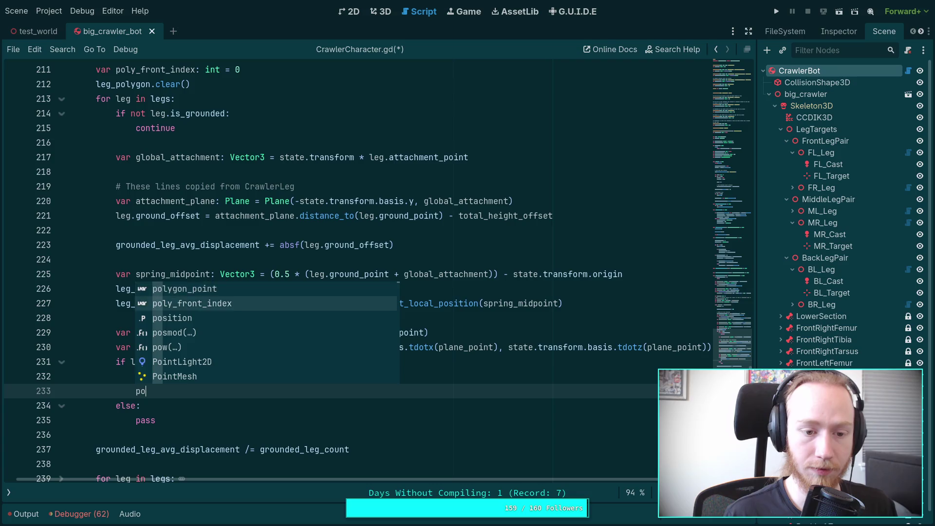
key("Return")
type("+= 1")
- Replace the else branch's pass with leg_polygon.append(polygon_point) and save CrawlerCharacter.gd
key("Down")
key("Down")
key("End")
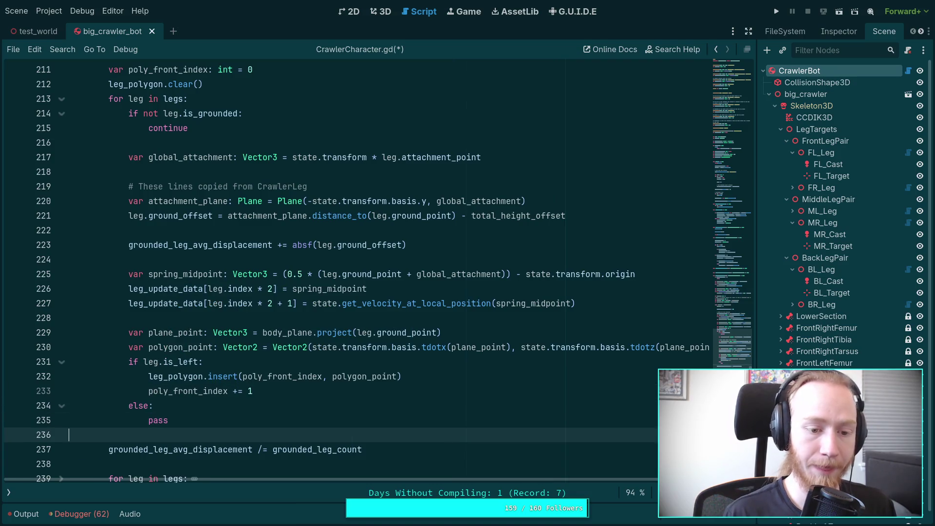
key("BackSpace")
key("BackSpace")
key("BackSpace")
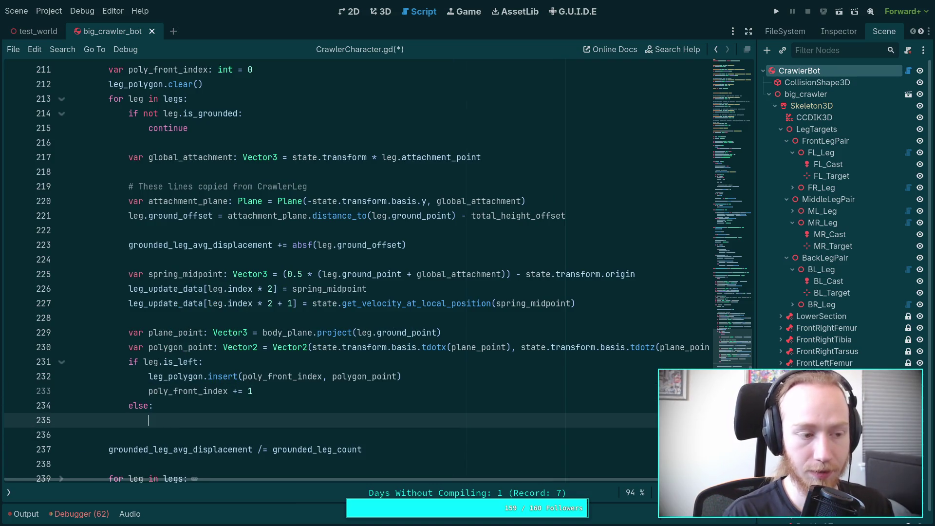
type("leg_")
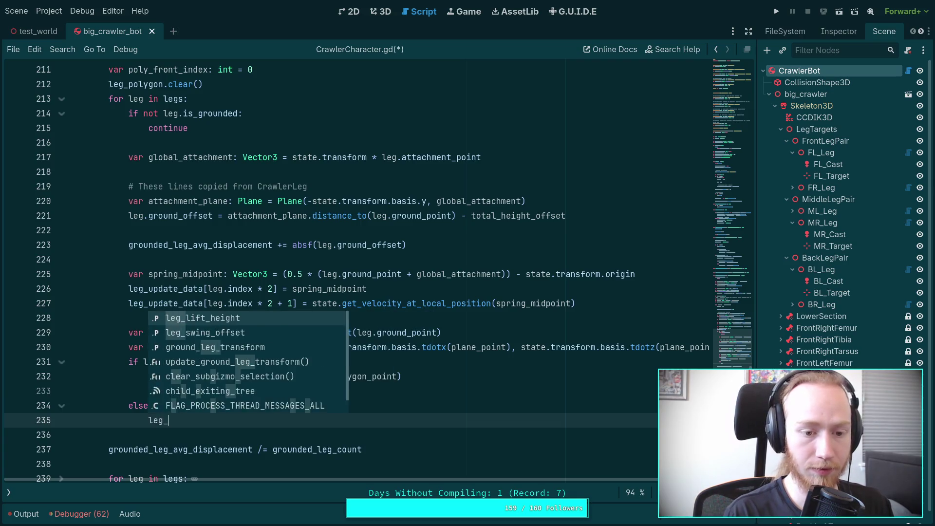
type("p")
key("Return")
type(".")
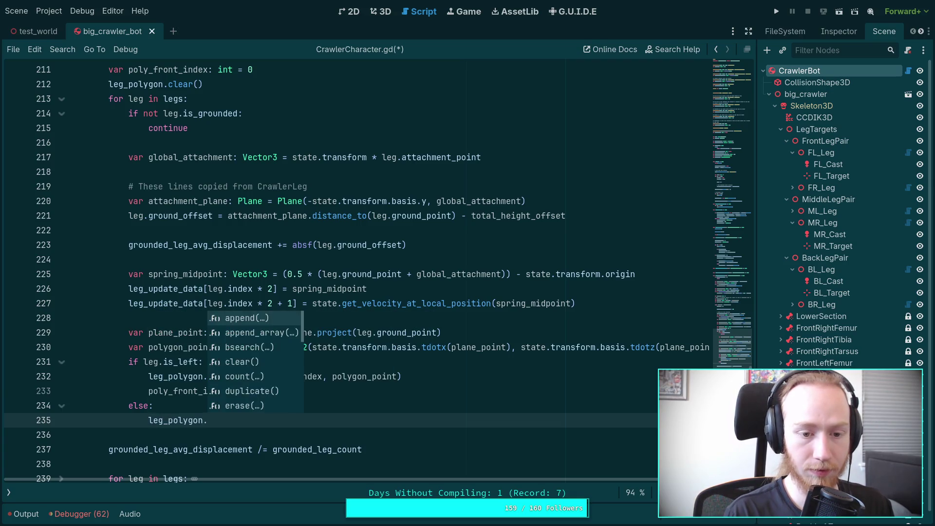
type("app")
key("Return")
type("po")
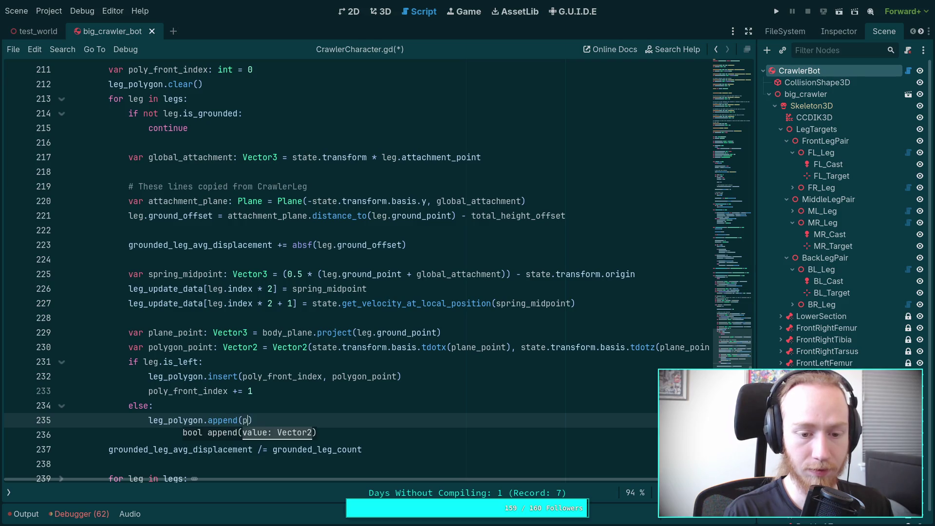
key("Return")
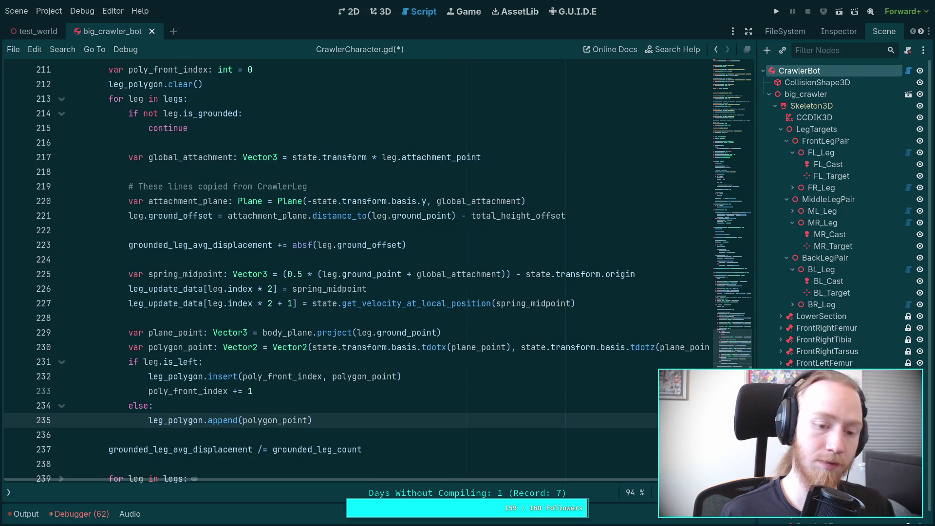
key("Down")
key("ctrl+s")
scroll(242, 295, "down", 1)
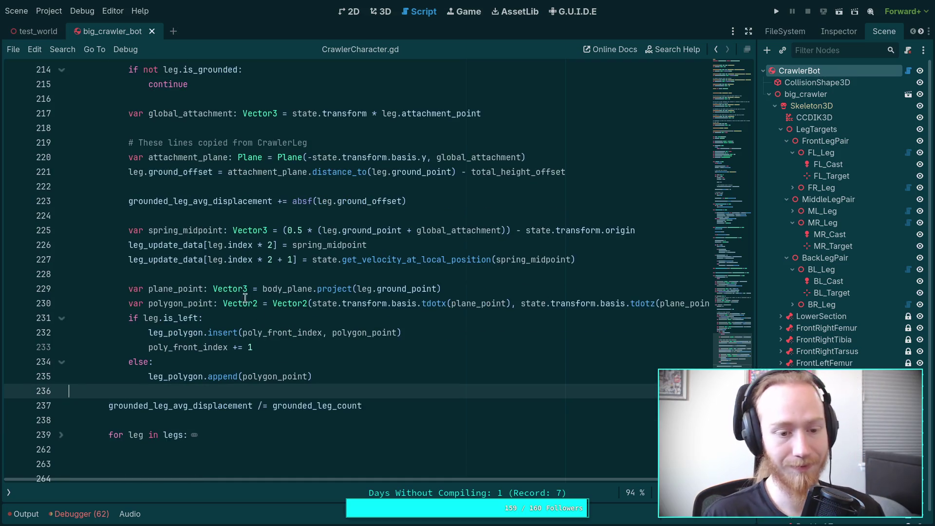
scroll(267, 340, "up", 3)
scroll(268, 340, "down", 3)
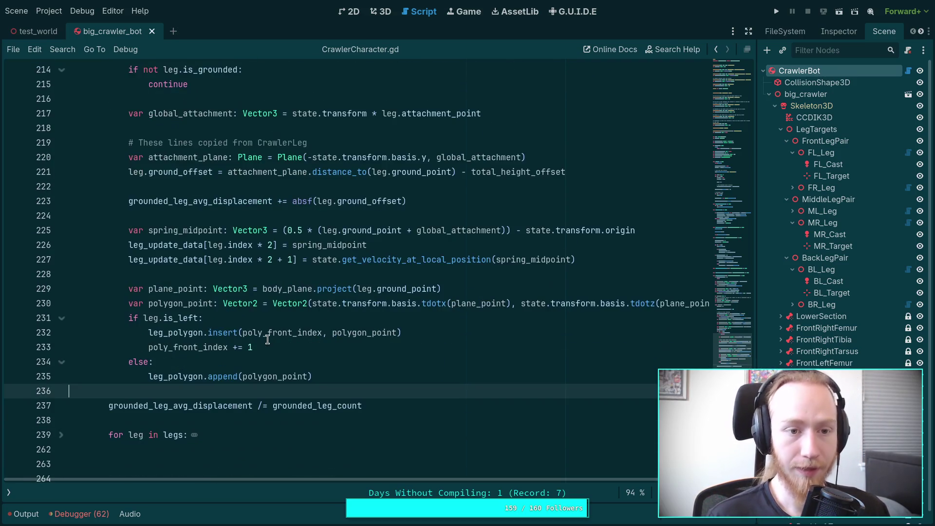
left_click(274, 420)
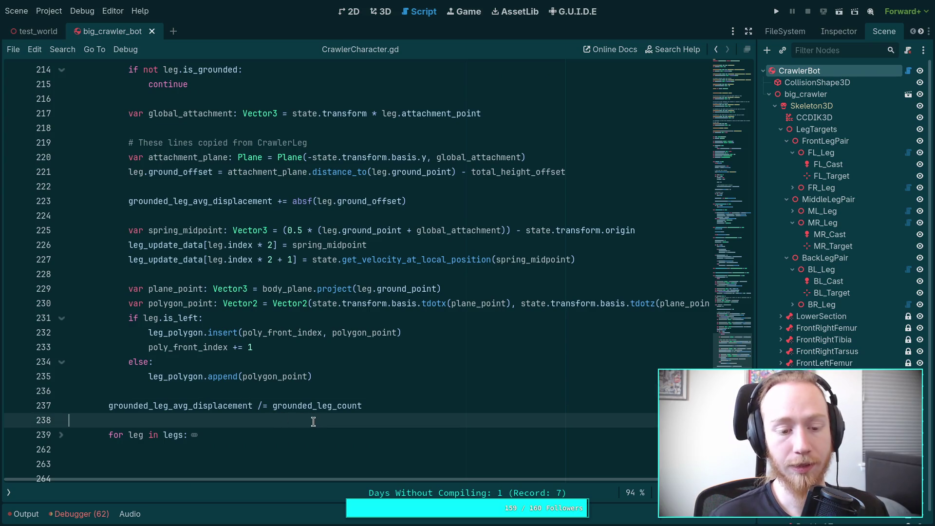
scroll(313, 422, "down", 2)
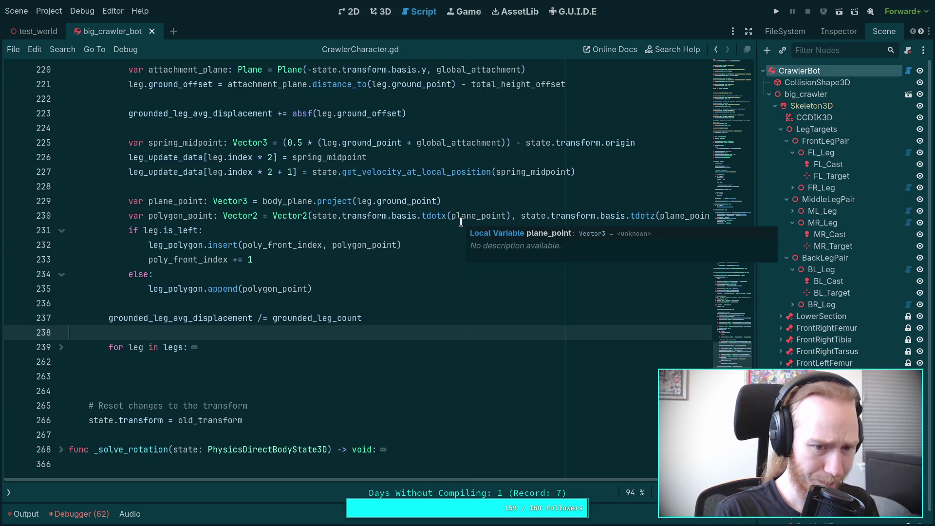
left_click_drag(730, 353, 725, 134)
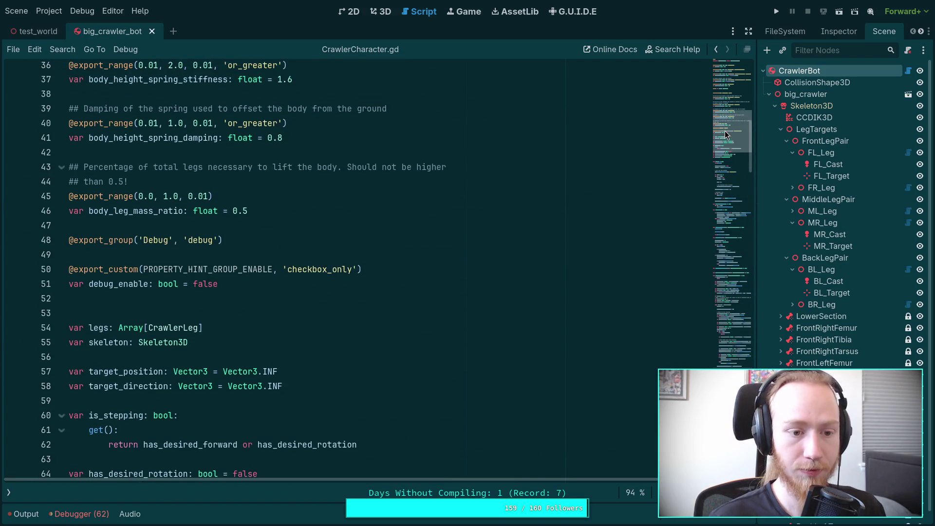
- Declare an exported debug_leg_polygon bool defaulting to true, and erase debug_enable's false default
left_click(371, 283)
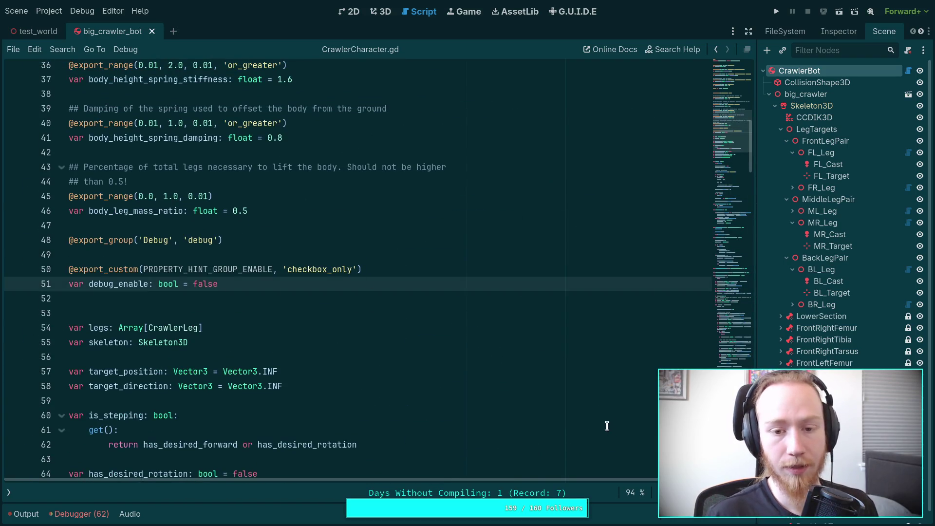
key("Return")
key("Return")
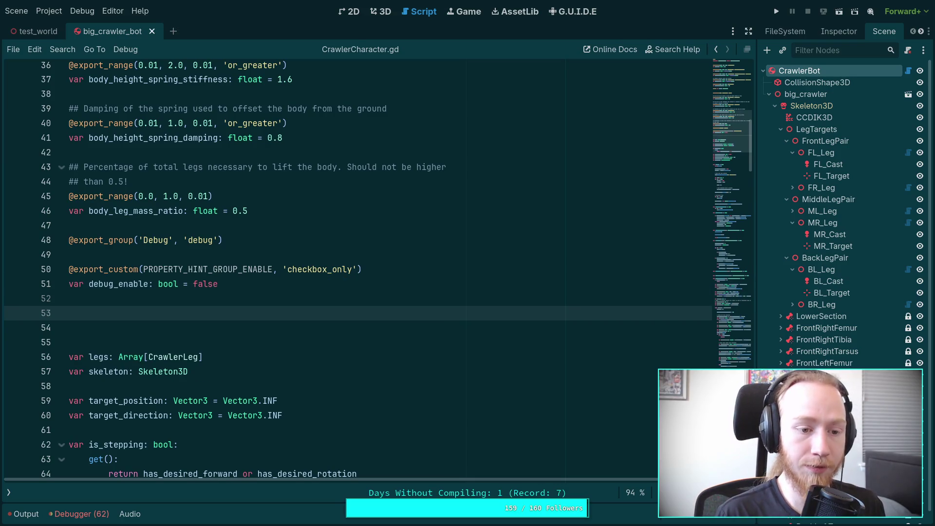
type("@export_u")
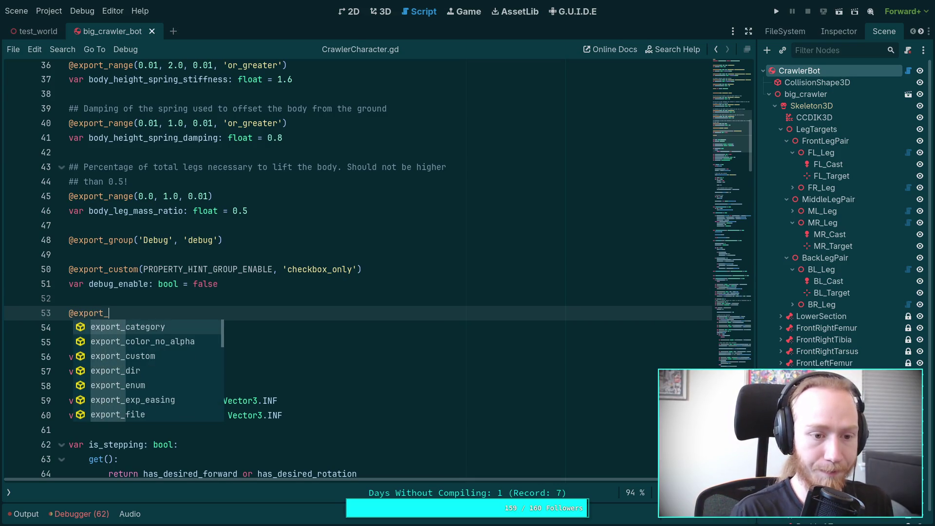
key("BackSpace")
key("BackSpace")
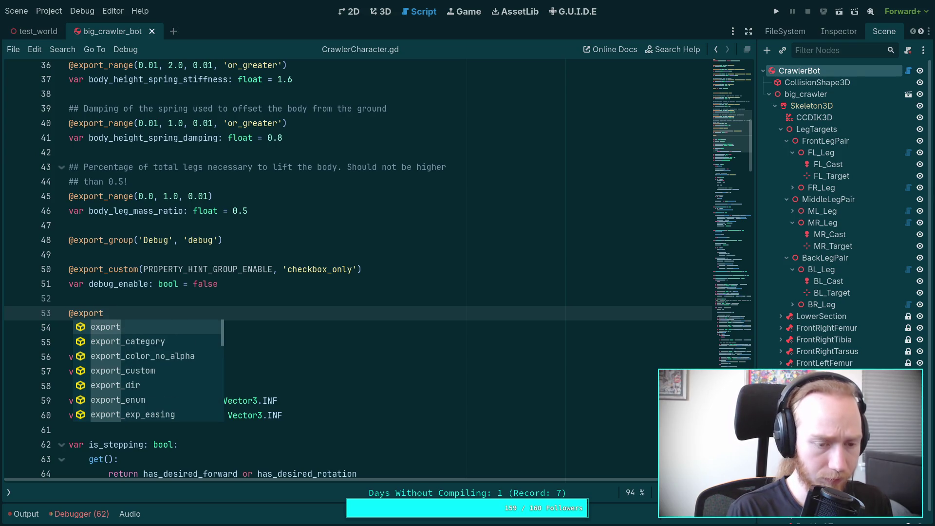
type("var d")
type("_")
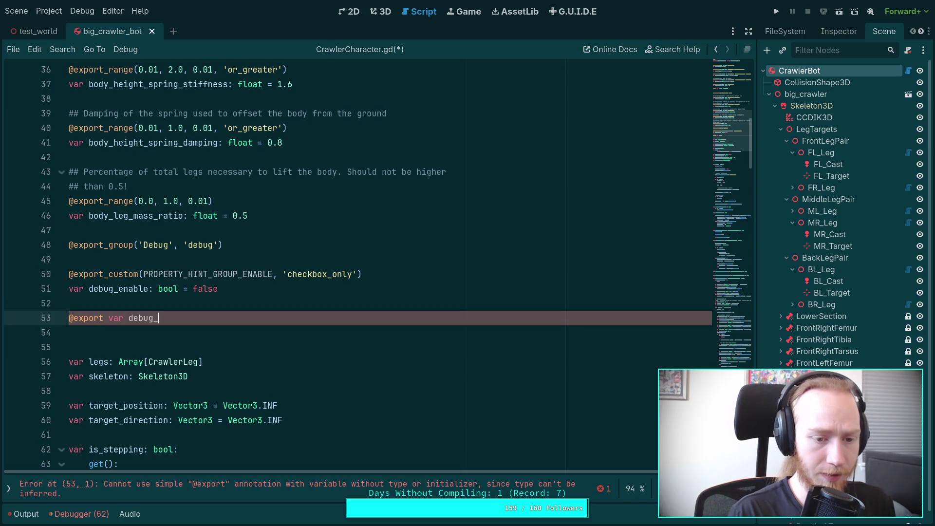
type("leg_polygon:")
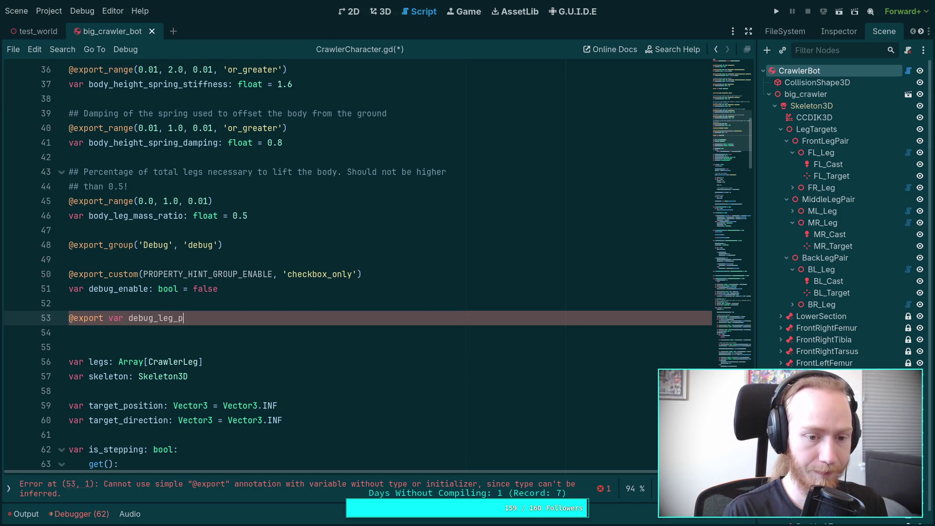
type(" boo")
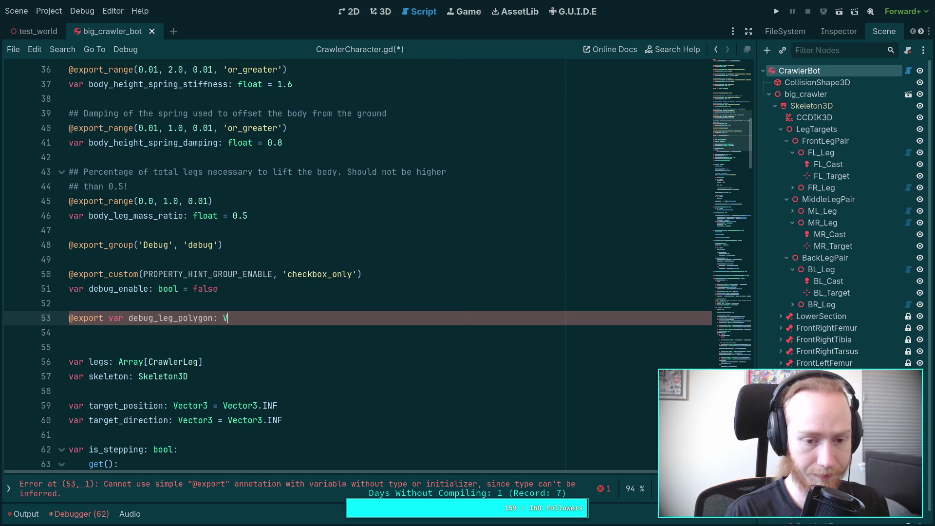
type("fal")
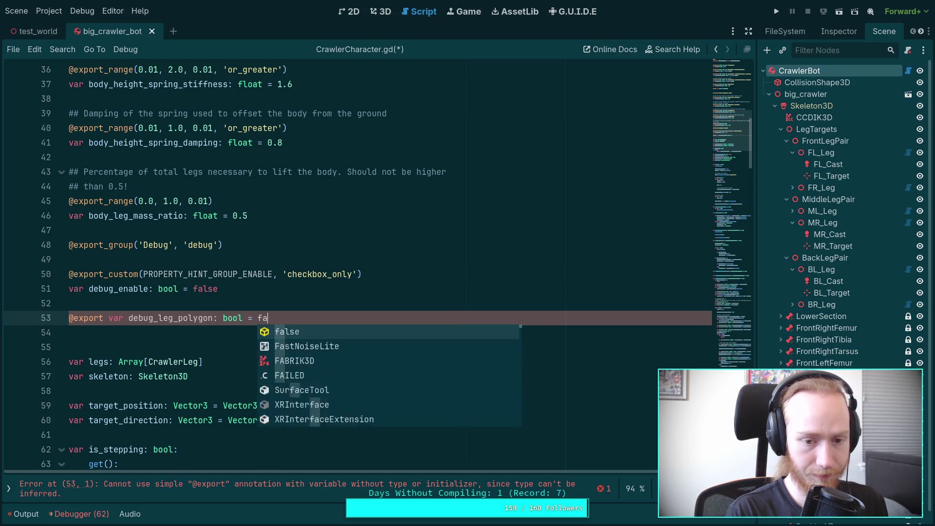
key("BackSpace")
key("BackSpace")
key("BackSpace")
type("true")
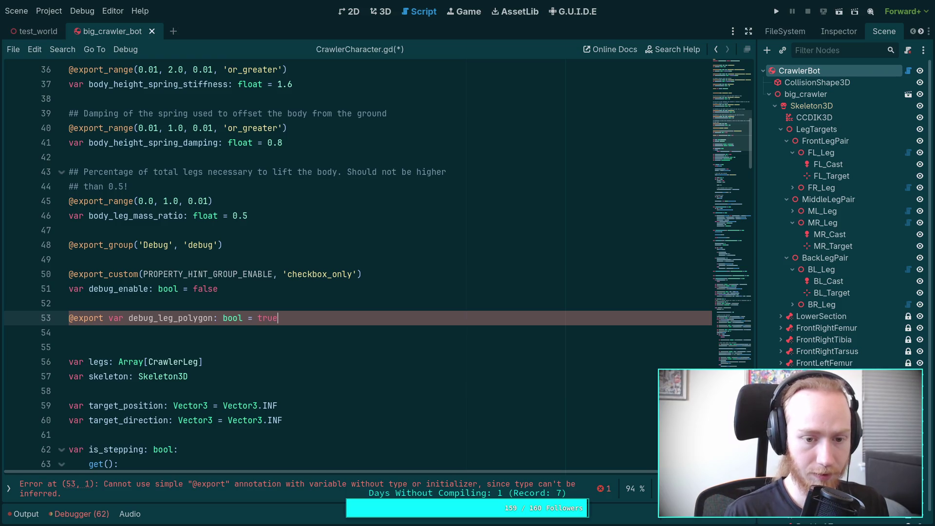
left_click(218, 289)
key("BackSpace")
key("BackSpace")
key("BackSpace")
key("BackSpace")
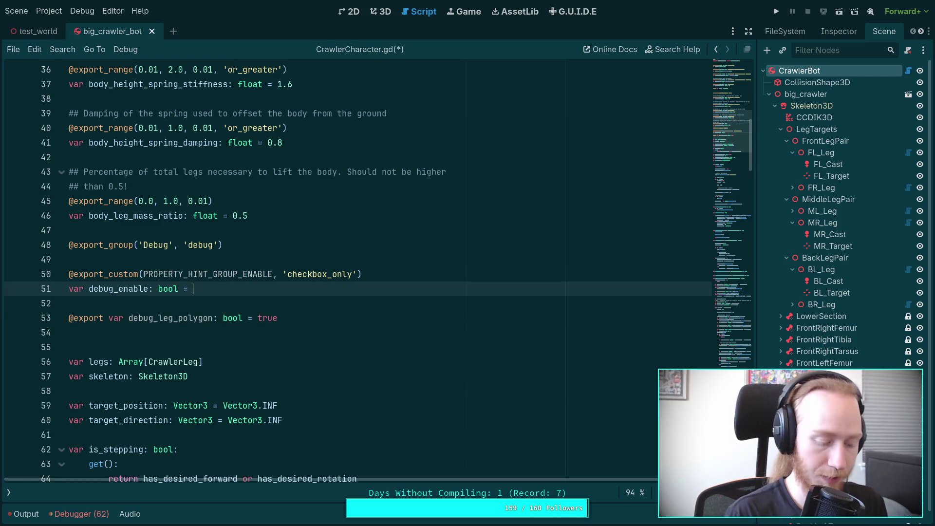
- Set debug_enable's default value to true
type("true")
left_click(429, 349)
scroll(429, 349, "down", 20)
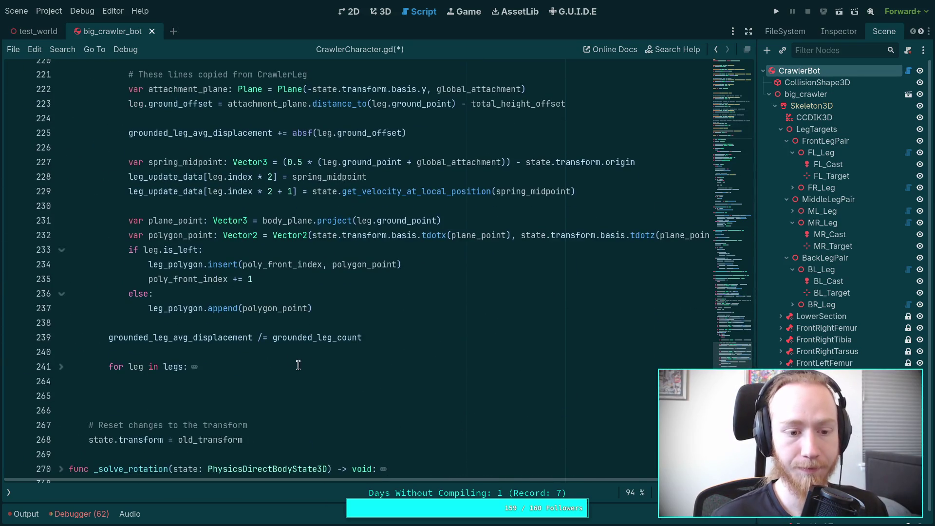
- On line 265 after the leg loop, add 'if debug_enable and debug_leg_polygon:' with a pass body
left_click(317, 359)
left_click(239, 396)
left_click(222, 352)
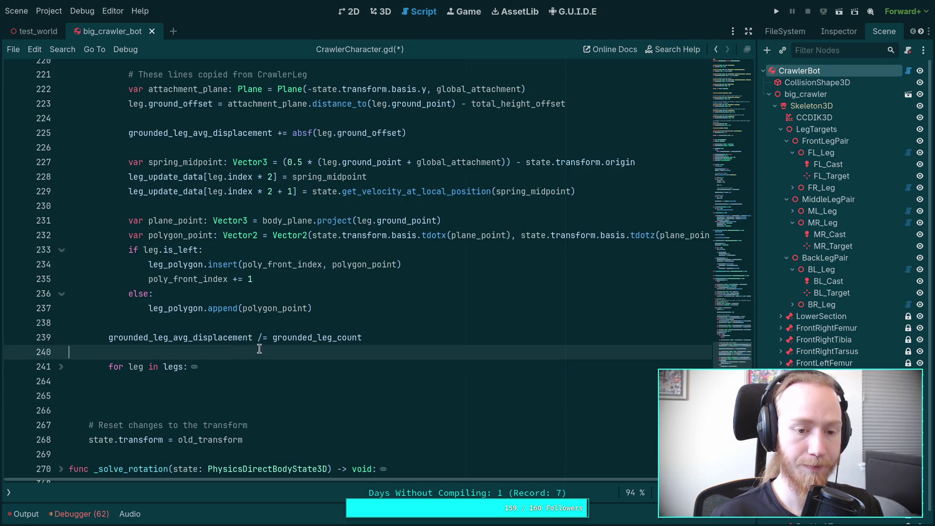
scroll(222, 358, "up", 5)
scroll(223, 363, "down", 5)
left_click(214, 395)
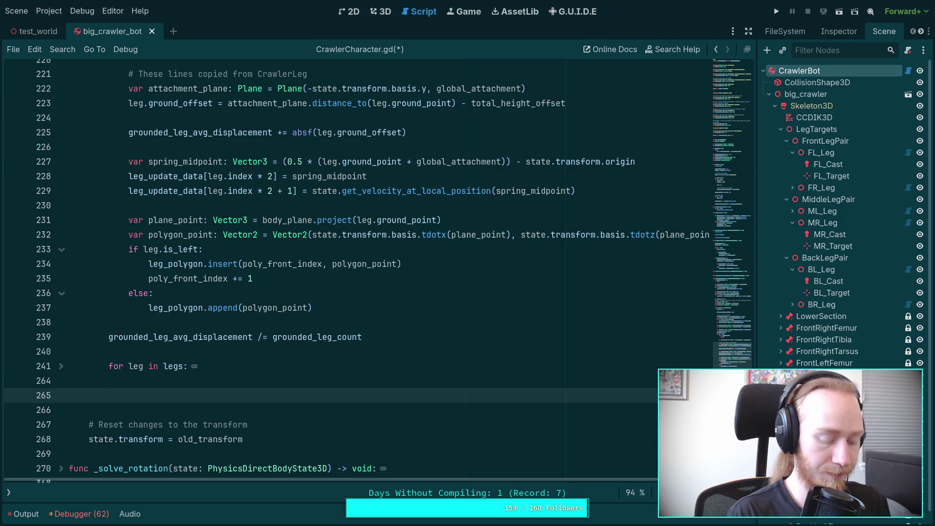
type("if debug")
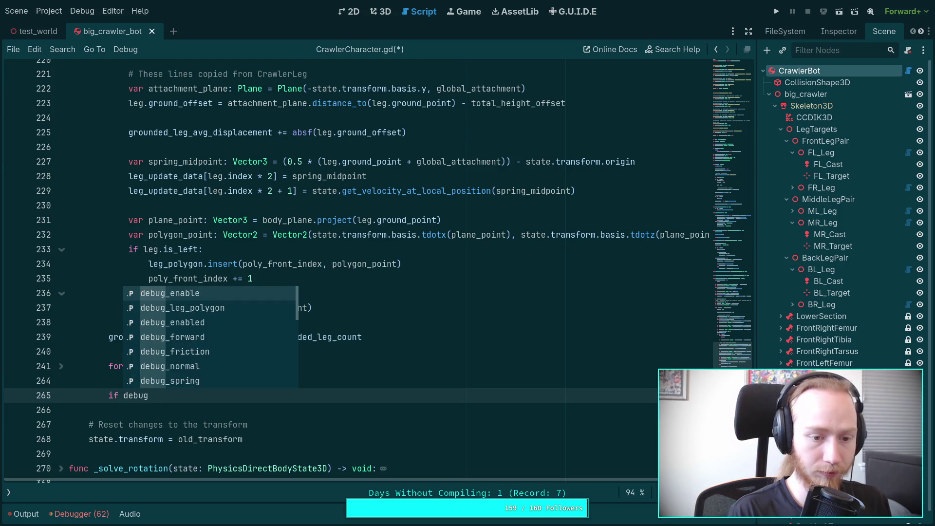
key("Return")
type("and debug_le")
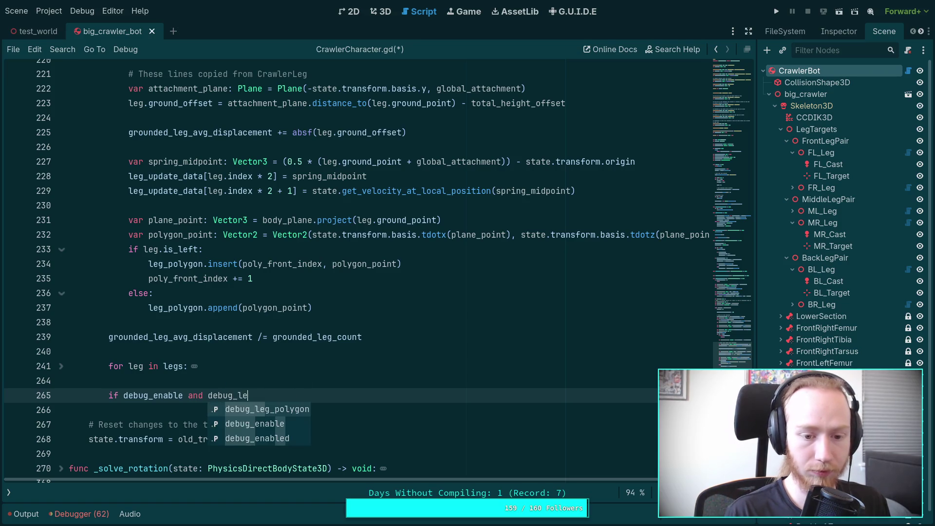
key("Return")
type(":")
key("Return")
type("pass")
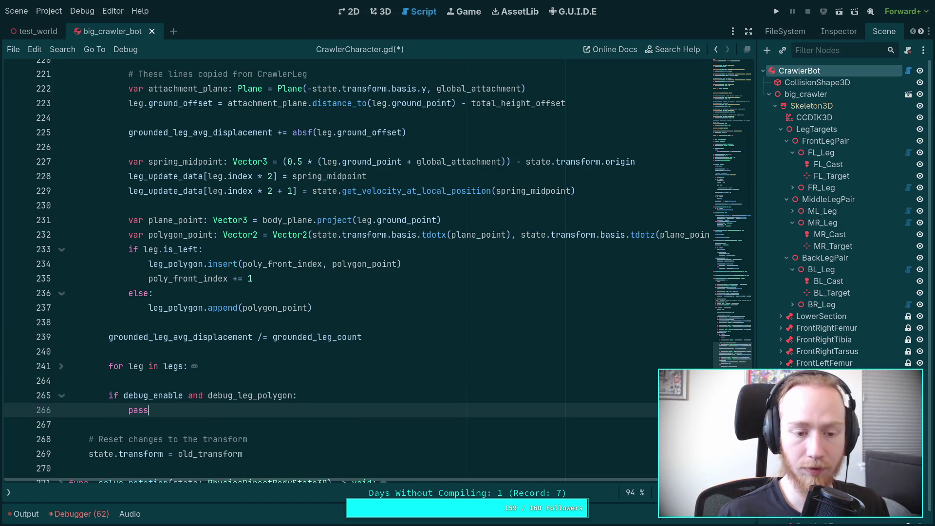
- Insert a blank line after the debug_leg_polygon declaration and show the scripts list
scroll(695, 89, "up", 20)
scroll(695, 89, "down", 5)
scroll(701, 122, "down", 5)
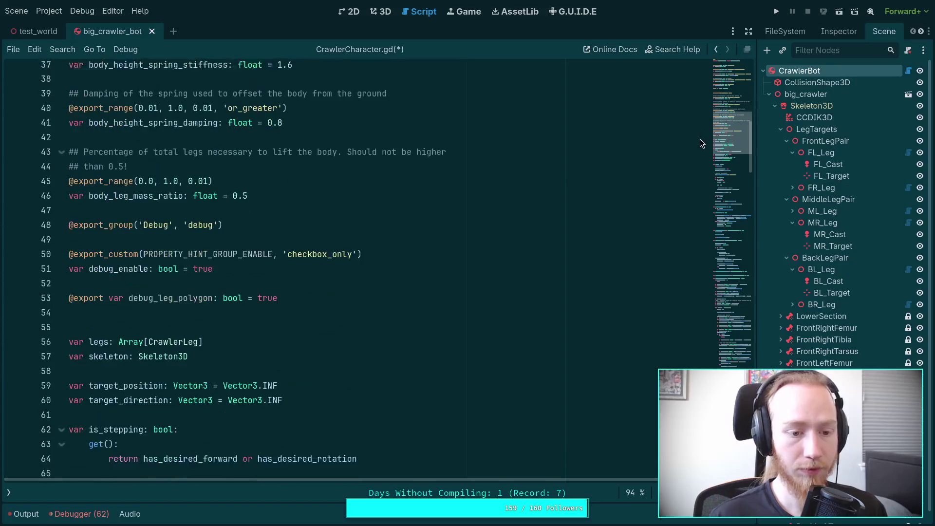
left_click(352, 283)
key("Return")
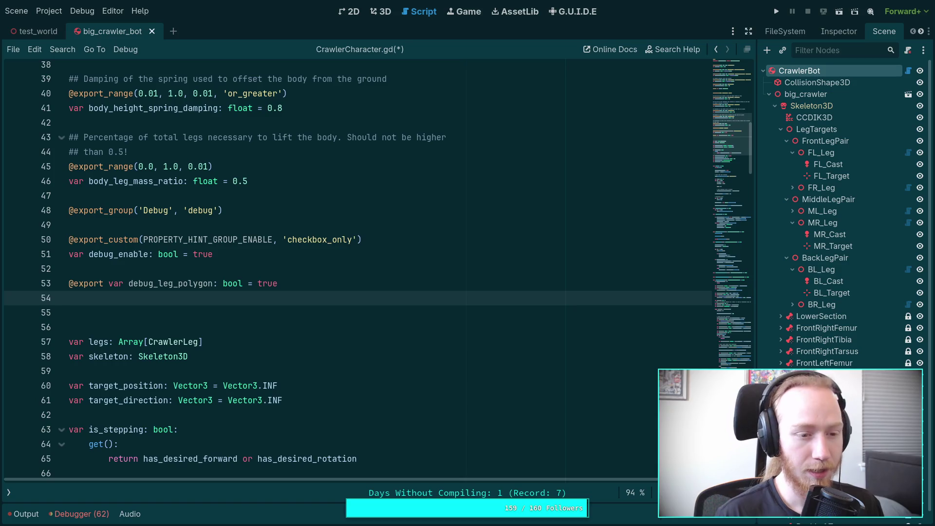
left_click(14, 495)
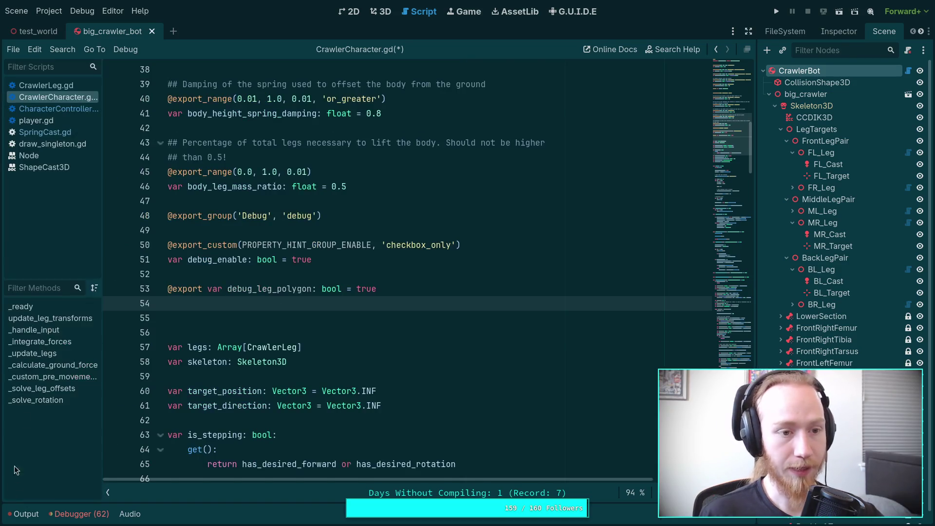
- Open draw_singleton.gd and scroll to the PLANE and TYPE enums at the top
left_click(62, 145)
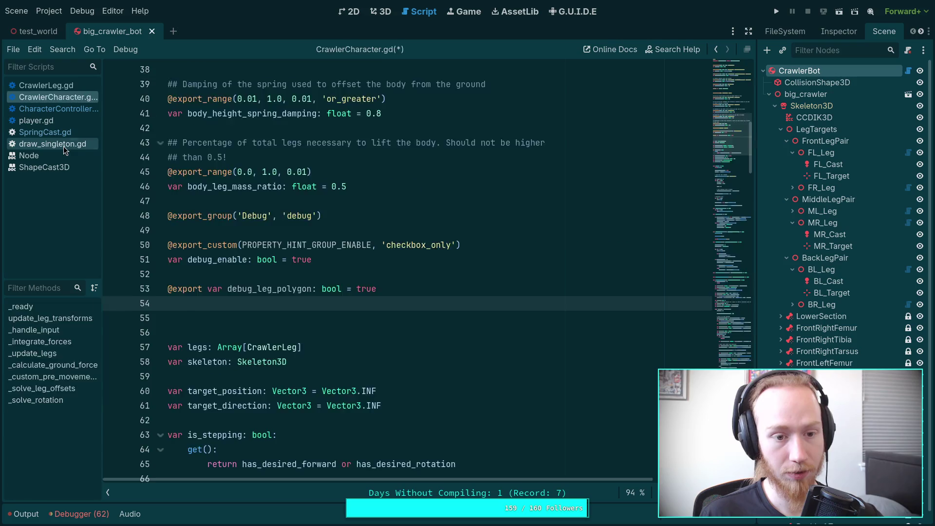
scroll(402, 357, "up", 15)
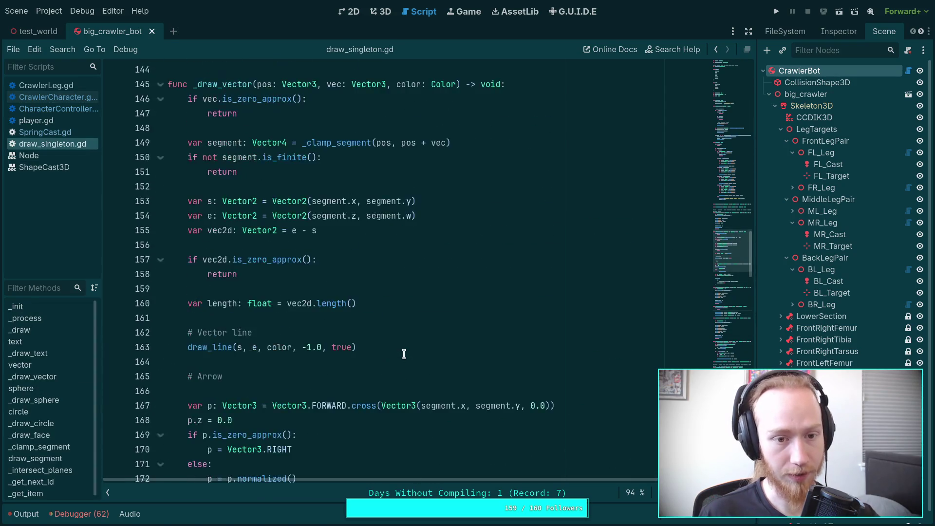
scroll(404, 354, "up", 5)
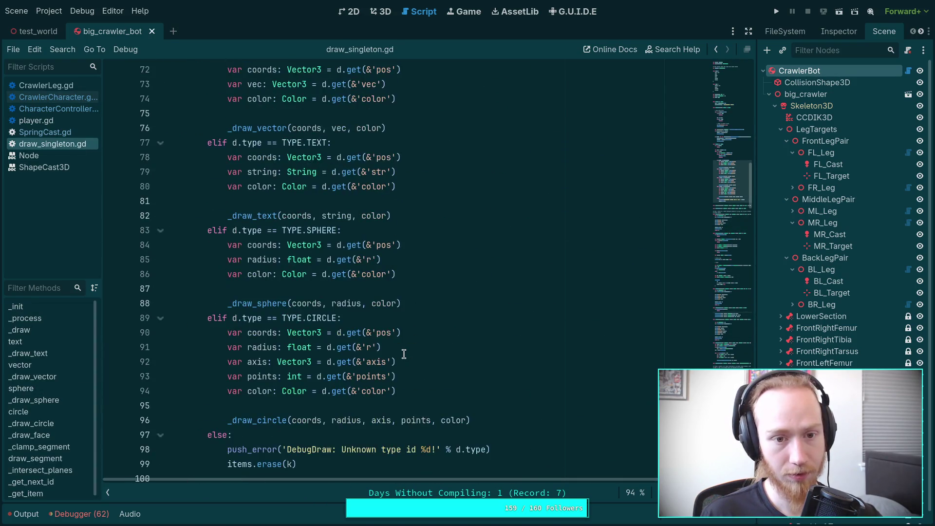
scroll(404, 354, "up", 4)
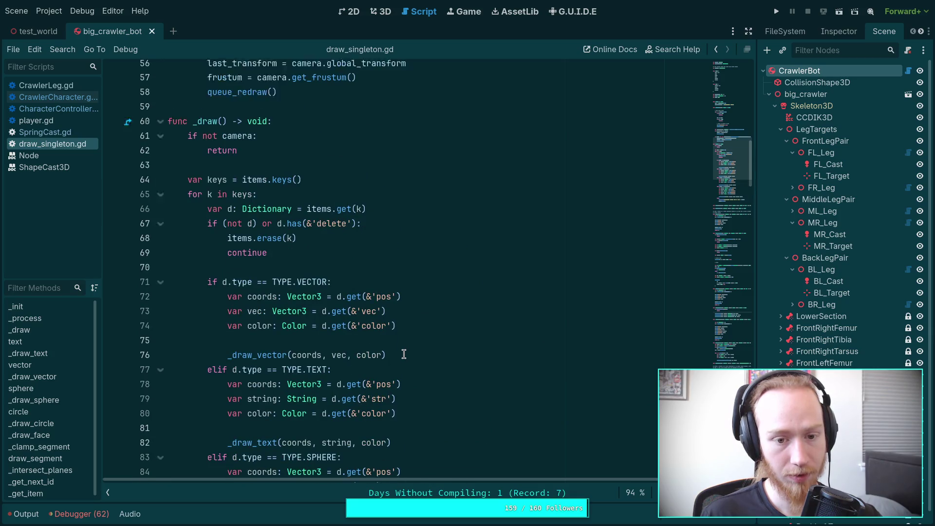
scroll(404, 355, "up", 6)
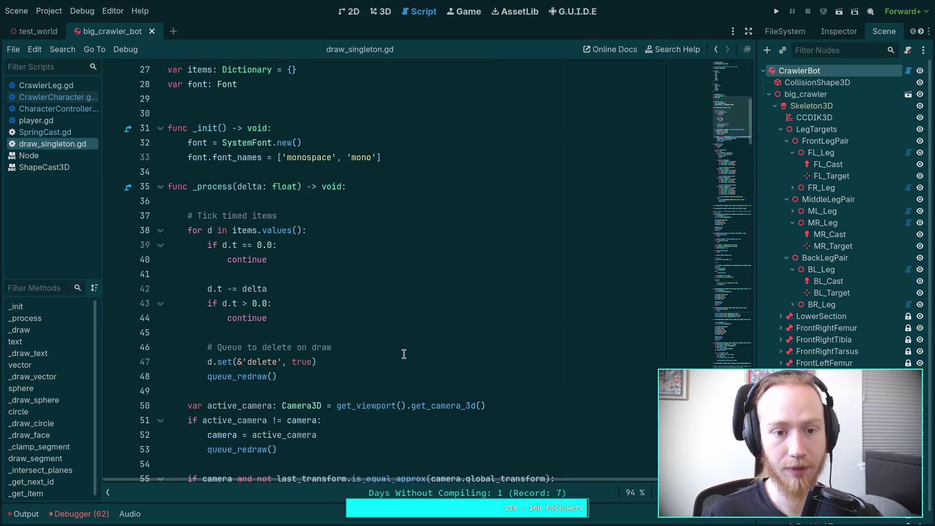
scroll(404, 355, "up", 4)
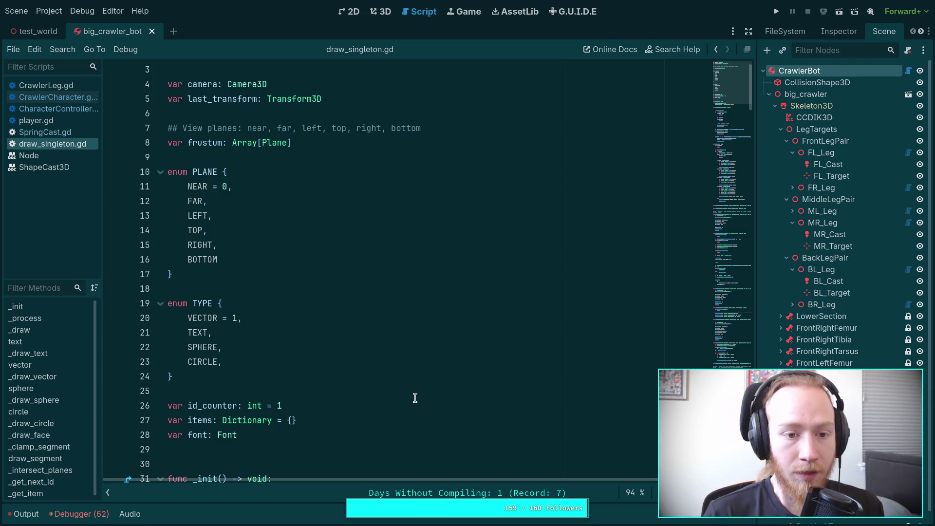
- Add a POLYGON entry to the TYPE enum below CIRCLE
left_click(356, 363)
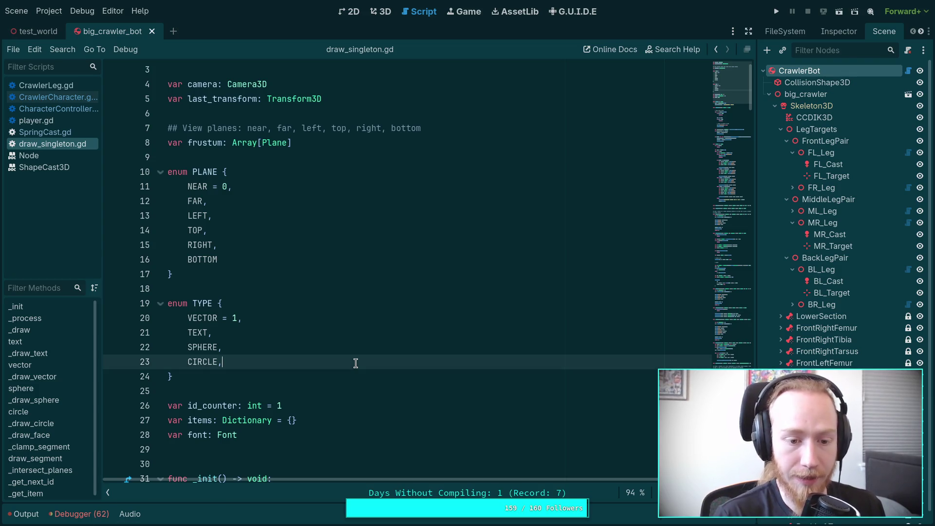
key("Return")
type("POLYGON,")
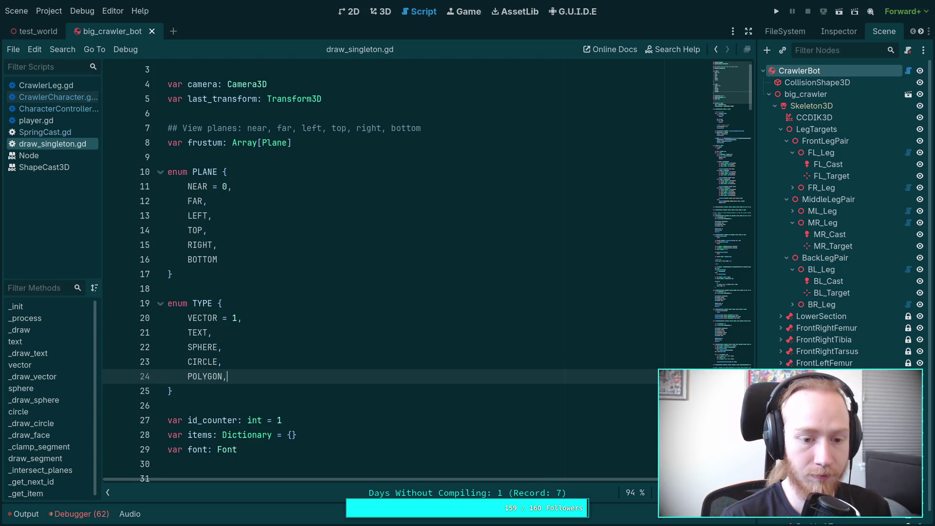
- After the circle case in _draw, start an 'elif d.type == TYPE.POLYGON:' branch
scroll(340, 308, "down", 4)
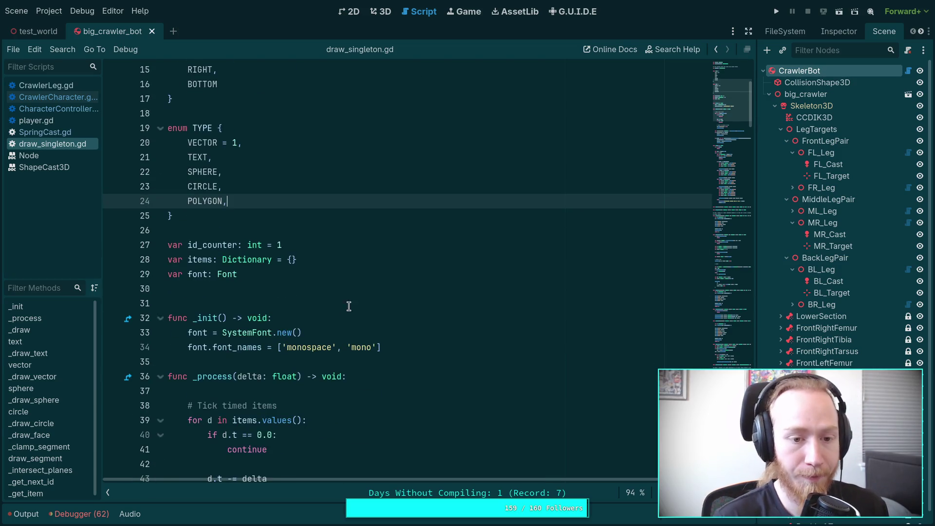
scroll(347, 288, "down", 3)
scroll(343, 280, "down", 7)
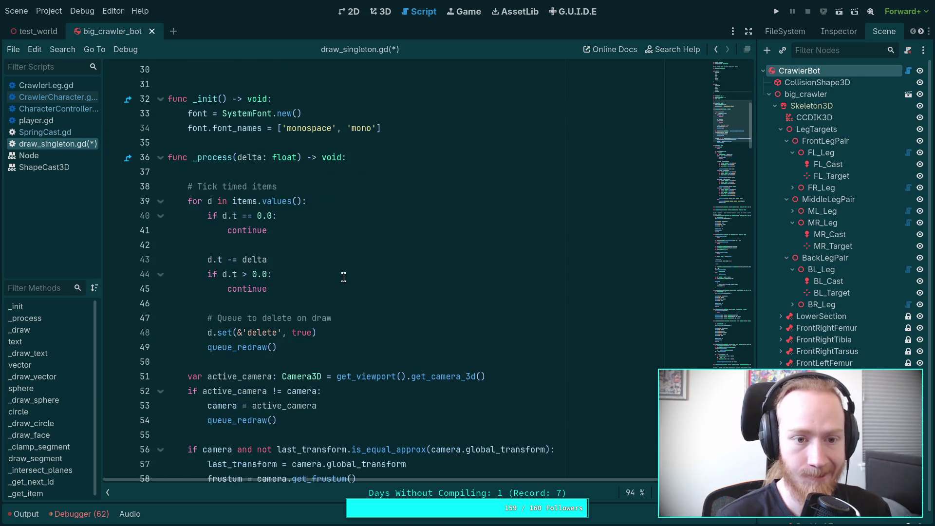
scroll(343, 277, "down", 10)
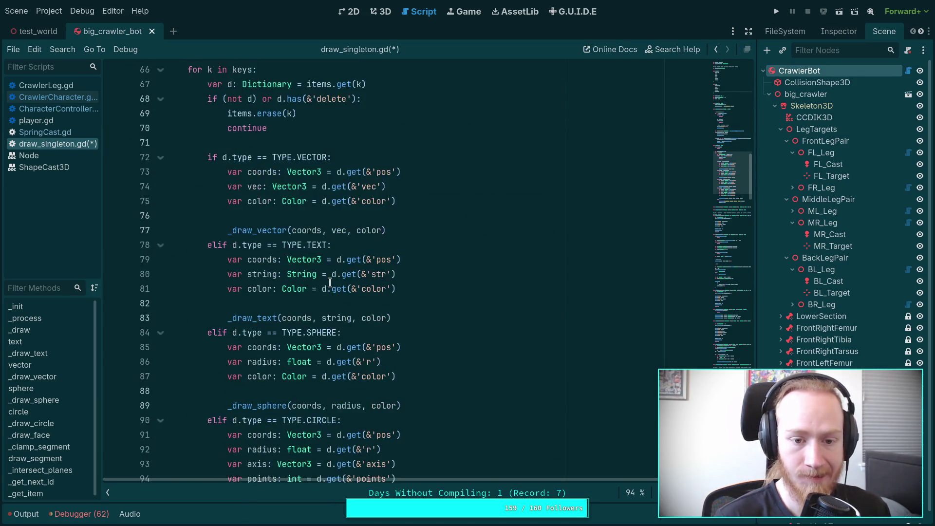
scroll(453, 361, "down", 1)
left_click(512, 346)
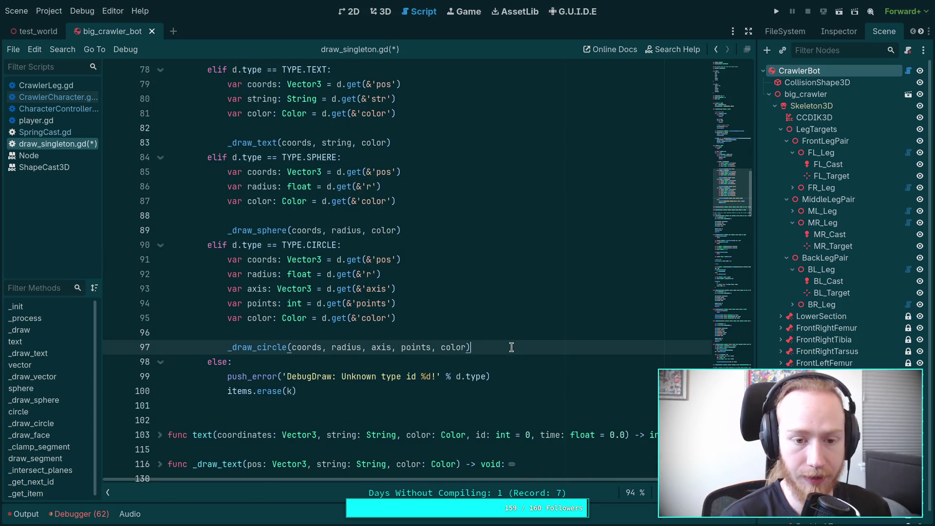
key("Return")
key("Return")
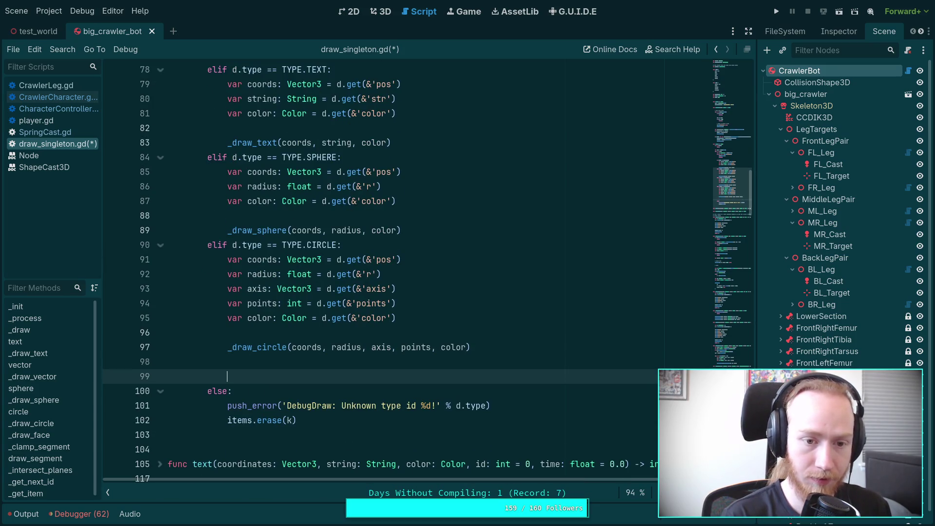
key("BackSpace")
type("elif")
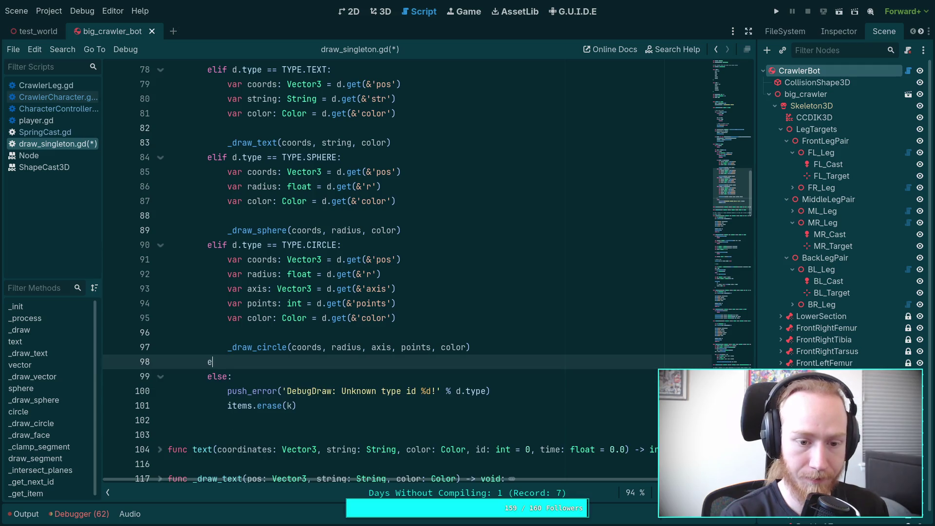
type(" d.type ==")
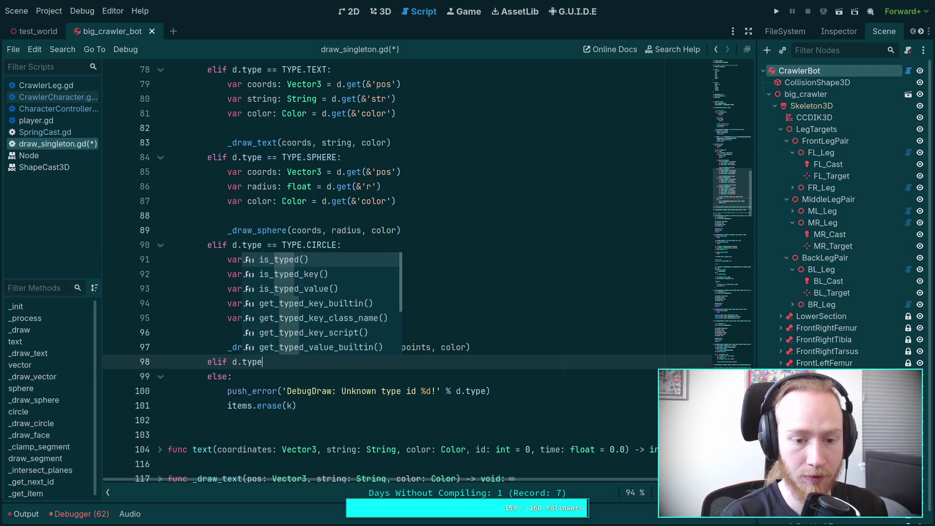
type(" TYPE.POL")
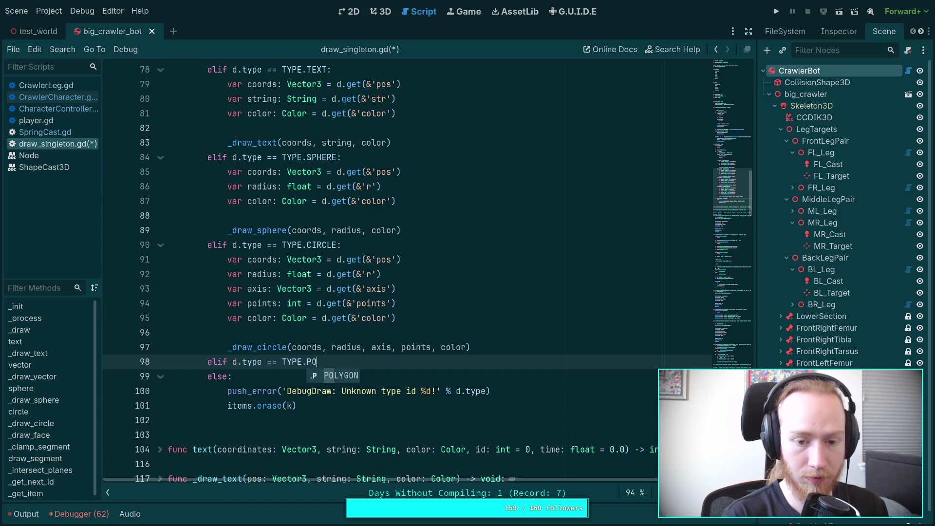
key("Return")
type(":")
key("Return")
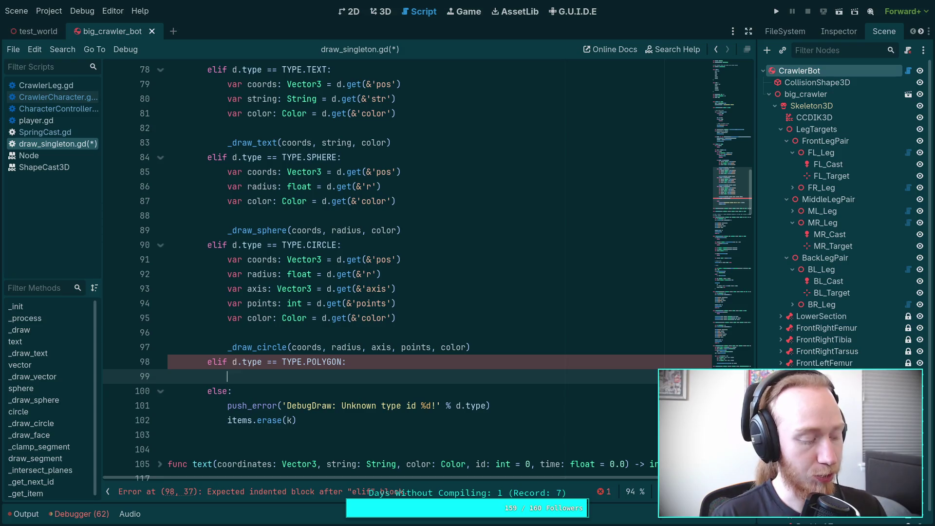
- Rename POLYGON to POLYLINE in the enum and elif test, then begin a var line in its body
mouse_move(727, 202)
left_mouse_down()
mouse_move(735, 118)
mouse_move(747, 104)
left_mouse_up()
left_click(210, 312)
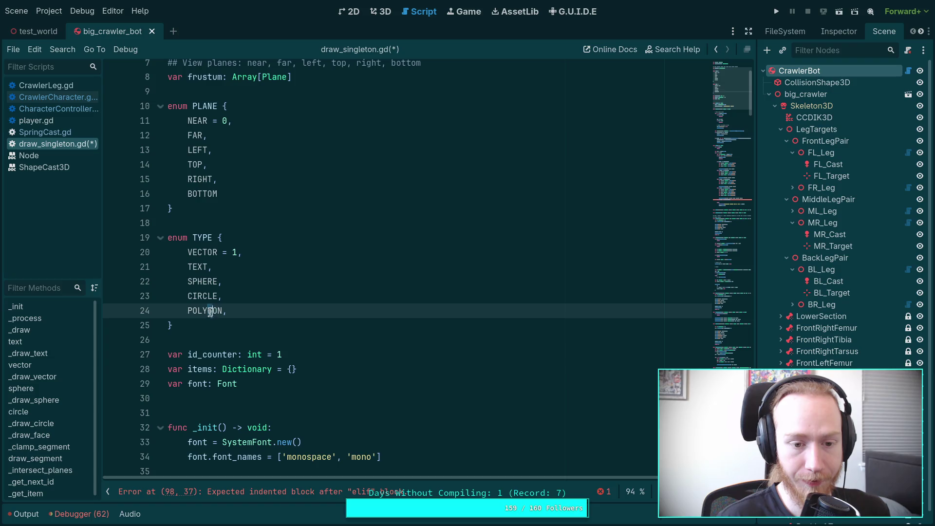
left_click_drag(211, 312, 222, 312)
type("LINE")
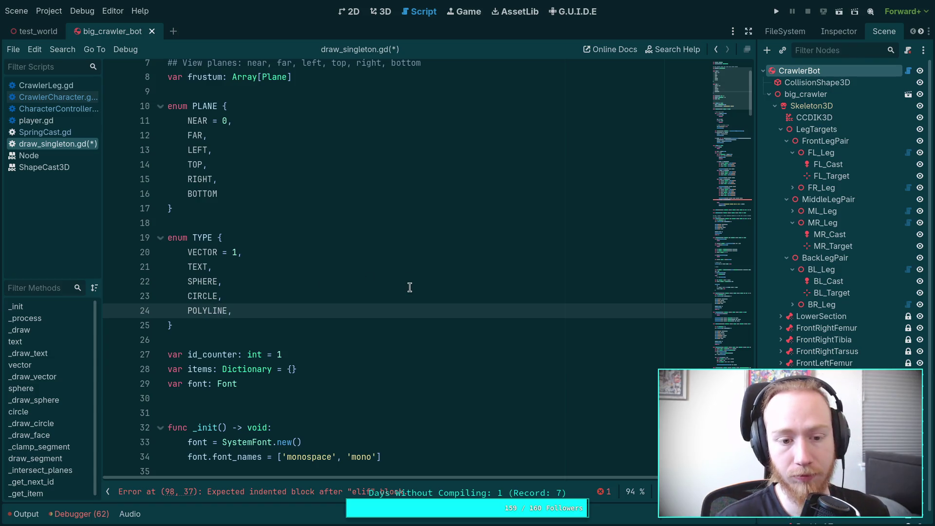
scroll(495, 249, "down", 20)
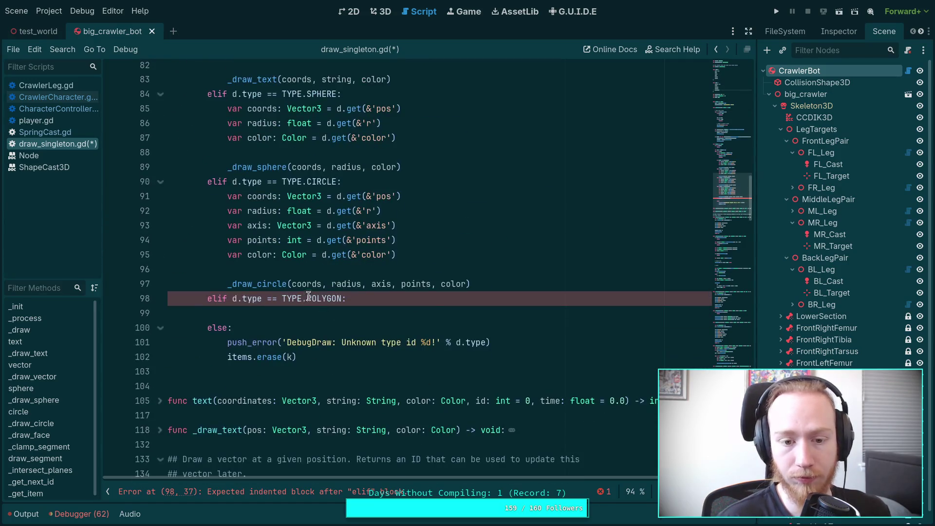
left_click_drag(329, 298, 350, 298)
type("LINE")
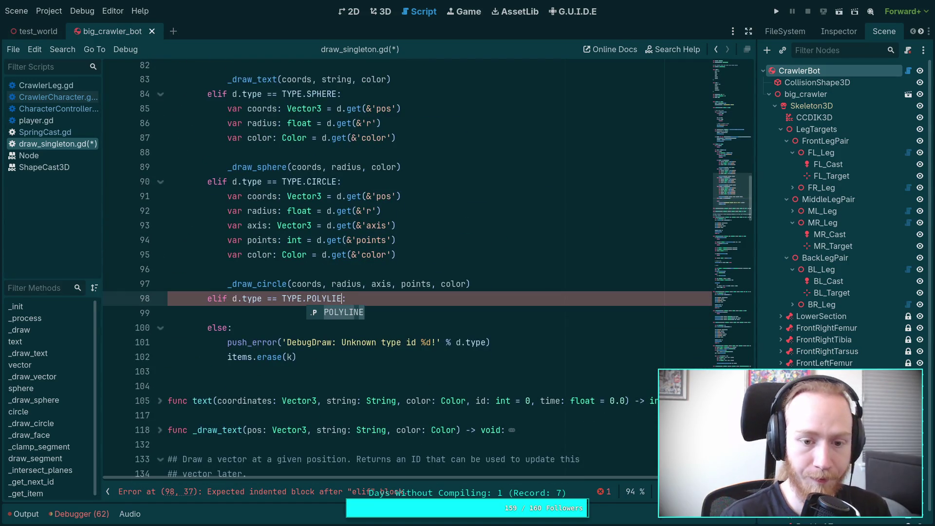
key("Return")
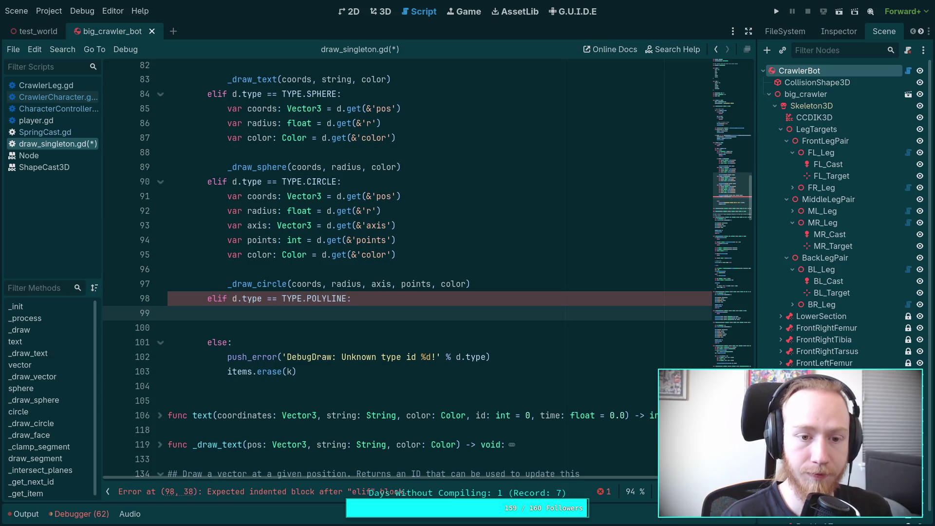
type("var")
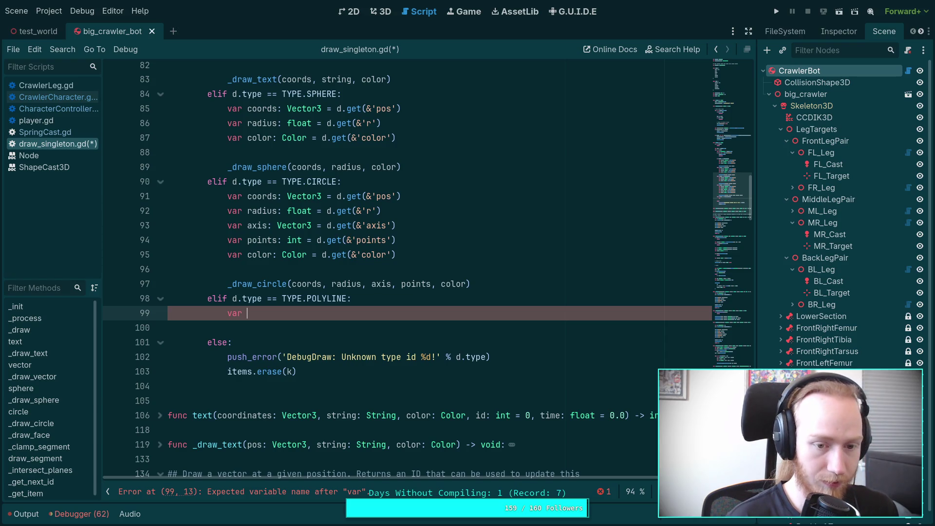
- Declare var poly: PackedVector3Array = d.get(&'poly') in the POLYLINE branch
type("poly: ")
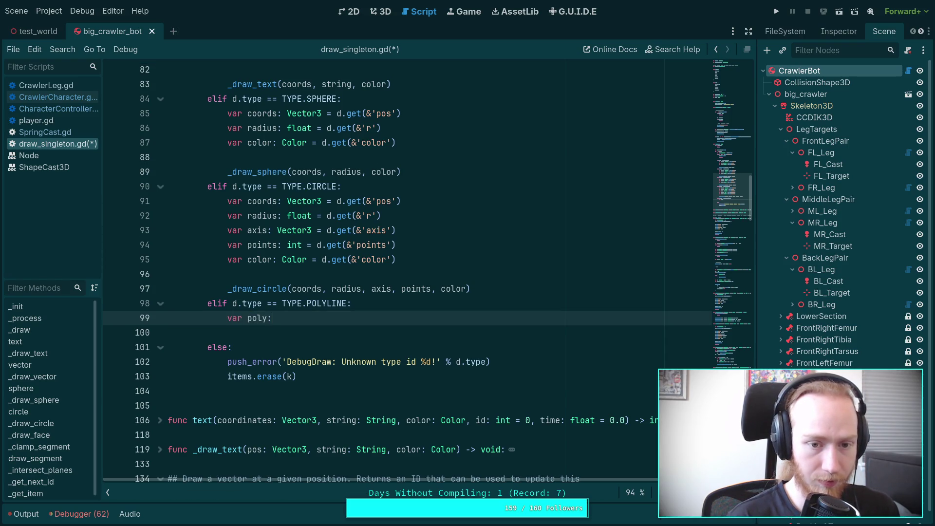
type("PackedVector")
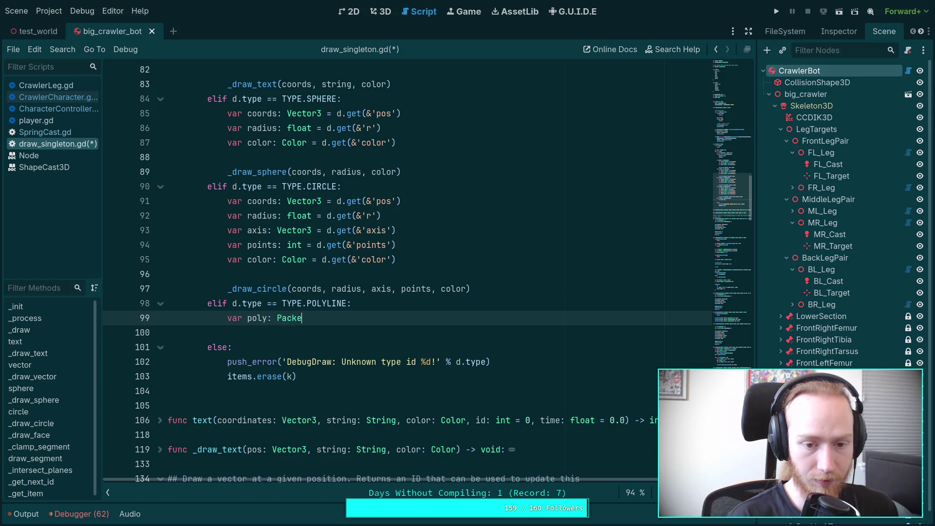
type("3")
key("Return")
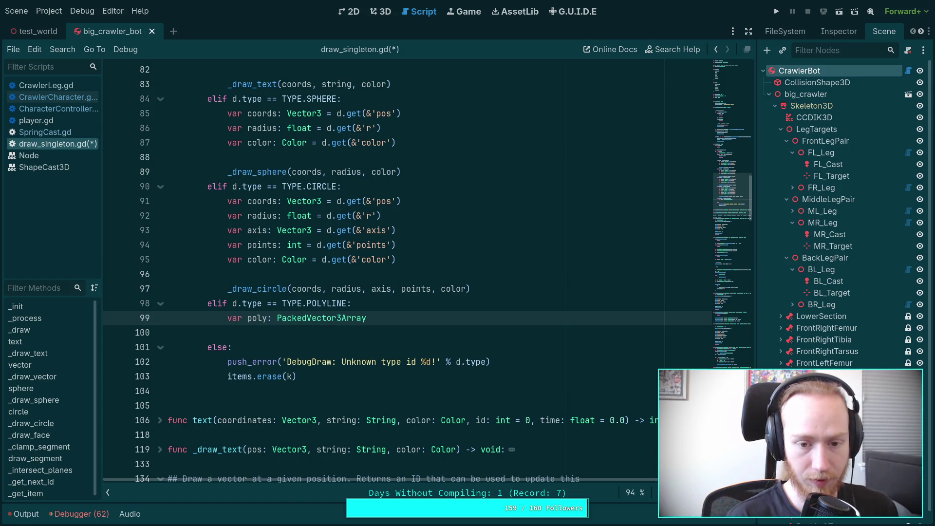
type("=")
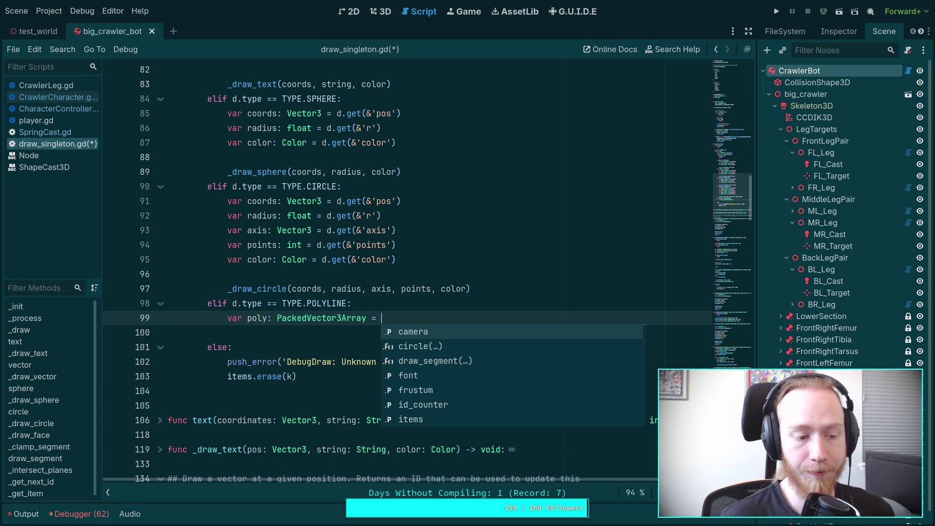
mouse_move(310, 323)
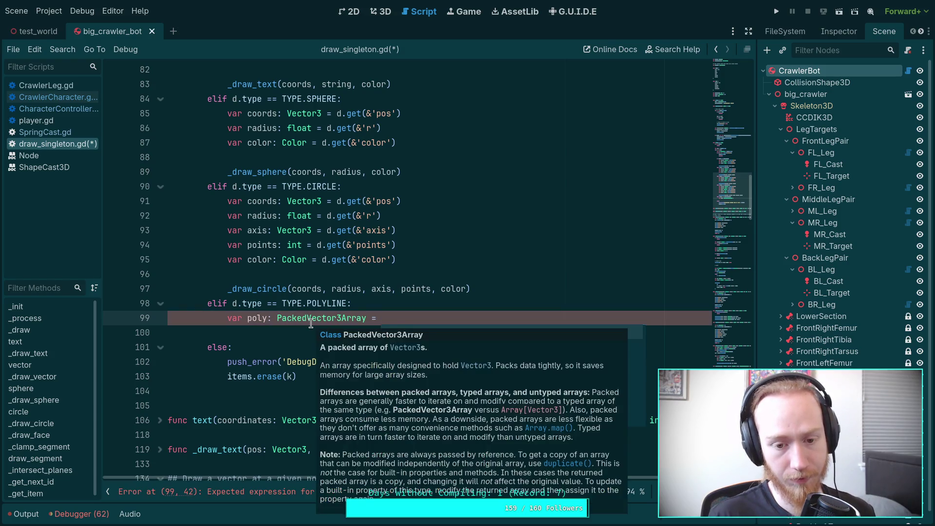
left_click(285, 337)
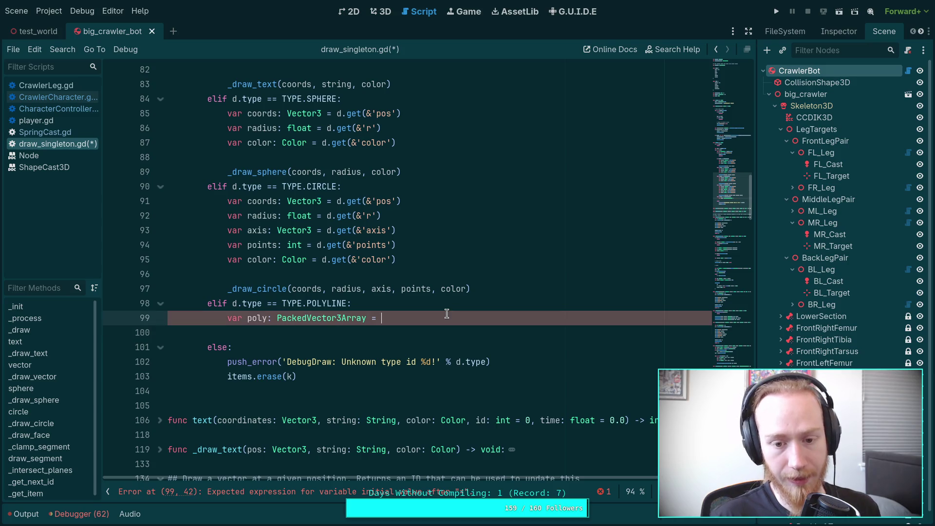
key("Up")
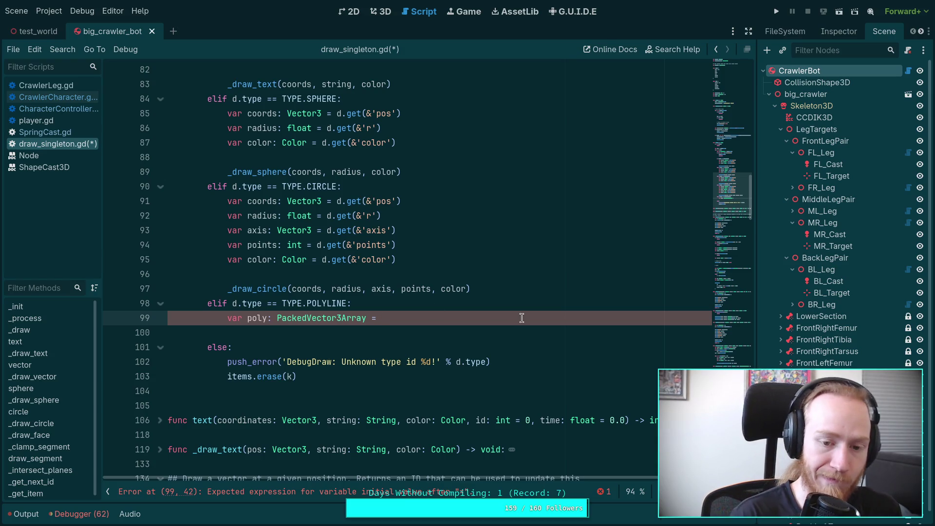
type("d.get(&'")
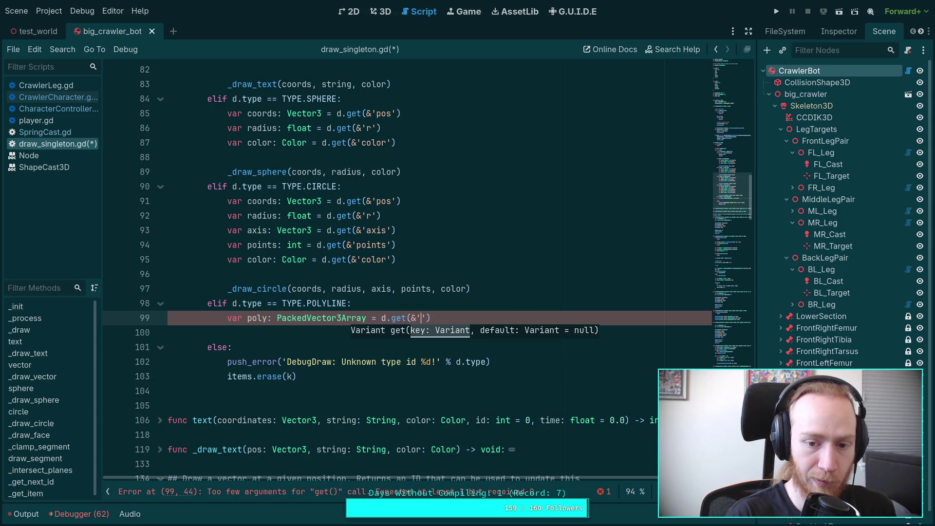
type("poly")
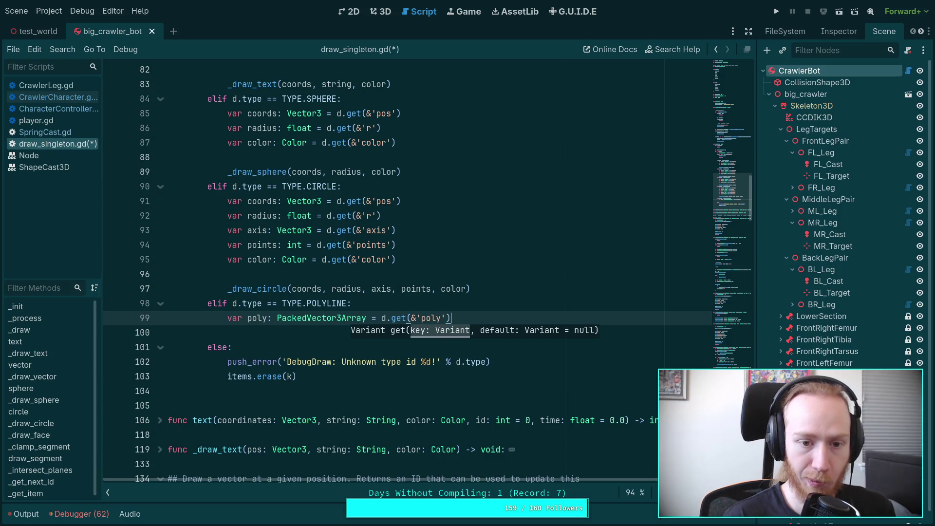
key("Return")
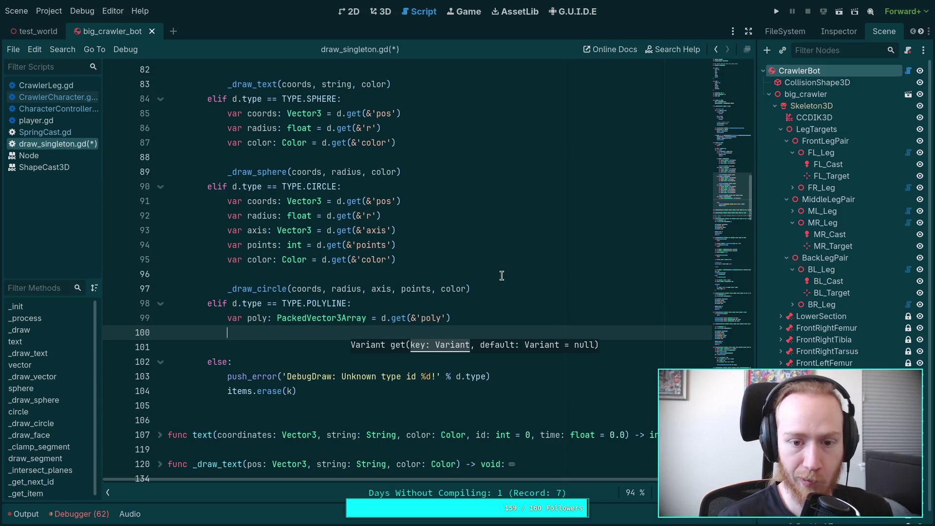
- Copy the color lookup from the CIRCLE branch into the POLYLINE branch
left_click(446, 256)
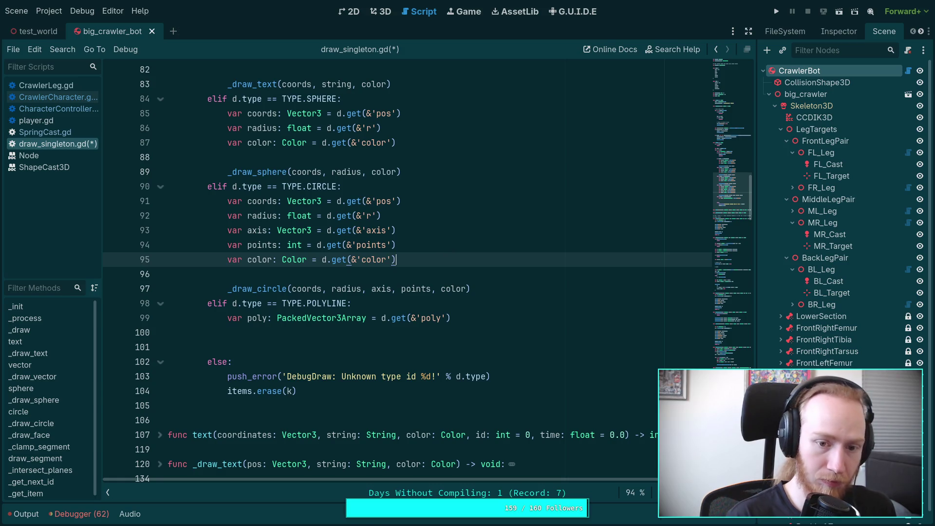
key("Down")
key("Down")
key("Down")
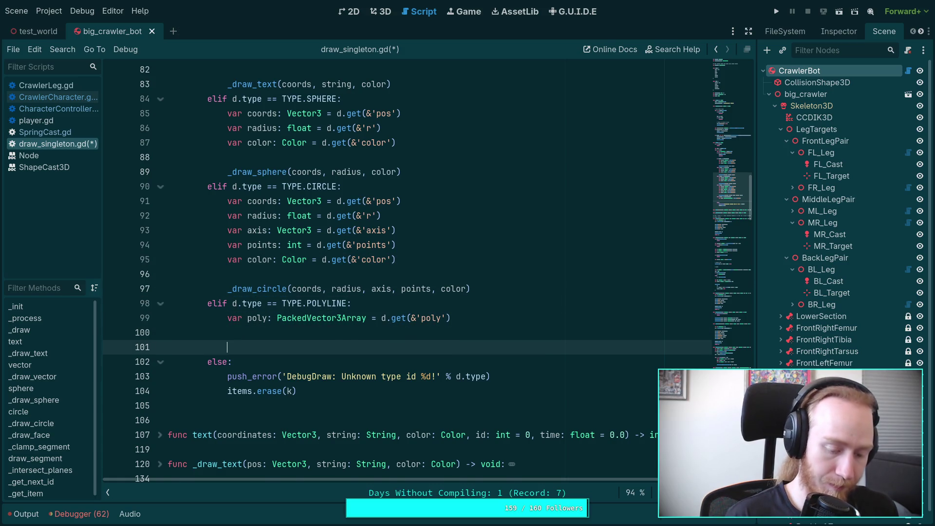
type("var color: Color = d.get(&'color')")
key("Up")
key("alt+Up")
key("Down")
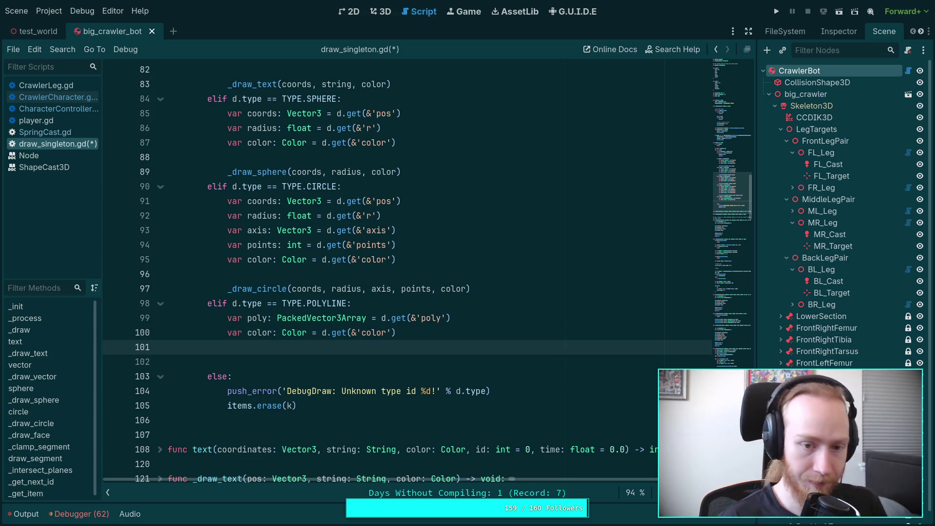
- Add the _draw_polyline(poly, color) call and save draw_singleton.gd
left_click(227, 361)
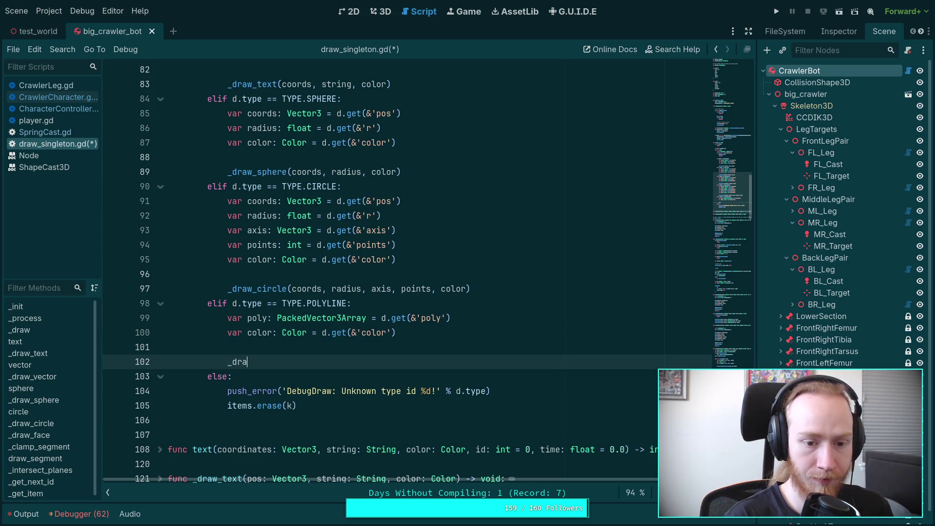
type("polyline(")
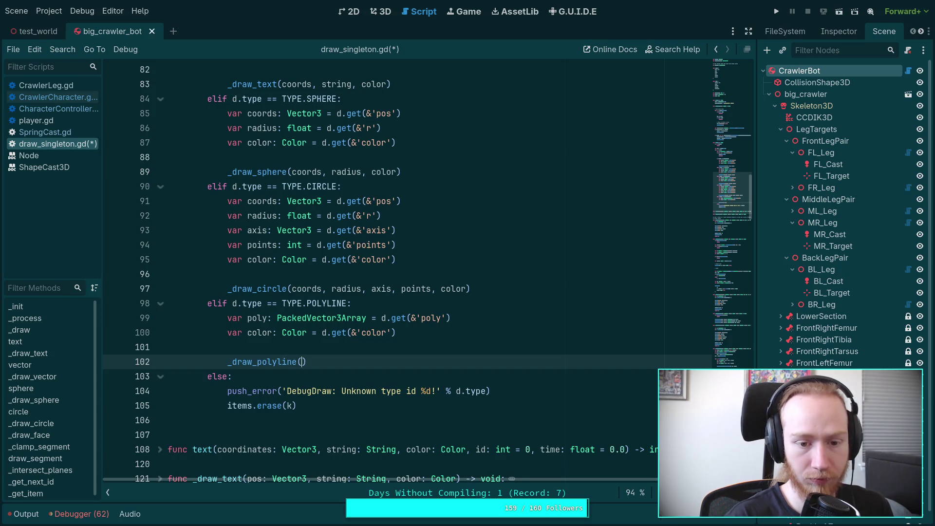
type("poly, col")
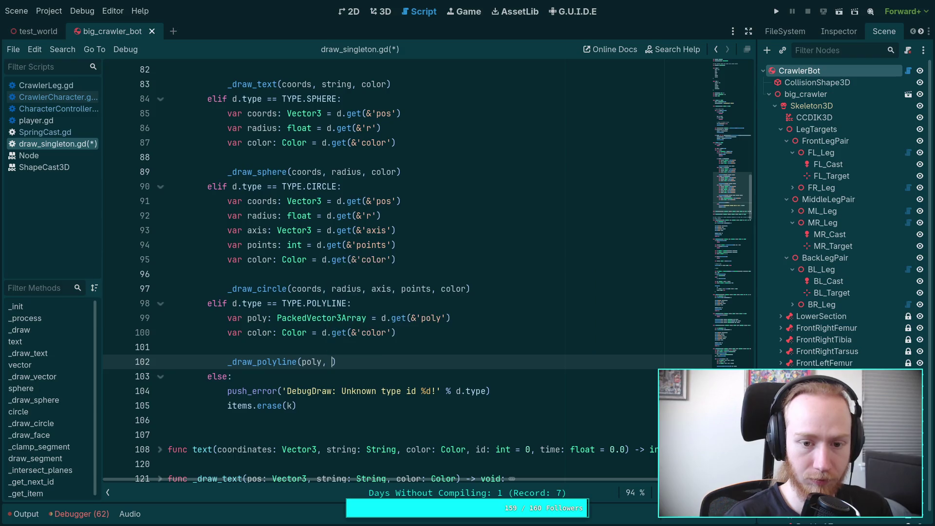
type("or)")
key("ctrl+s")
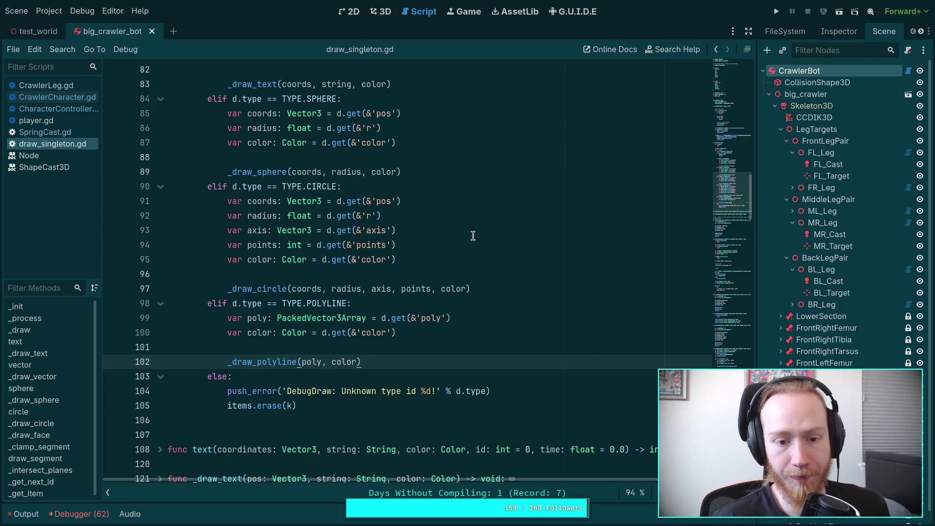
scroll(473, 235, "down", 7)
- Fold the _draw_vector, vector, sphere, _draw_sphere, circle and _draw_circle functions
scroll(253, 267, "down", 5)
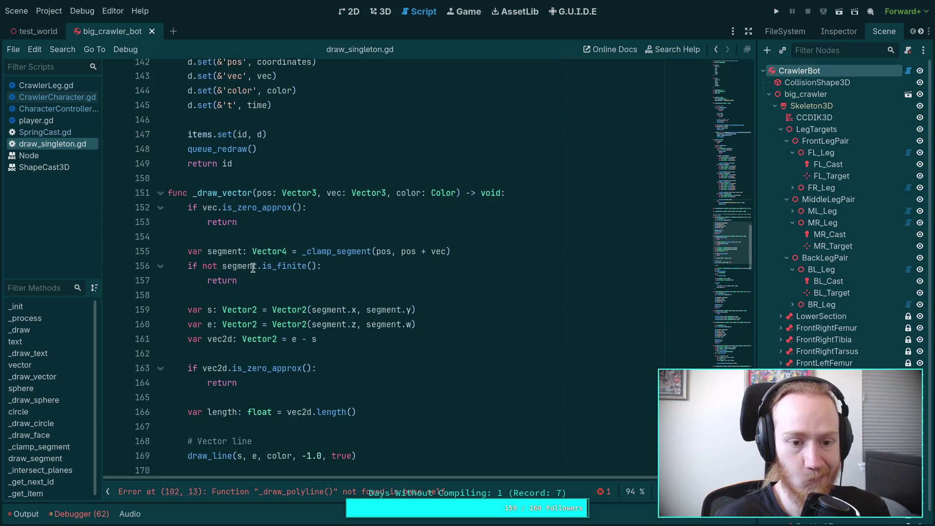
left_click(160, 193)
scroll(164, 171, "up", 3)
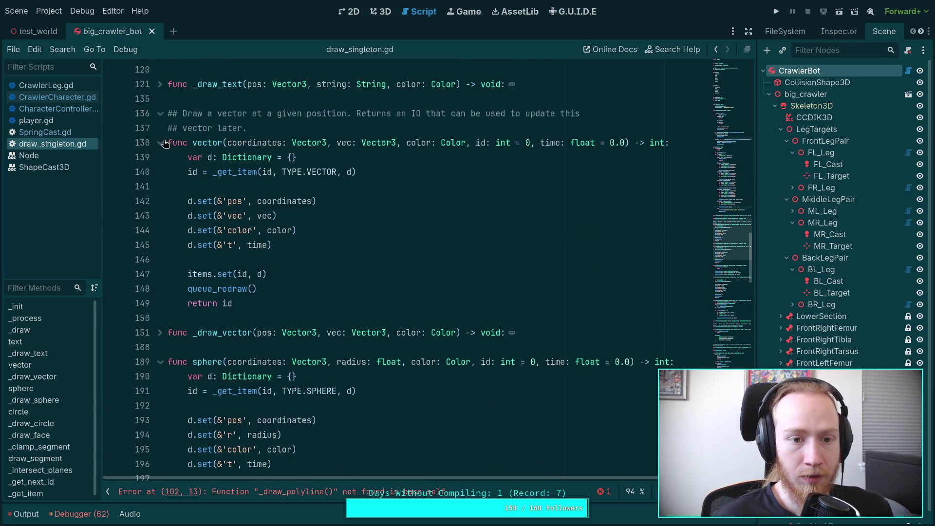
left_click(161, 143)
left_click(160, 201)
left_click(160, 230)
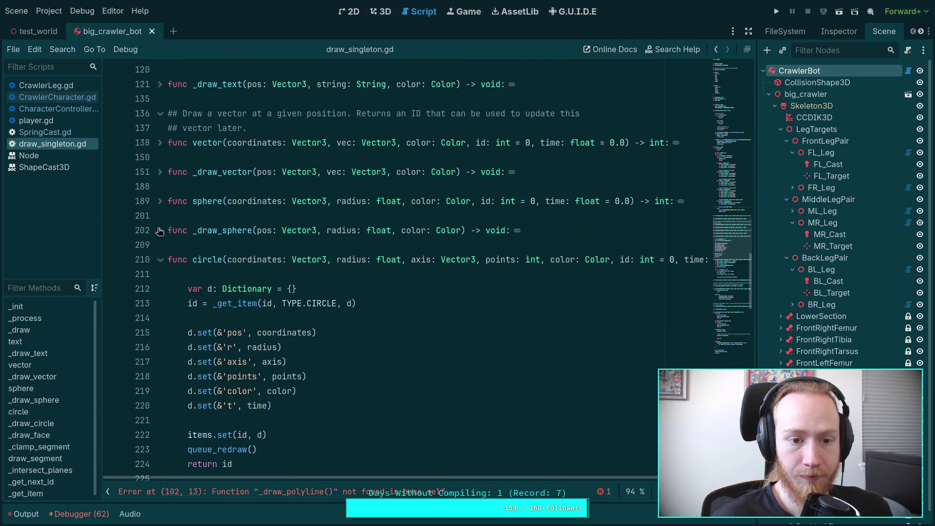
left_click(160, 260)
left_click(161, 288)
- Read the _draw_face function, then fold it and draw_segment
scroll(181, 336, "down", 1)
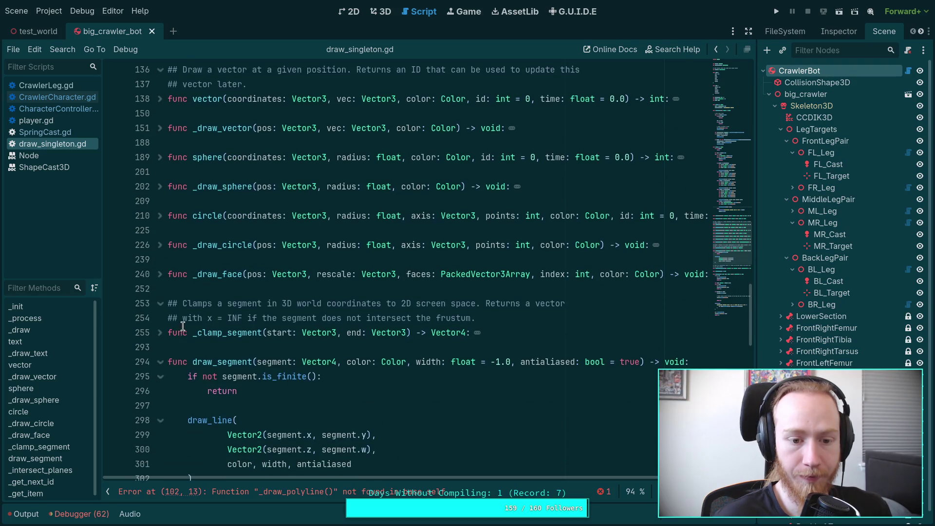
left_click(160, 274)
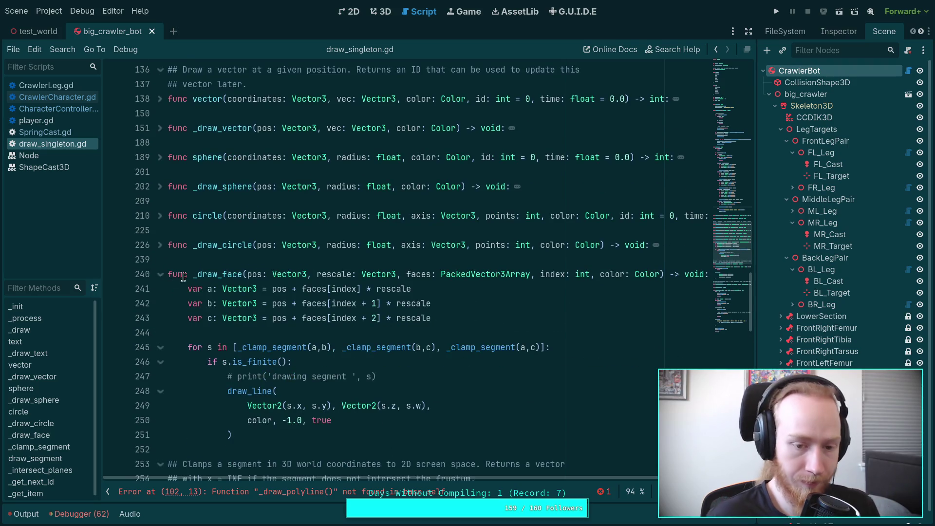
scroll(225, 284, "down", 2)
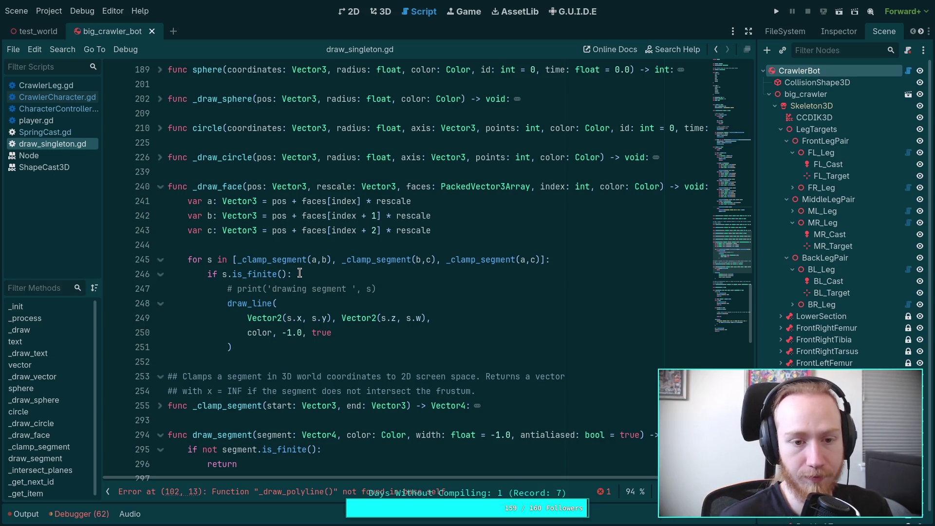
left_click(160, 187)
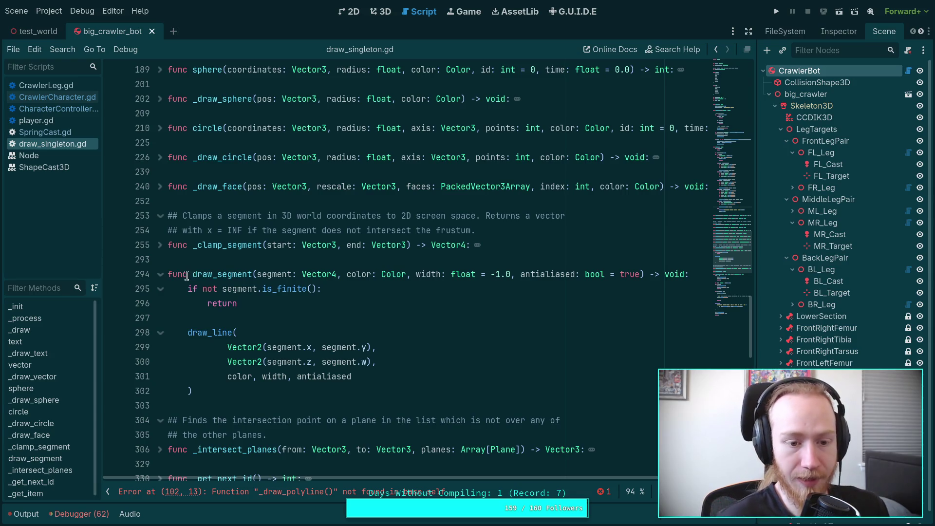
left_click(160, 275)
- Inspect the _get_item function's code and fold it again
scroll(162, 292, "down", 2)
left_click(160, 303)
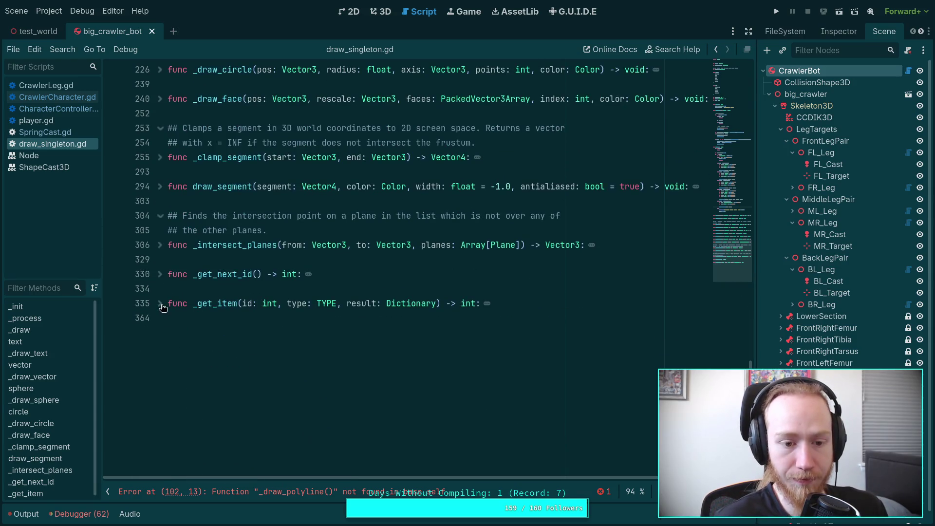
left_click(162, 309)
scroll(168, 305, "down", 5)
scroll(167, 305, "down", 3)
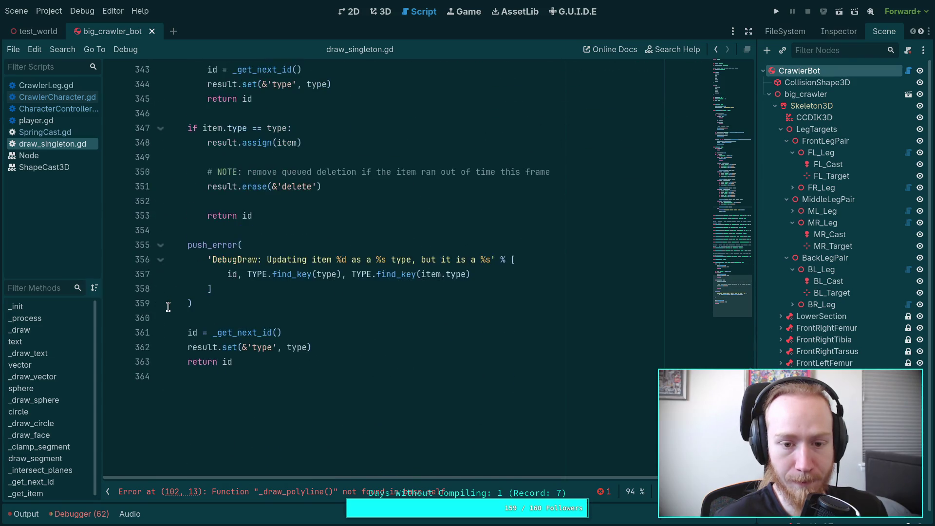
scroll(168, 307, "up", 3)
scroll(165, 292, "up", 4)
left_click(160, 216)
scroll(164, 254, "up", 5)
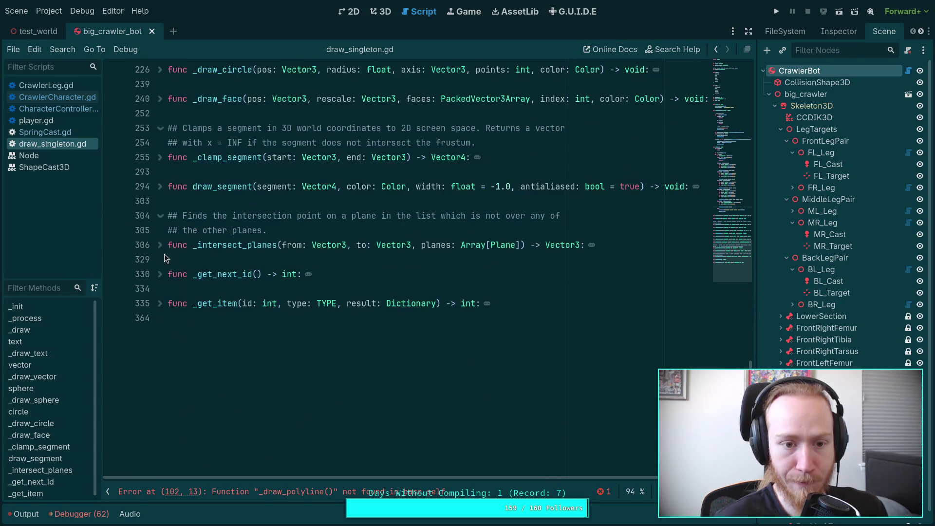
scroll(169, 198, "up", 1)
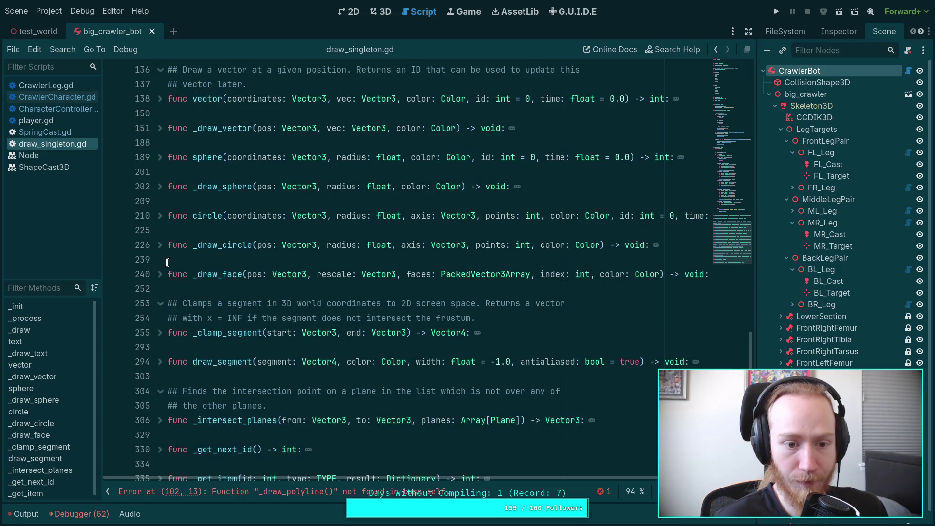
- Unfold _draw_circle and circle() to review their code
left_click(160, 245)
left_click(160, 216)
scroll(228, 275, "down", 2)
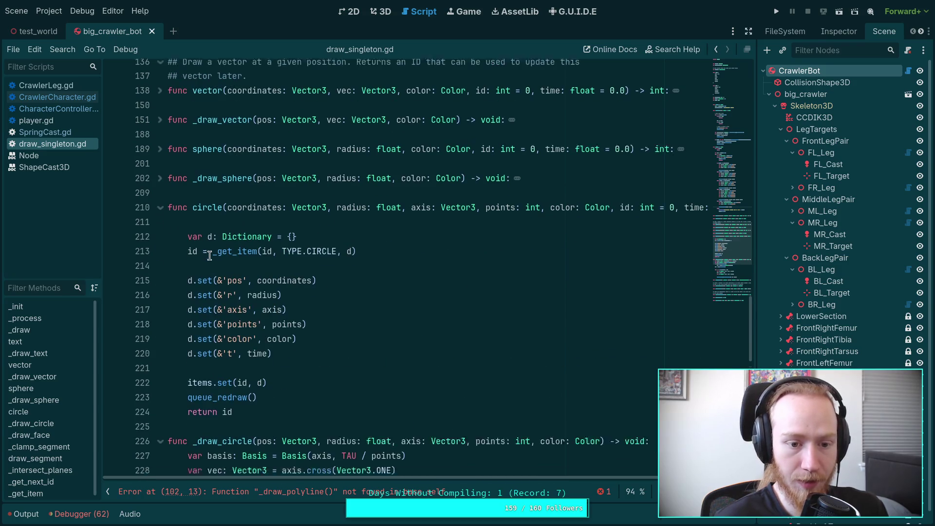
scroll(196, 312, "down", 1)
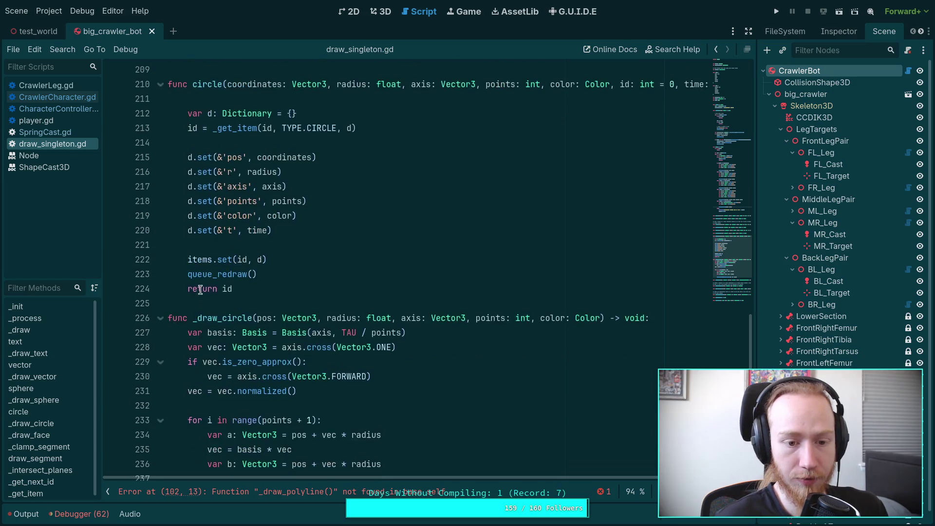
scroll(193, 224, "up", 1)
left_click_drag(190, 158, 272, 333)
key("ctrl+c")
scroll(170, 129, "up", 1)
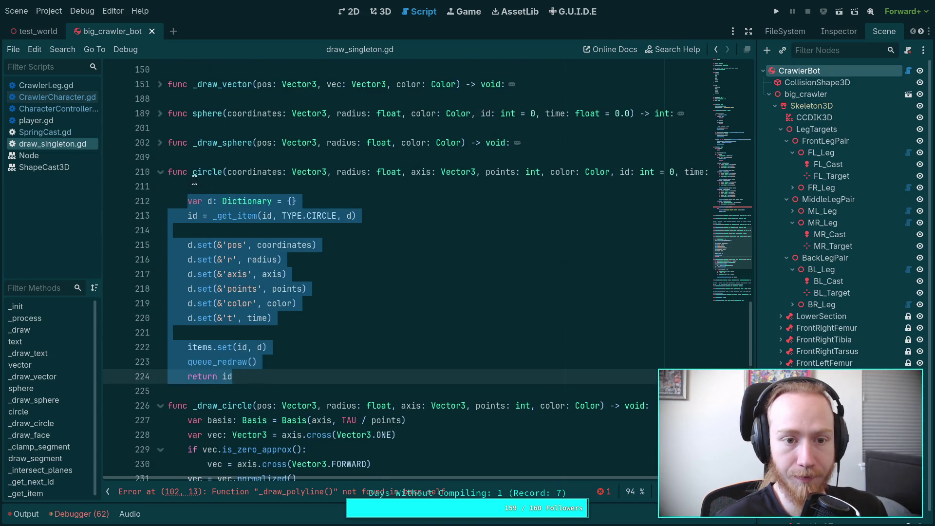
- Delete the empty line 211 directly under the circle() signature
left_click(161, 113)
left_click(161, 114)
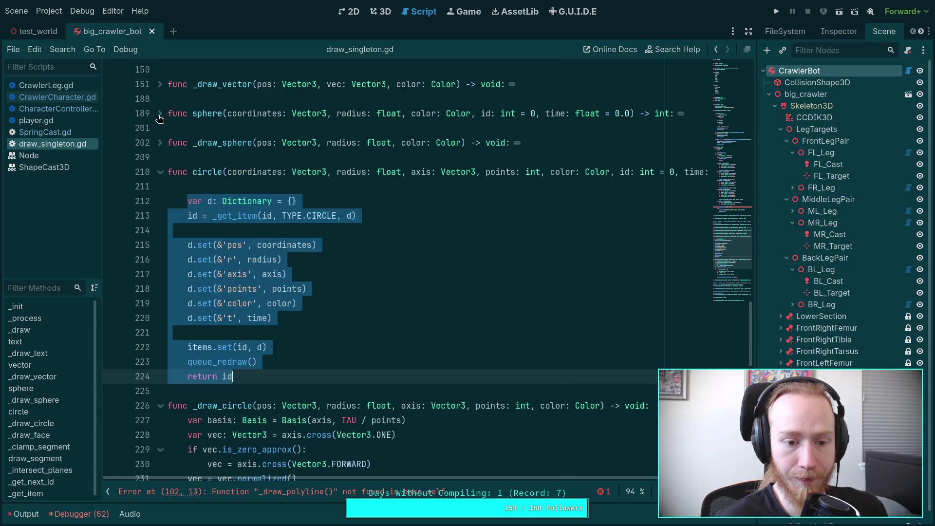
left_click(214, 188)
key("BackSpace")
scroll(228, 266, "up", 2)
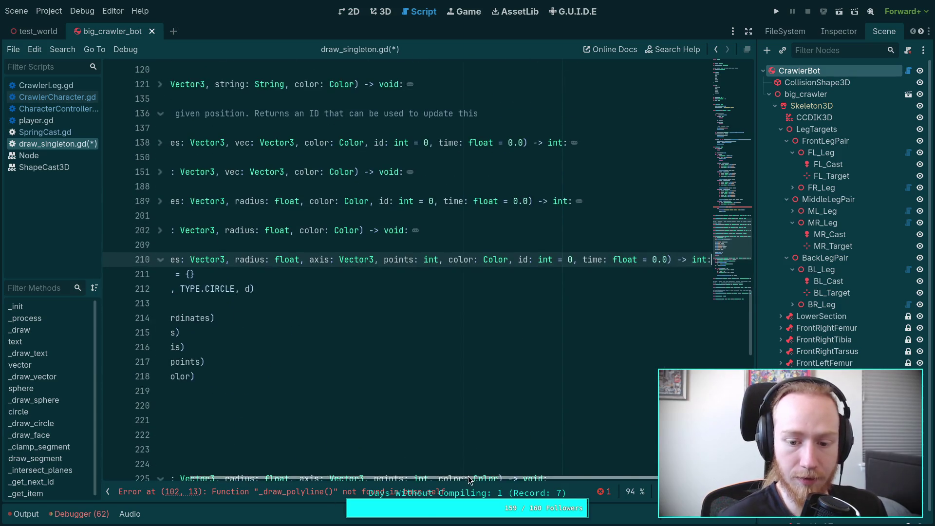
left_click(340, 334)
scroll(307, 319, "up", 1)
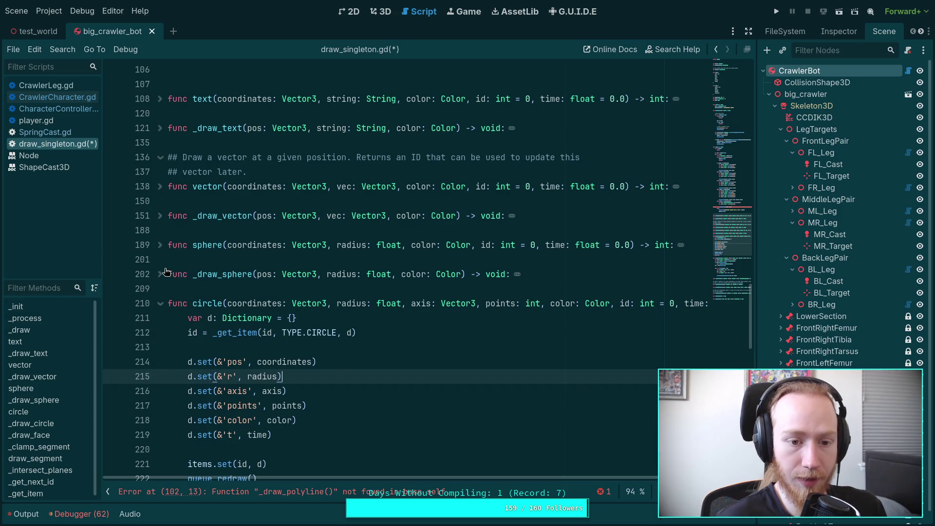
left_click(161, 187)
- Finish polyline() with color: Color, id: int = 0, time: float = 0.0, returning int, body pass
type(", ")
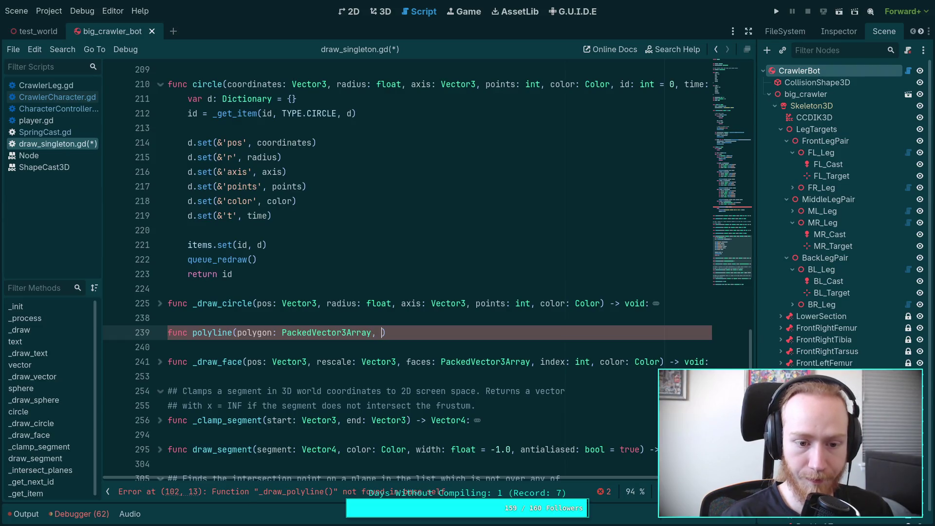
type("color: P")
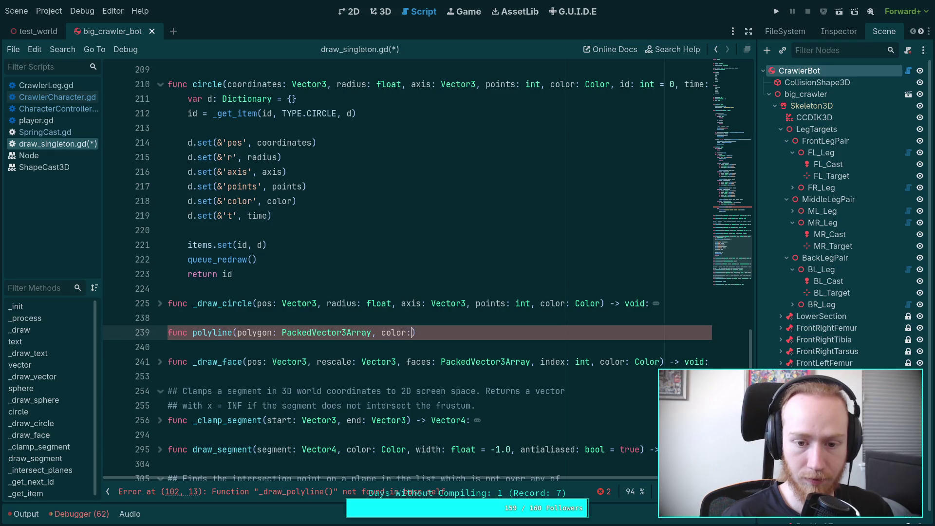
key("BackSpace")
type("Color, i")
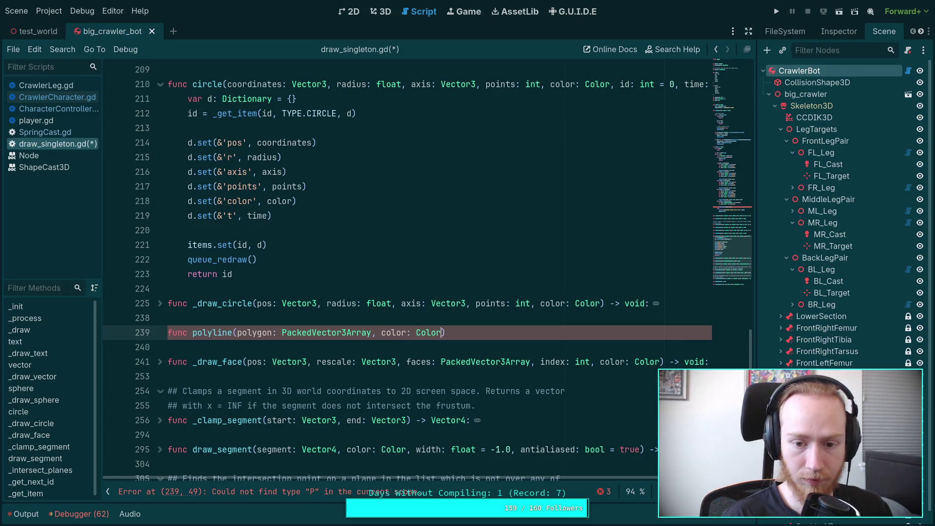
type("d: int = 0,")
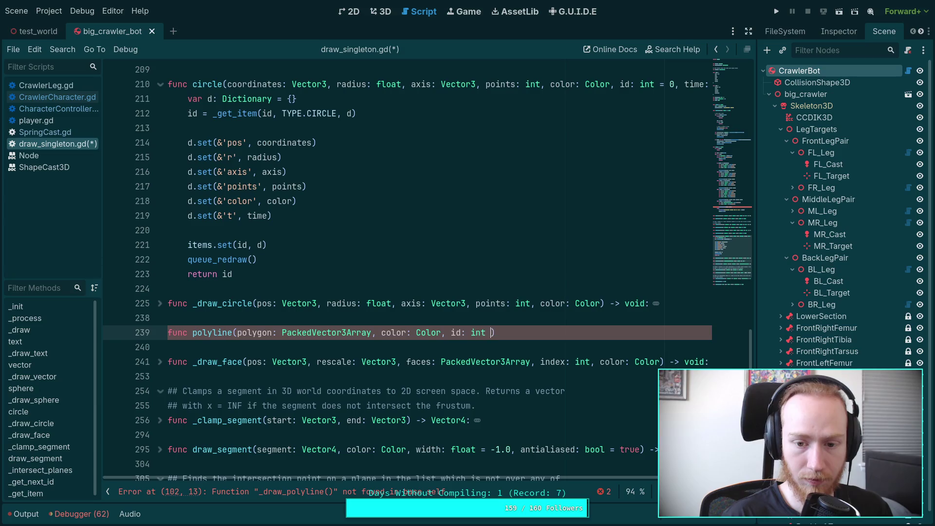
type(" time: float = 0.0")
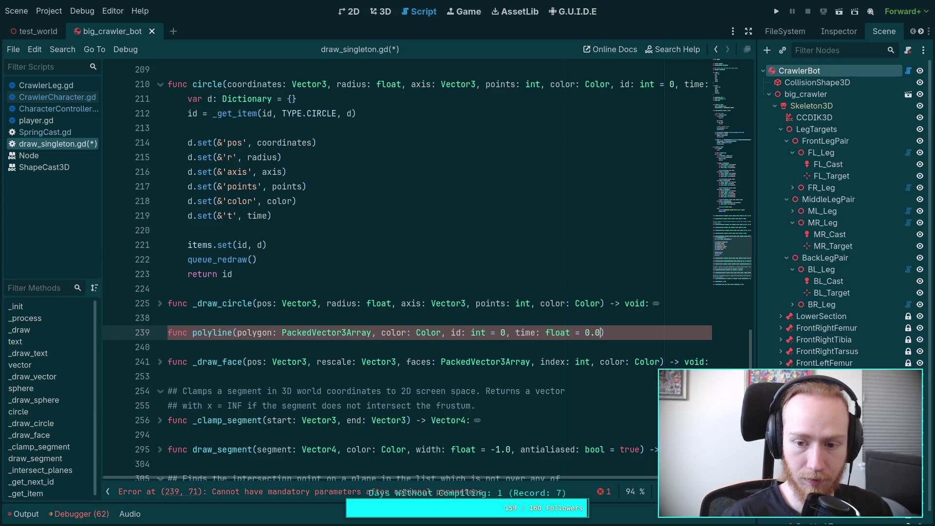
key("End")
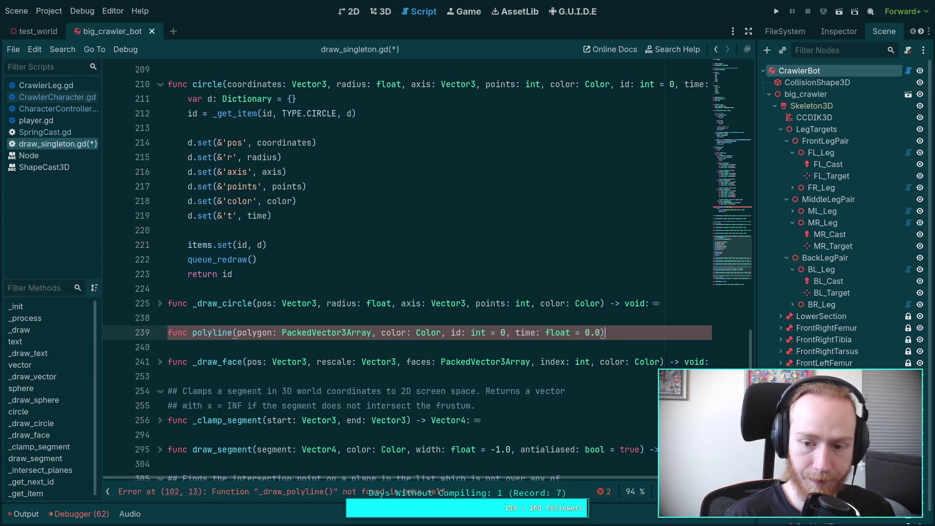
type("int:")
key("Return")
type("pass")
scroll(436, 477, "right", 3)
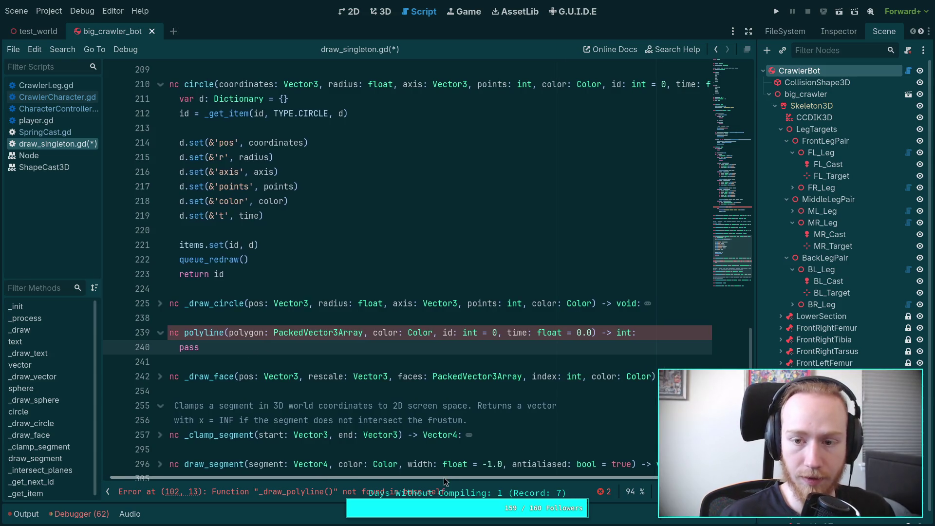
scroll(481, 485, "left", 5)
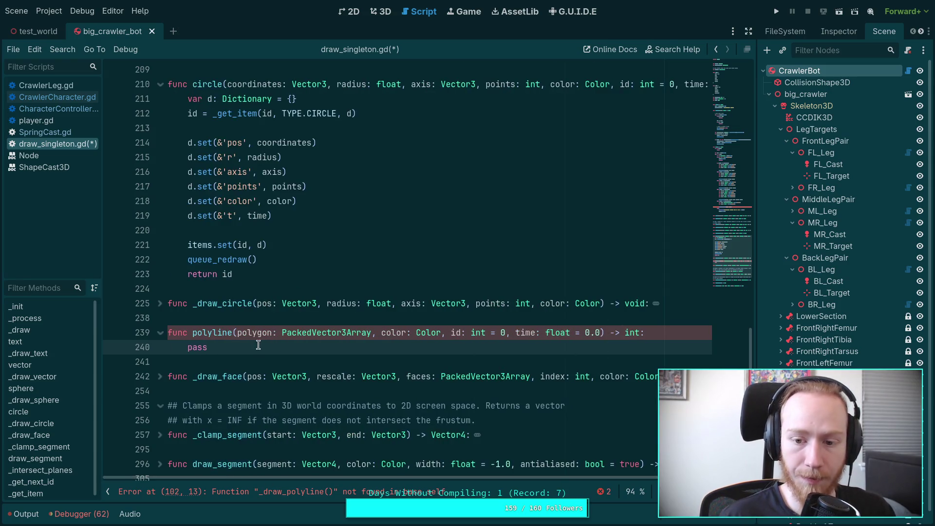
left_click_drag(216, 349, 188, 351)
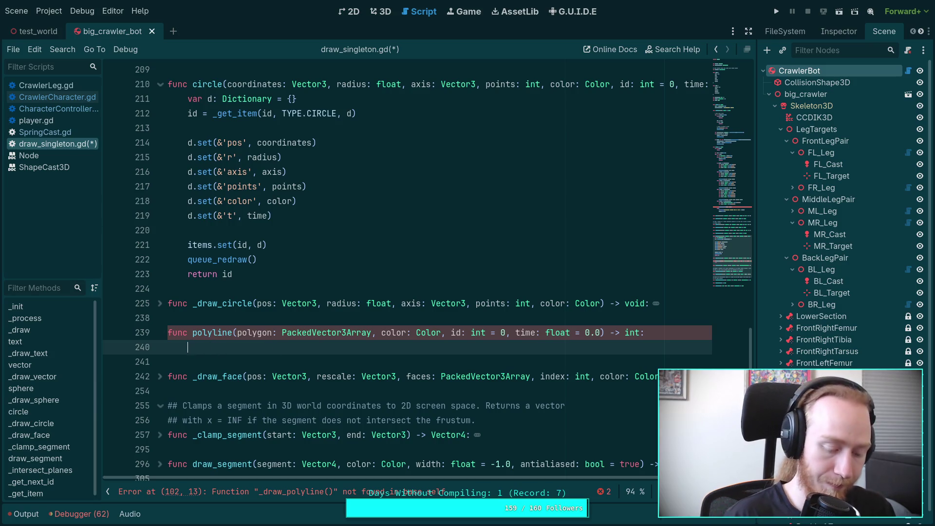
- Paste the circle() body into polyline(), switching TYPE.CIRCLE to POLYLINE and 'pos' to 'poly'
key("ctrl+v")
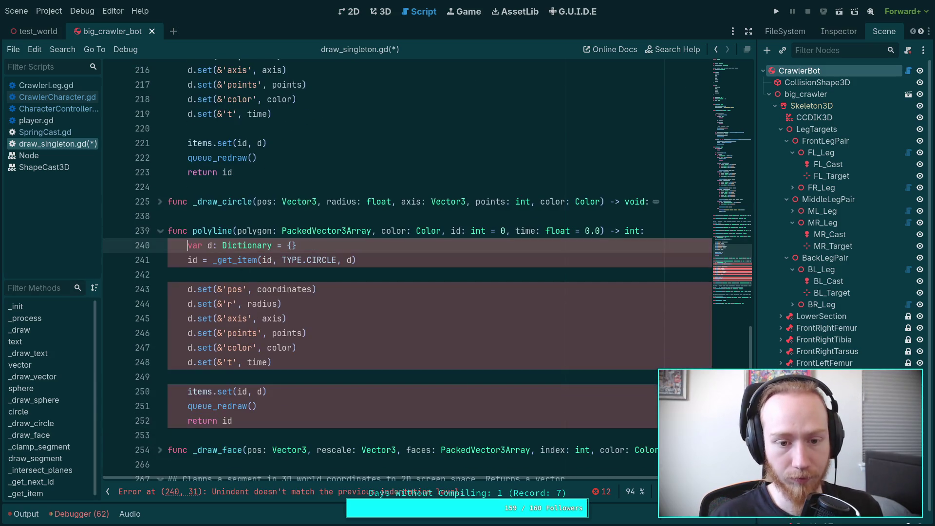
double_click(320, 259)
type("POLYLINE")
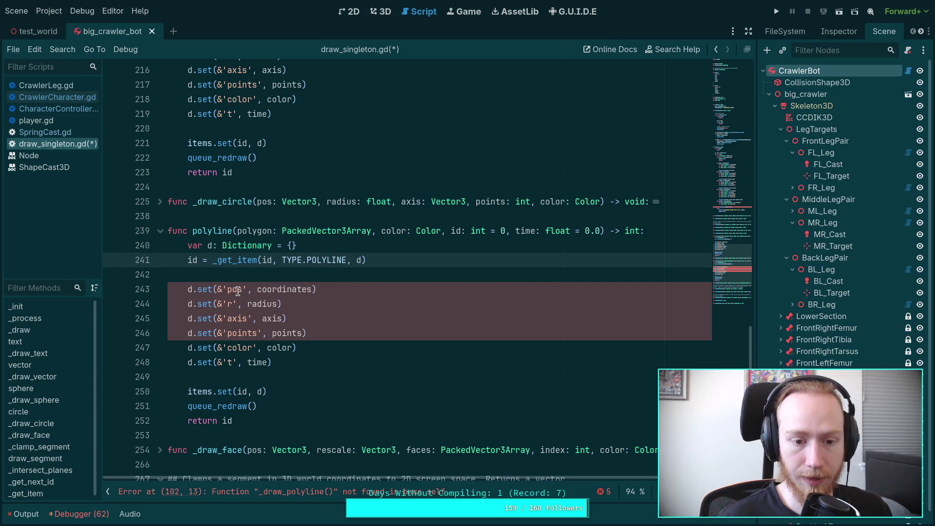
left_click(238, 291)
key("BackSpace")
type("ly")
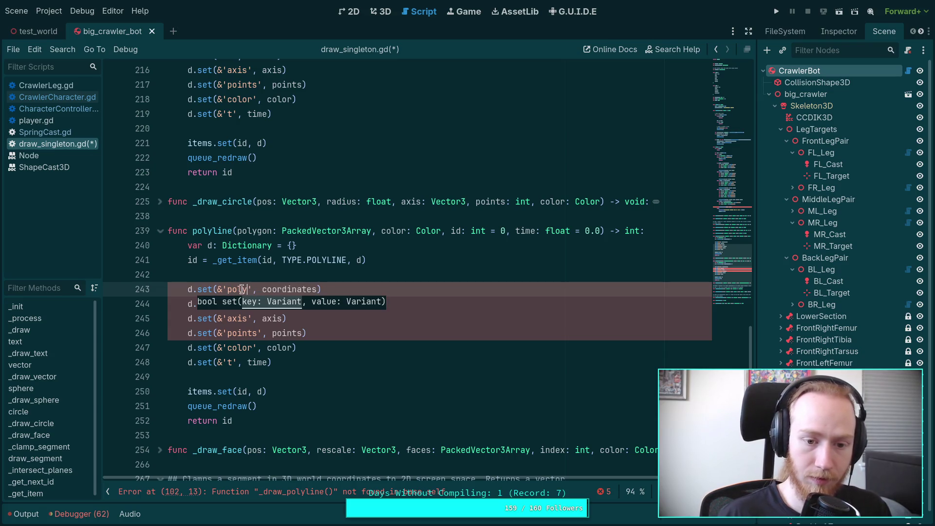
- Store polygon instead of coordinates and delete the radius, axis and points lines
double_click(291, 290)
key("BackSpace")
type("po")
key("Return")
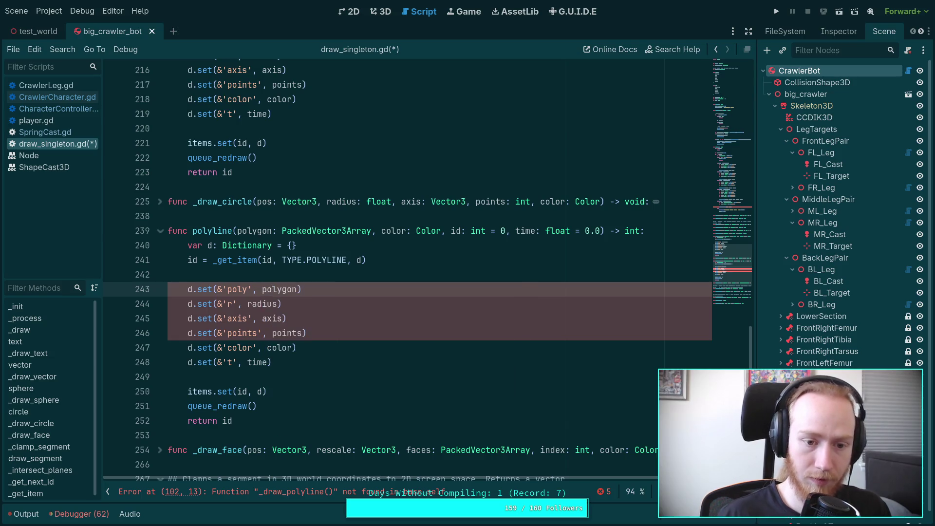
left_click_drag(324, 335, 312, 290)
key("BackSpace")
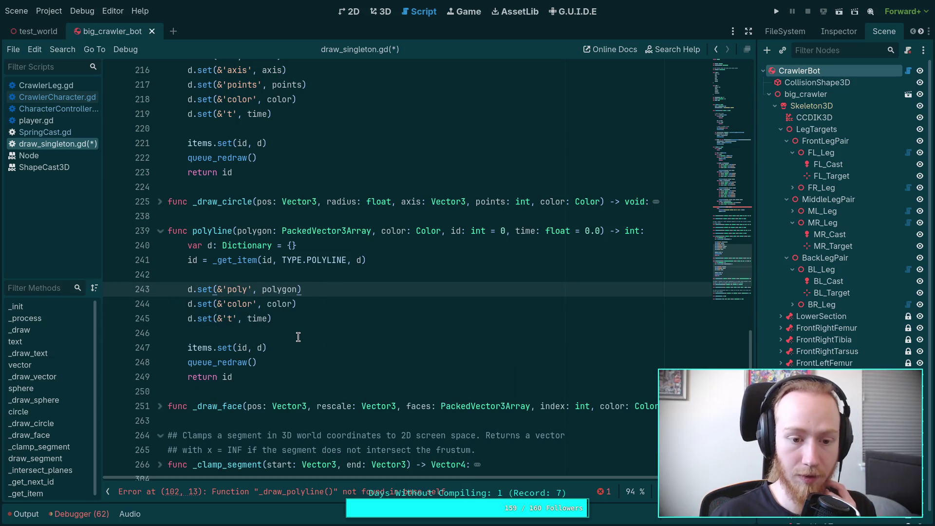
- Add blank lines after polyline() for a new function
left_click(289, 341)
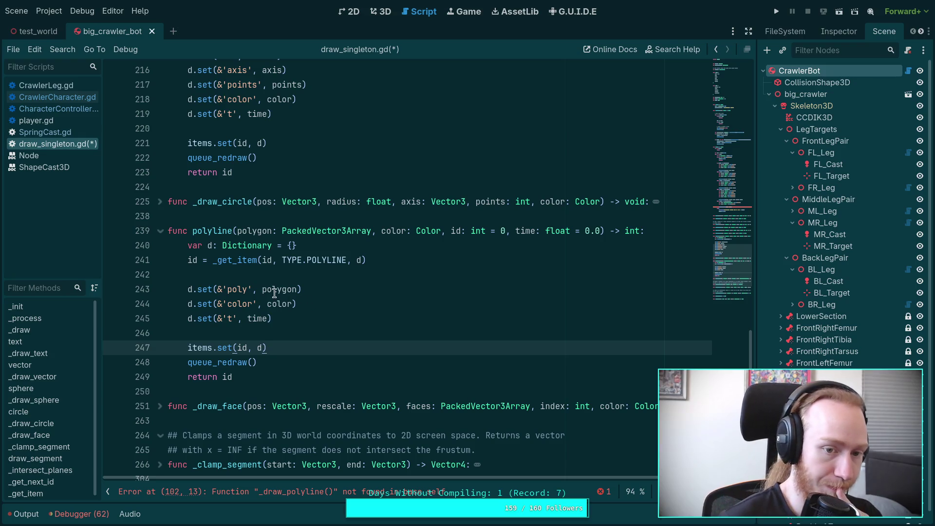
left_click(263, 391)
key("Return")
key("Return")
key("Up")
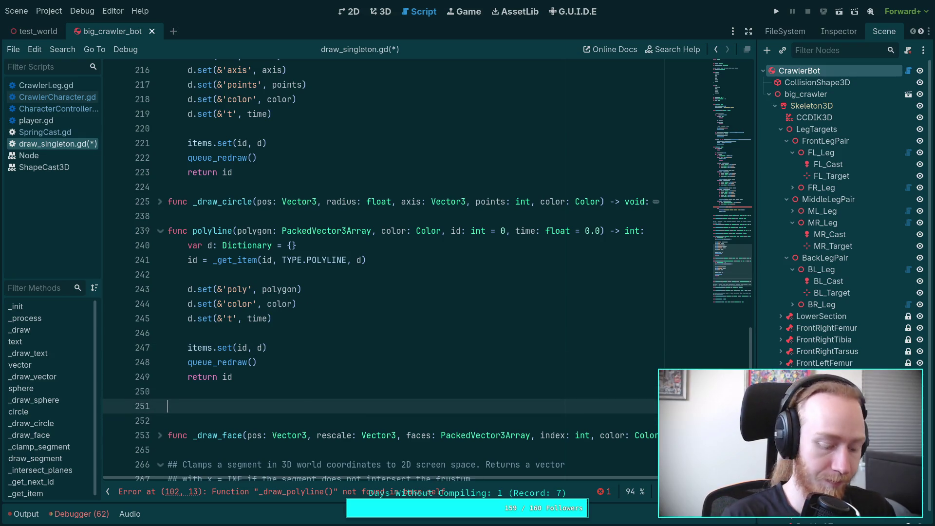
- Declare func _draw_polyline(polygon: PackedVector3Array) using autocomplete for the type
type("nc _draw_polyline(pol")
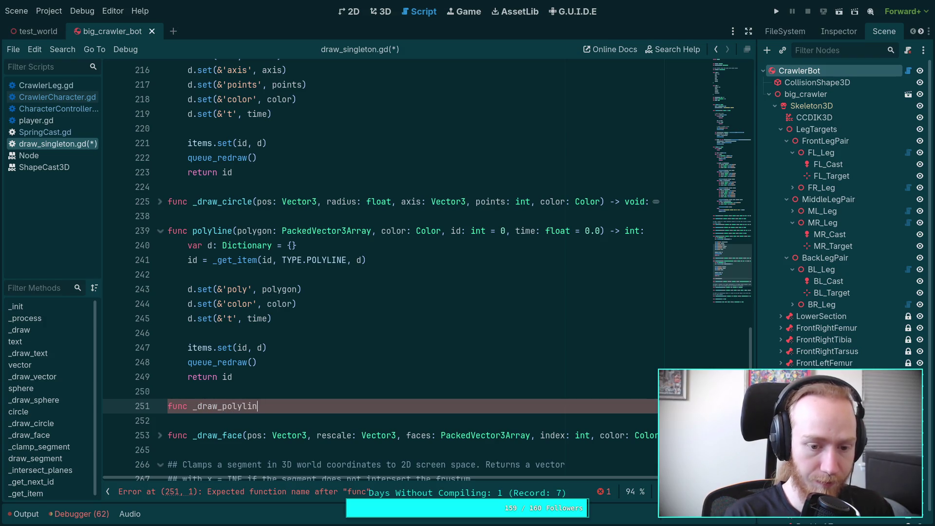
type("yg")
type("on: Pagck")
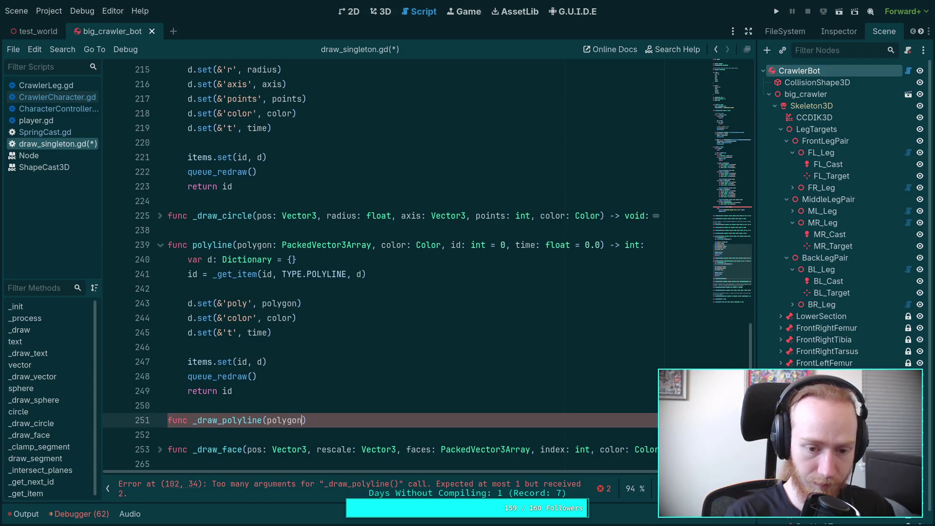
key("BackSpace")
key("BackSpace")
key("BackSpace")
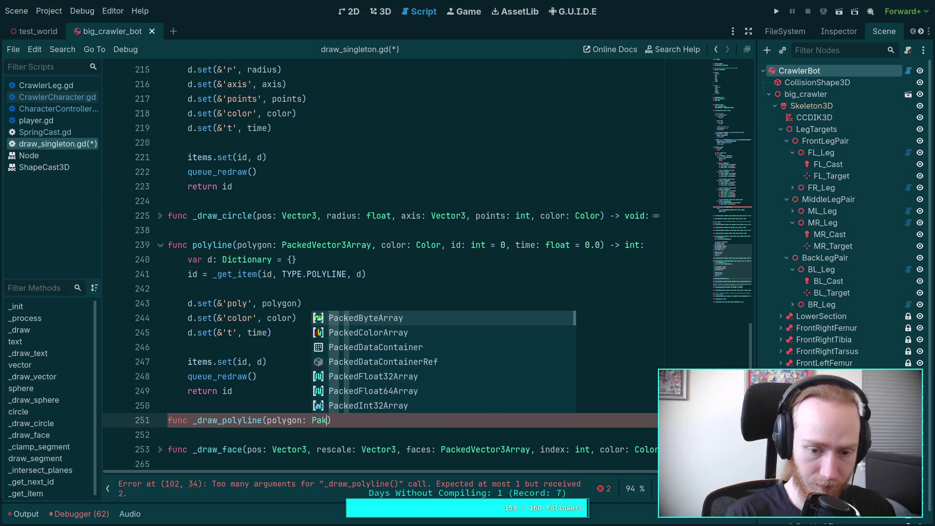
type("ckedVe")
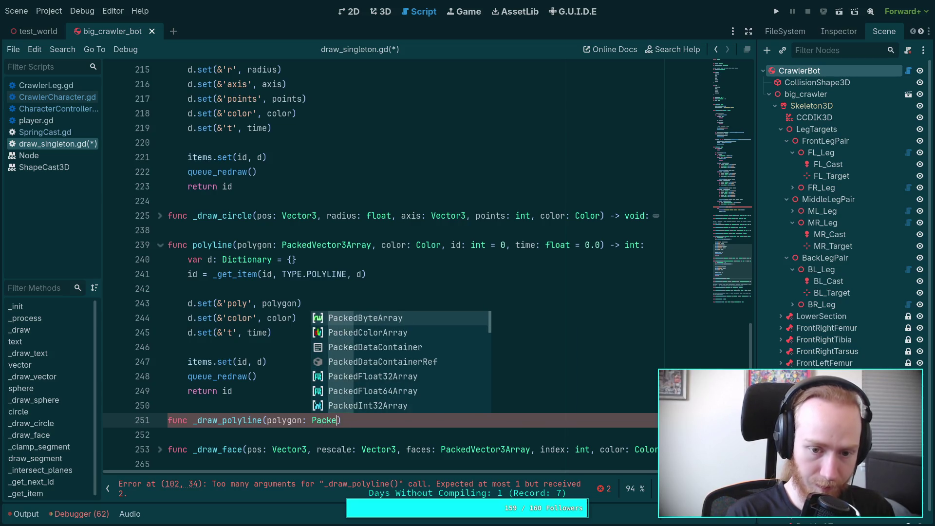
key("Down")
key("Return")
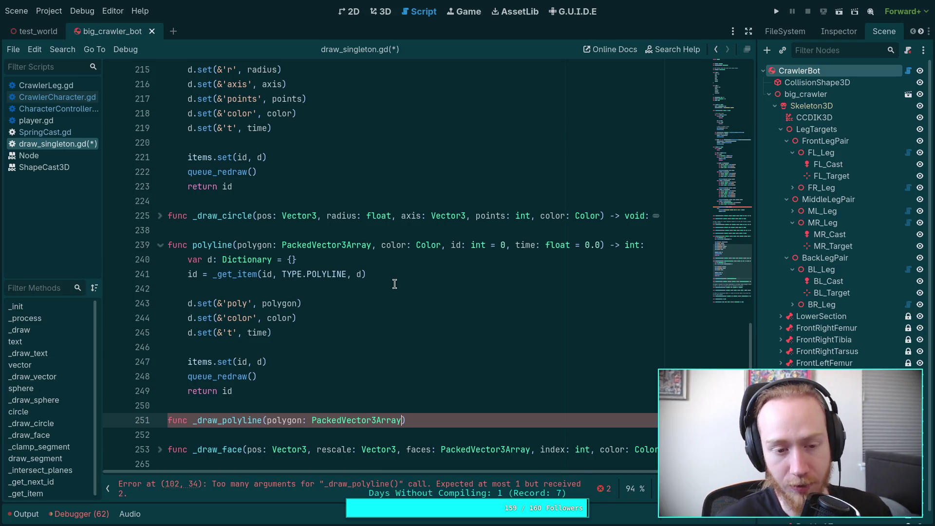
- Place the caret before the color parameter in polyline's signature on line 239
left_click(374, 245)
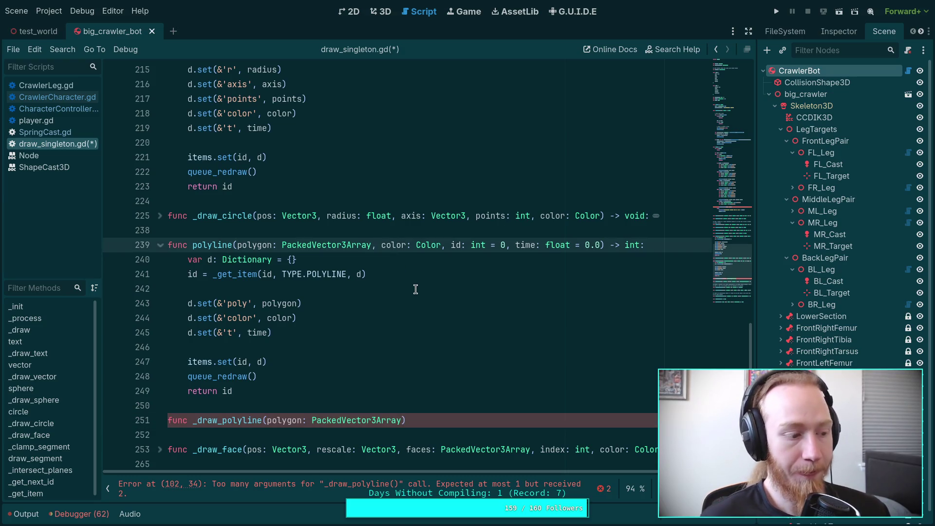
double_click(429, 245)
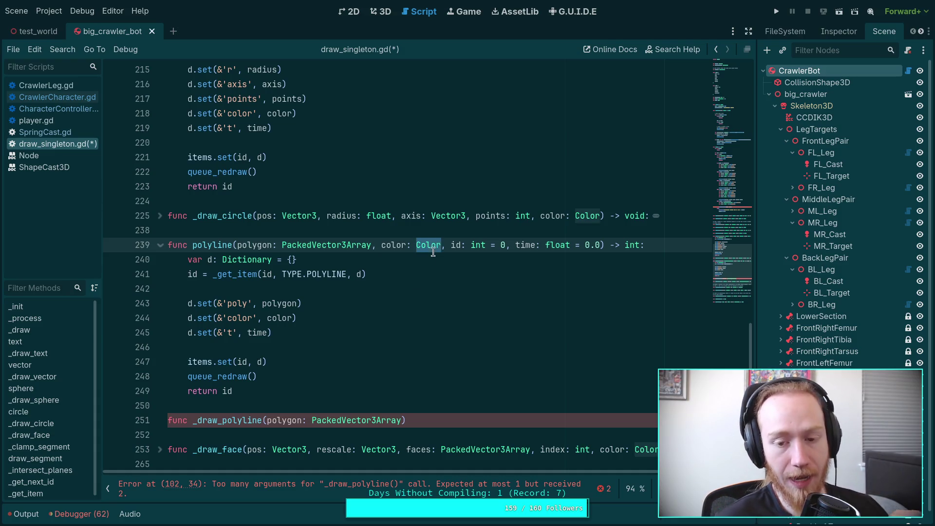
left_click(444, 245)
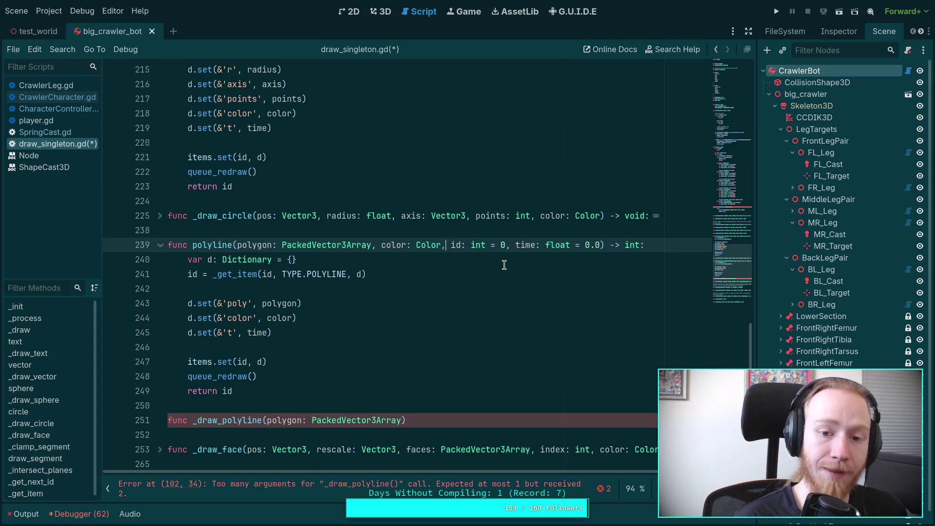
left_click(377, 245)
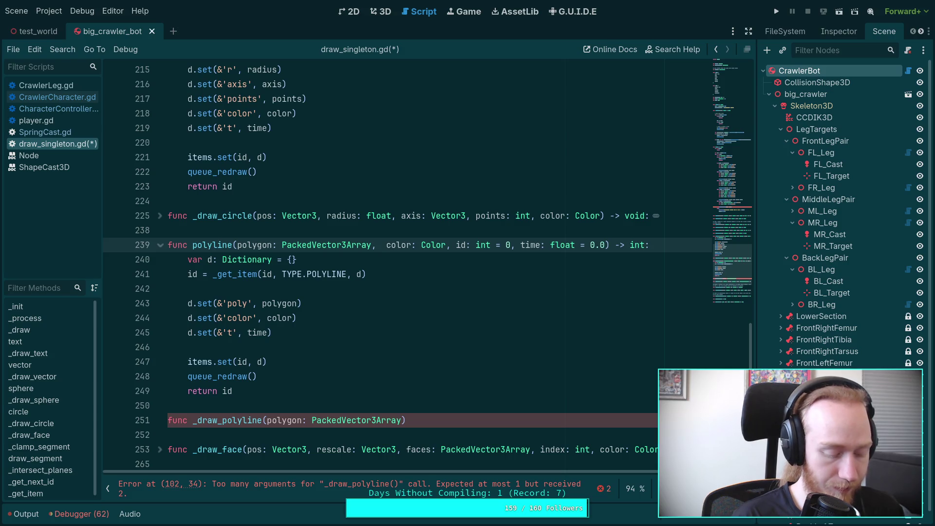
- Add a modulate_order: bool parameter to the polyline() signature
type("modulate")
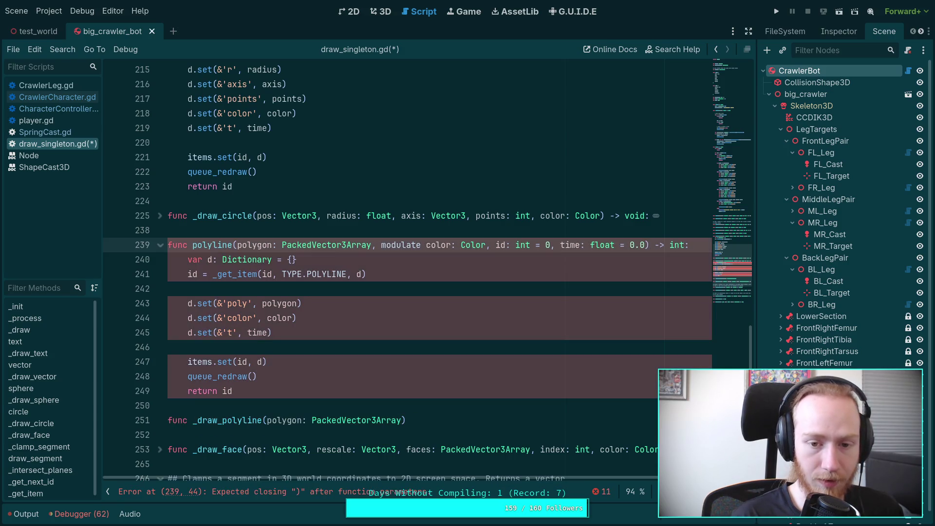
type("_")
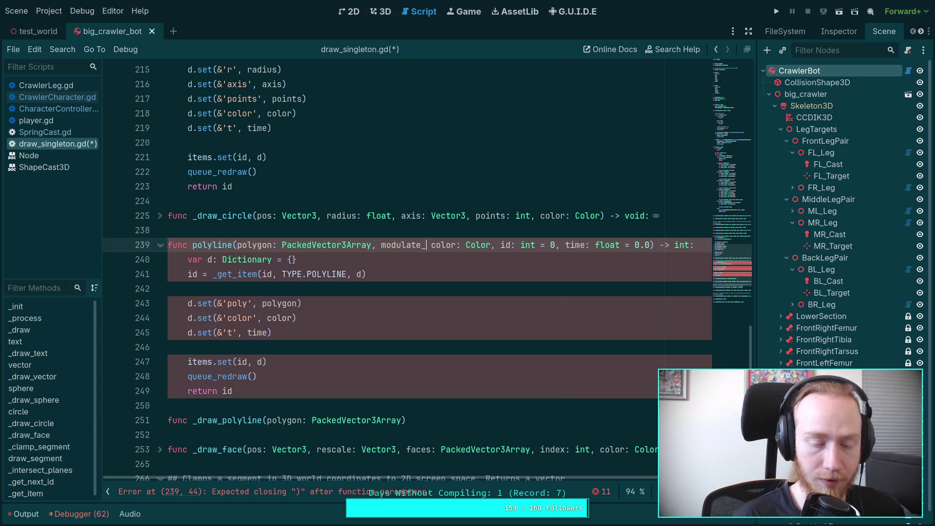
type("order: bool,")
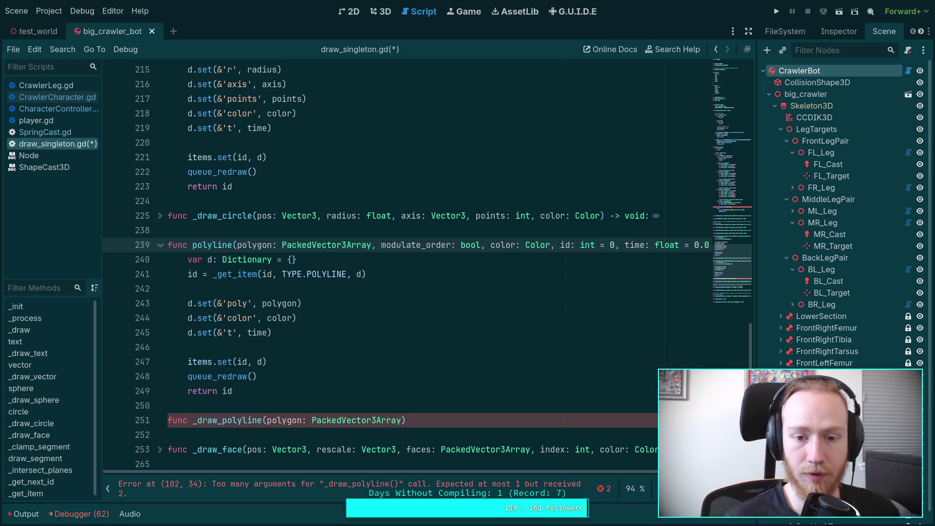
left_click(392, 311)
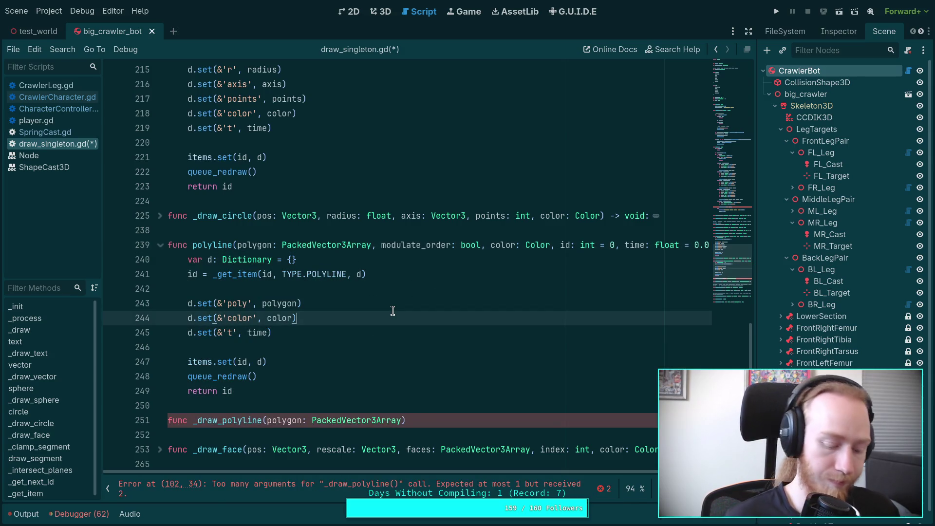
key("ctrl+f")
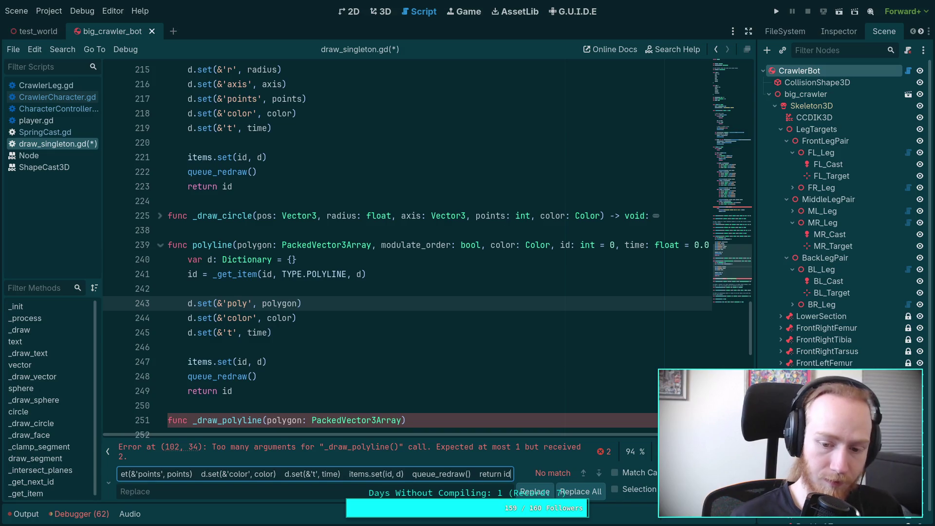
key("ctrl+a")
key("BackSpace")
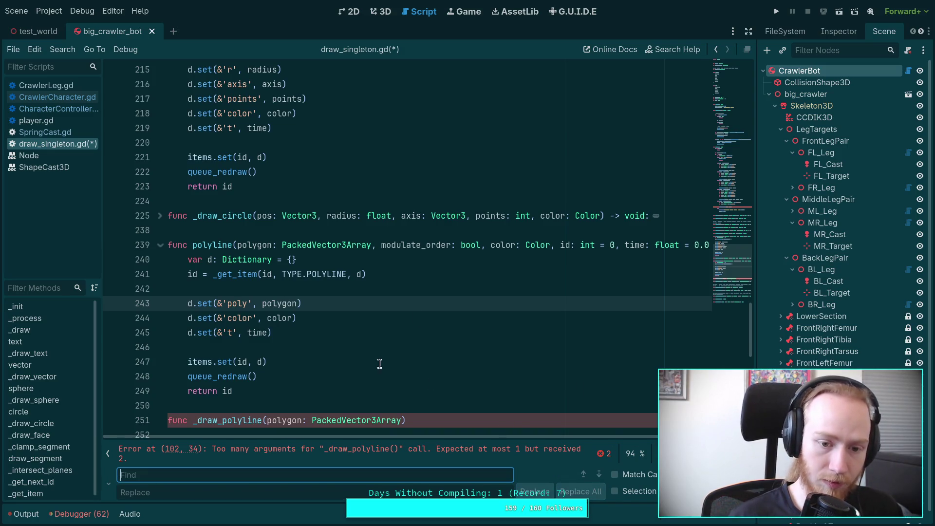
left_click(359, 292)
left_click(351, 306)
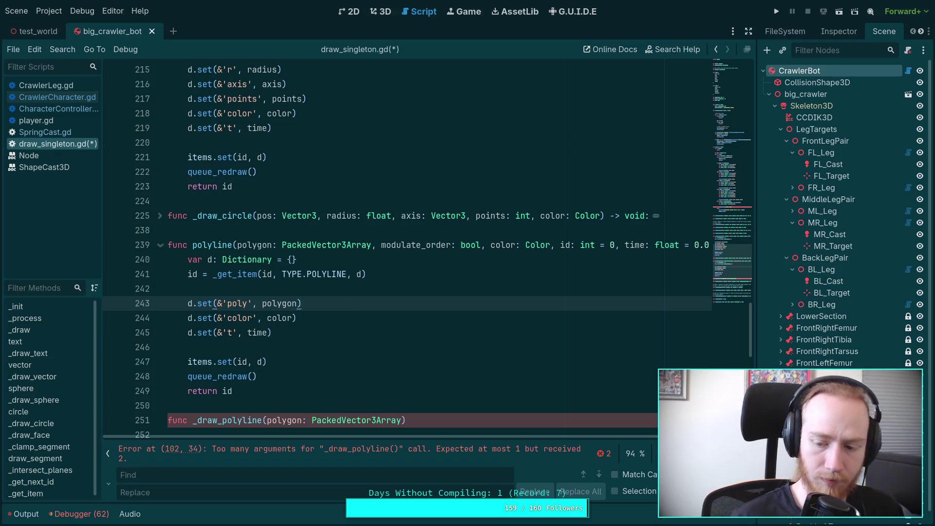
key("Escape")
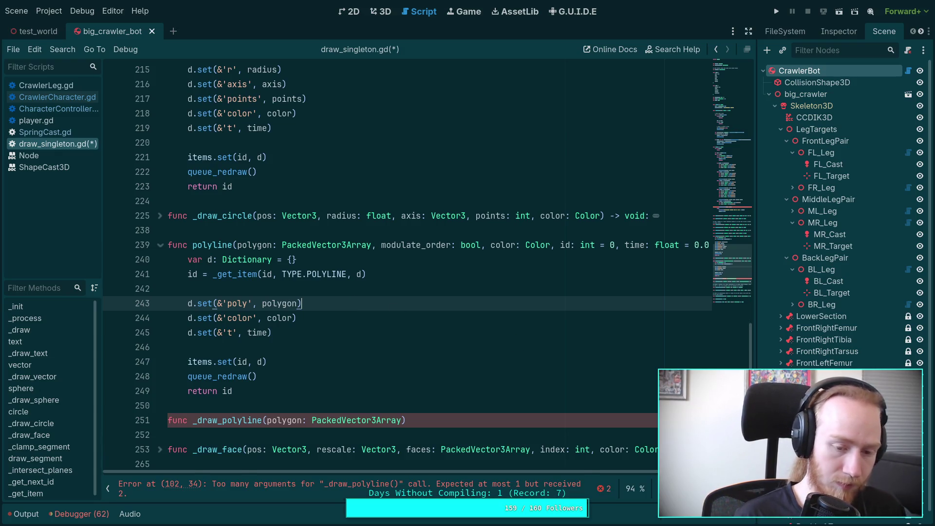
- Duplicate the 'poly' line and make the copy store modulate_order under 'mod'
key("ctrl+shift+d")
key("BackSpace")
key("BackSpace")
key("BackSpace")
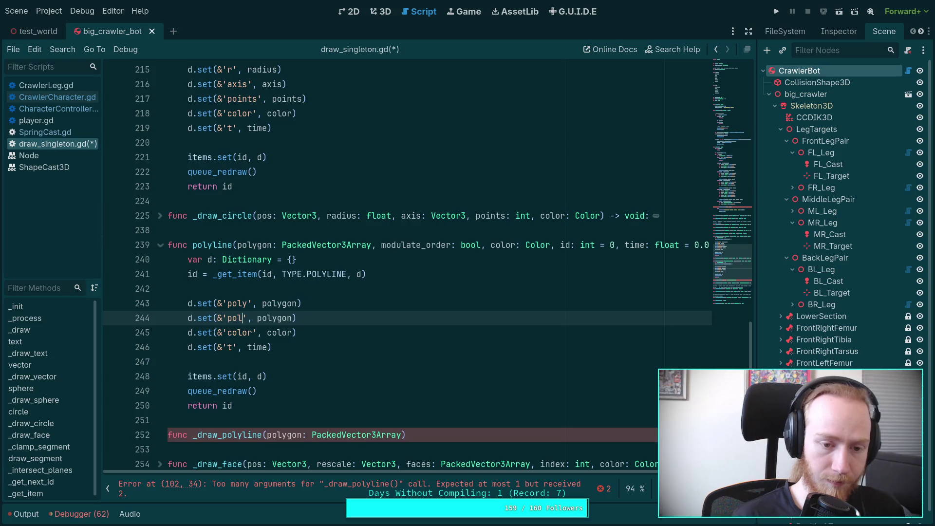
type("modulate")
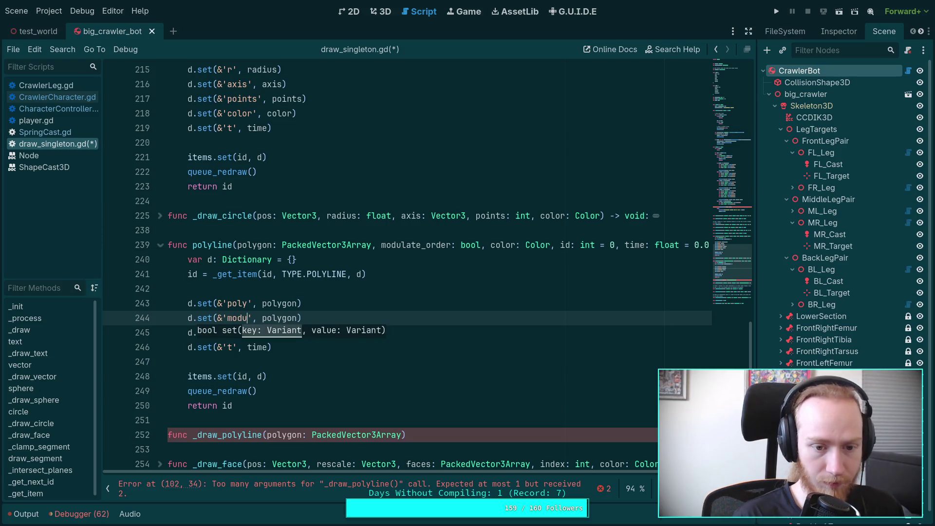
double_click(298, 317)
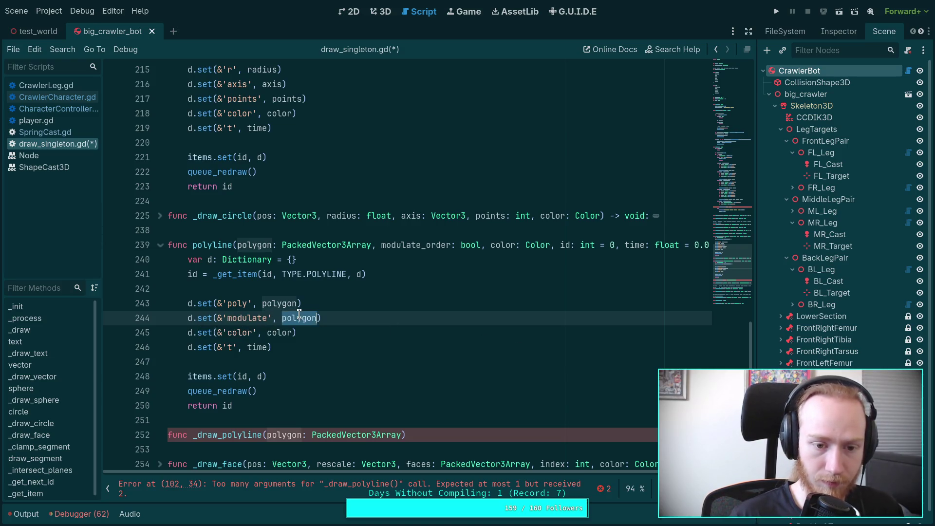
left_click_drag(242, 319, 274, 318)
key("BackSpace")
left_click(293, 318)
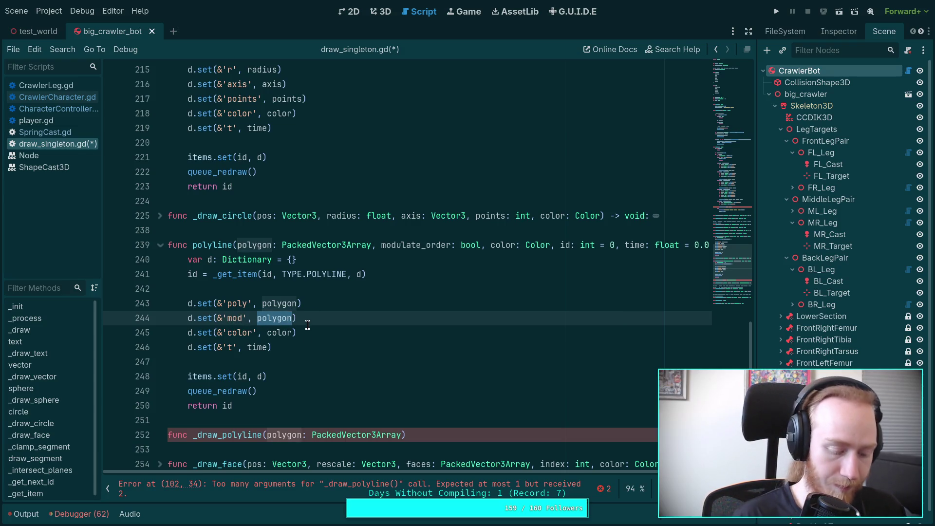
type("mod")
key("Return")
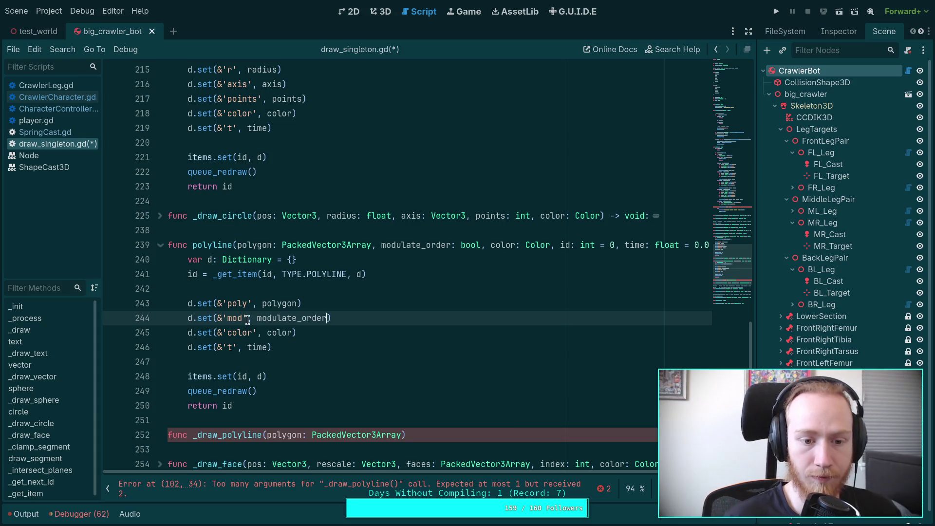
scroll(320, 288, "up", 20)
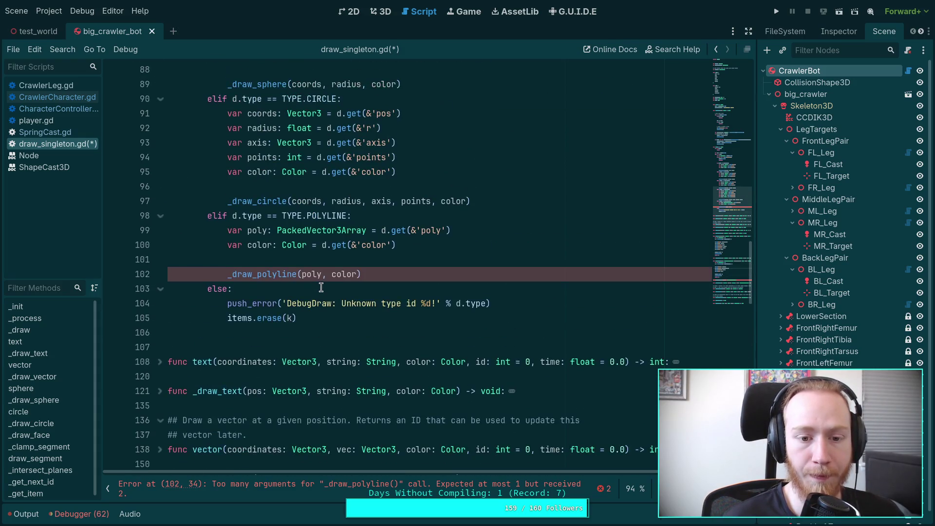
- In the POLYLINE branch, add var mod: bool = d.get(&'mod') and save
scroll(327, 275, "up", 1)
left_click(440, 287)
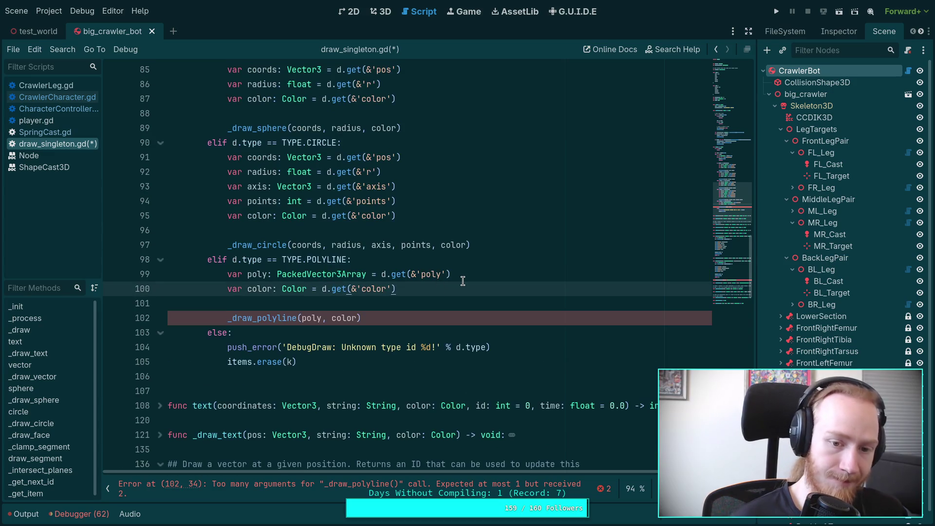
key("ctrl+shift+d")
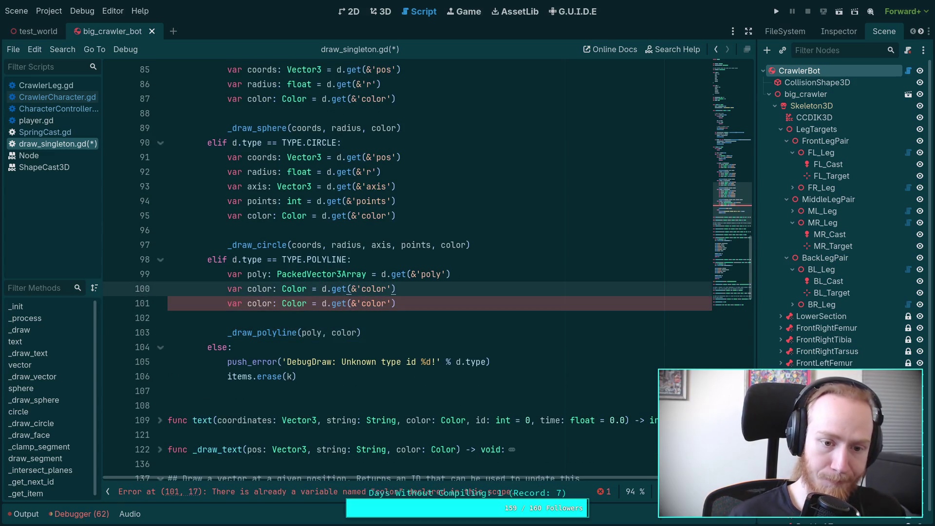
double_click(265, 290)
type("modulate")
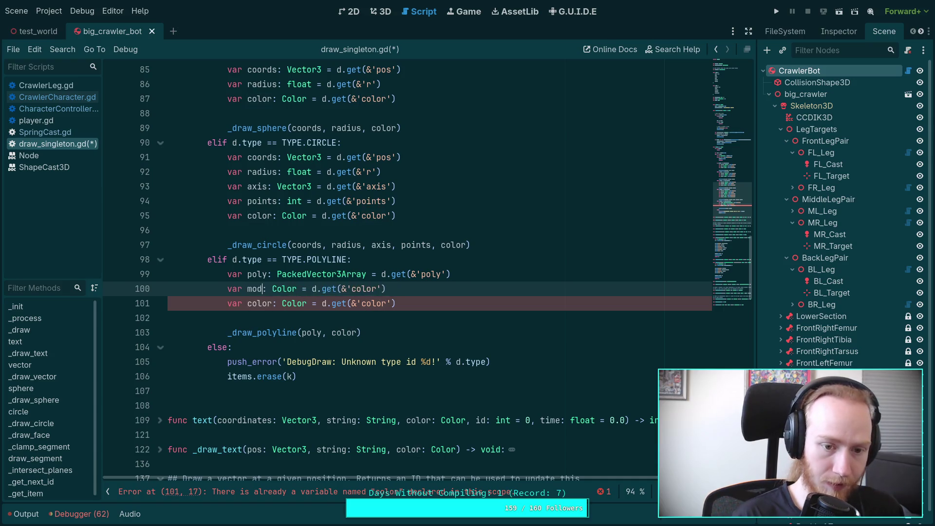
key("BackSpace")
key("BackSpace")
key("BackSpace")
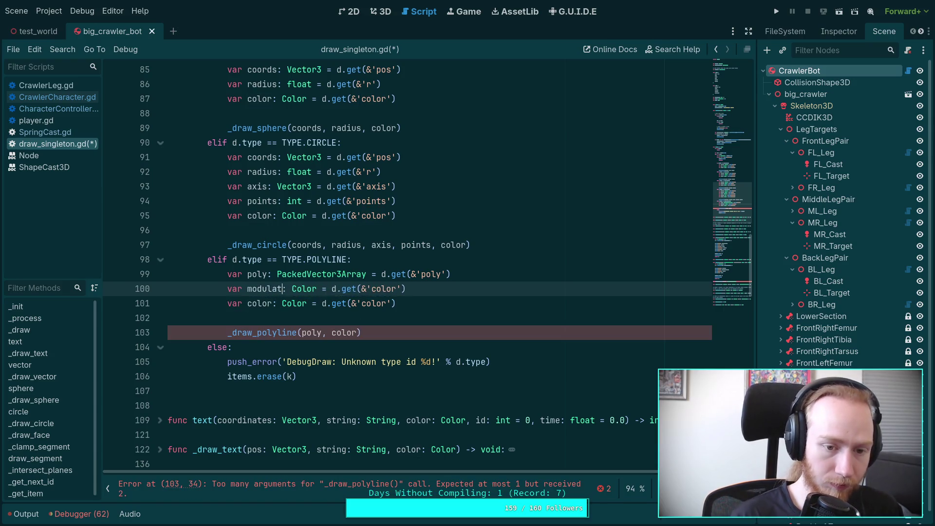
left_click(272, 289)
key("Delete")
key("Delete")
key("Delete")
key("Delete")
key("Delete")
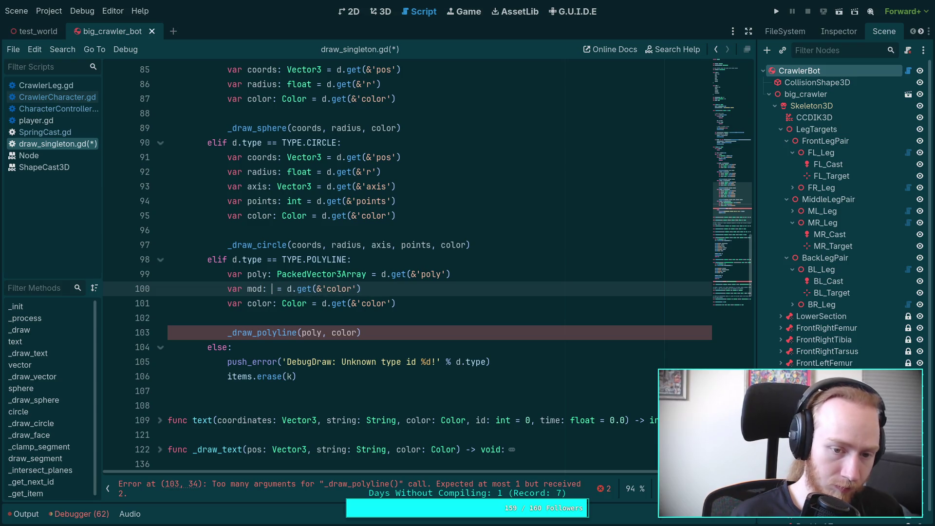
type("bool")
double_click(352, 288)
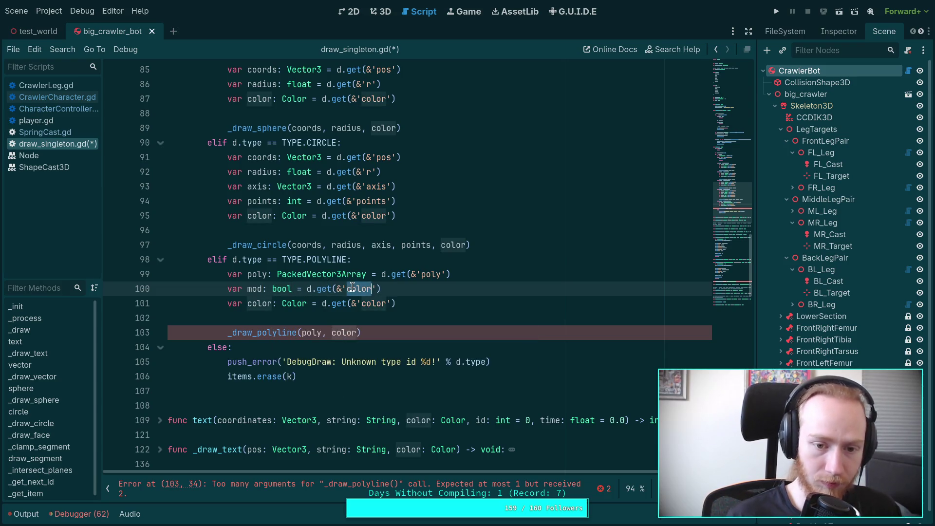
type("mod")
key("ctrl+s")
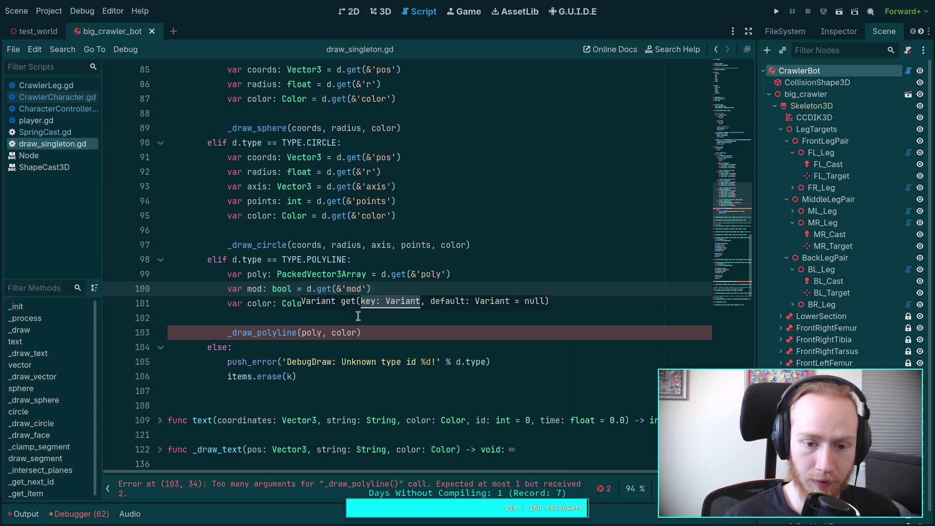
- Pass mod before color in the _draw_polyline call and save
left_click(331, 332)
type("mod,")
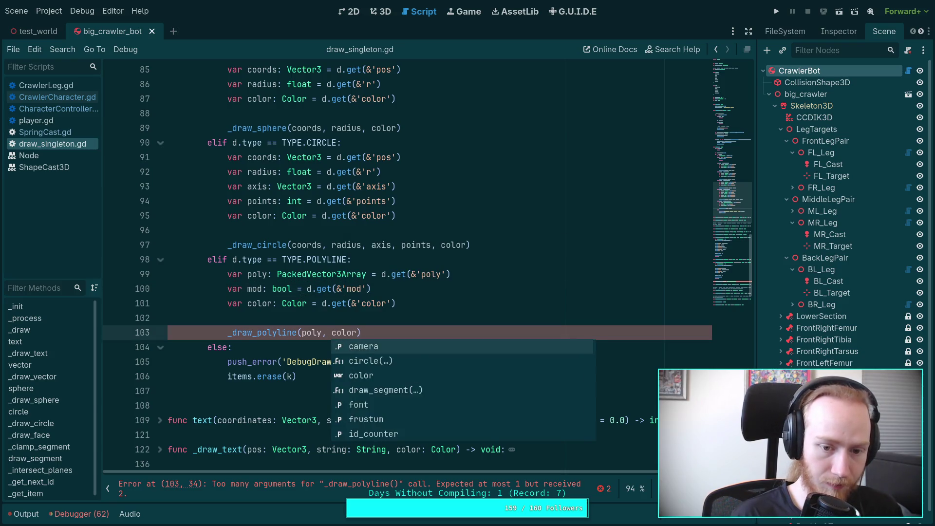
key("ctrl+s")
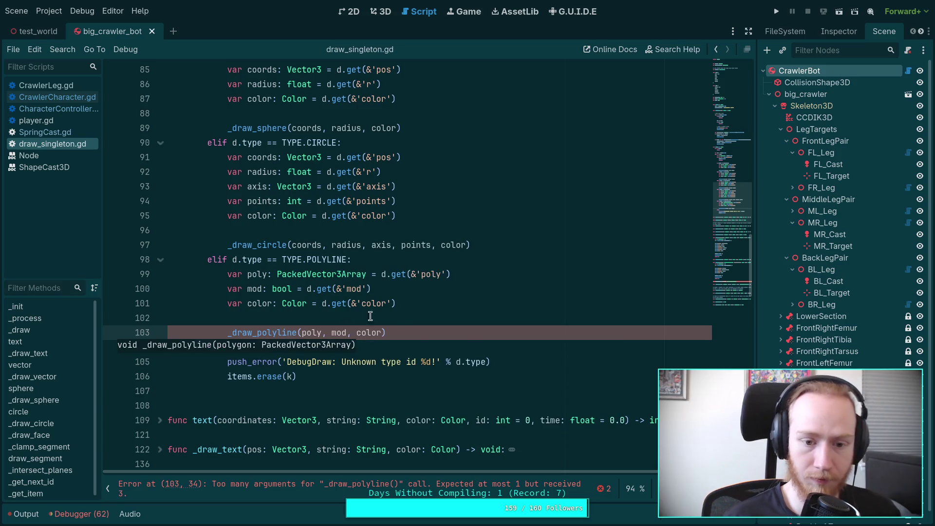
scroll(284, 256, "down", 15)
scroll(287, 293, "down", 7)
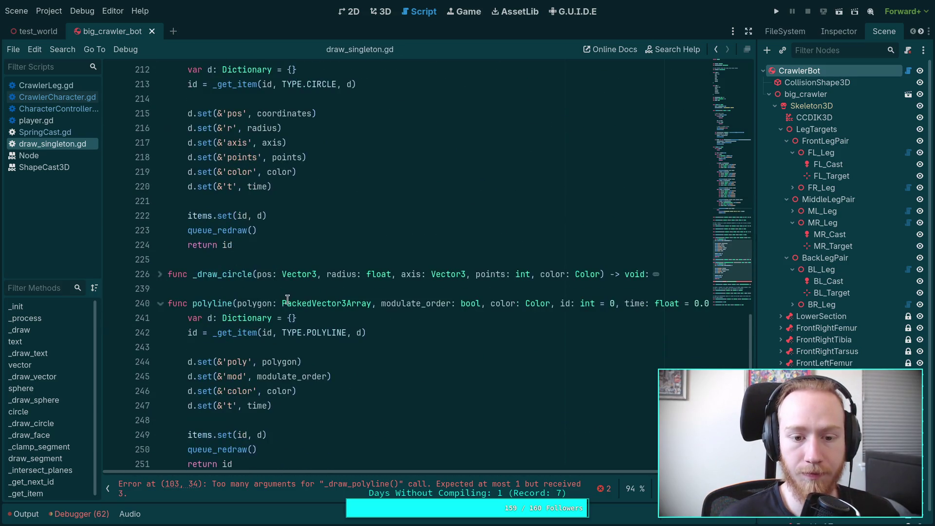
- Add modulate_order: bool and color: Color to _draw_polyline, returning void with pass, and save
left_click(401, 274)
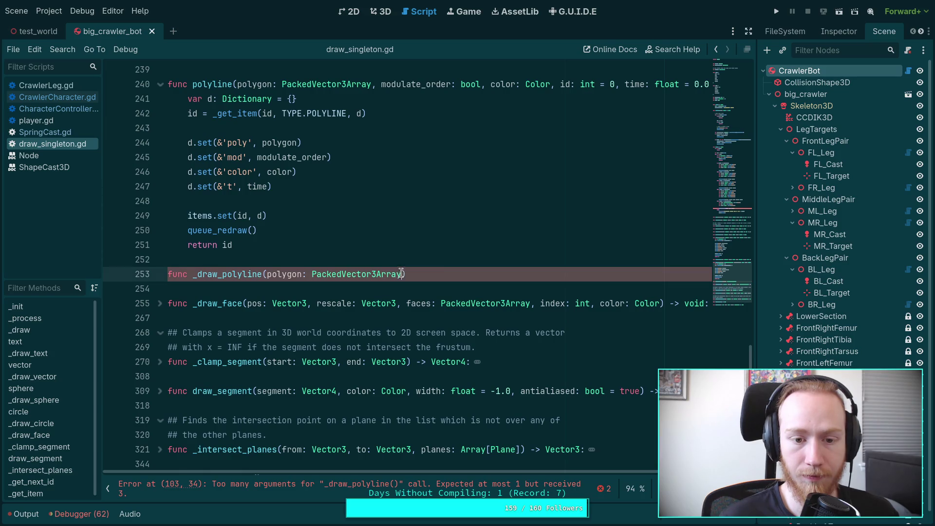
type(", m")
type("odulate-o")
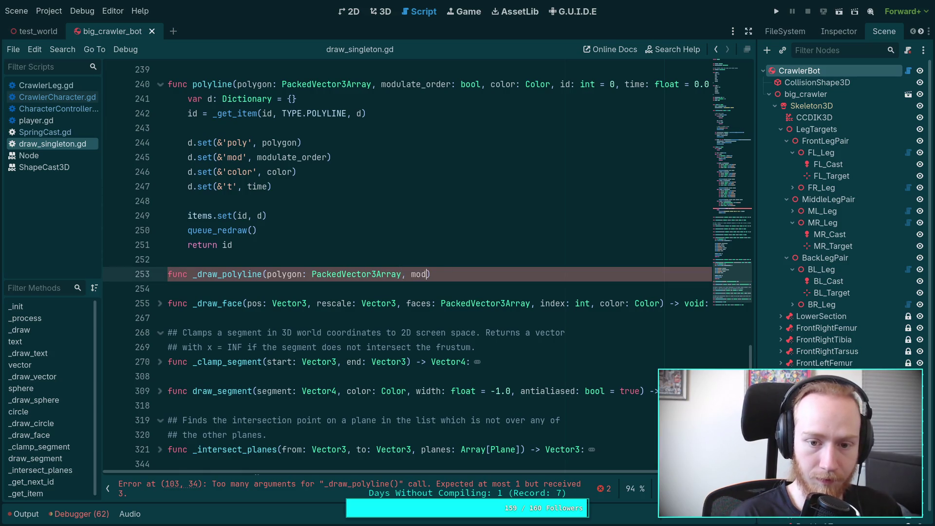
key("BackSpace")
key("BackSpace")
type("_order:")
type(" bool ")
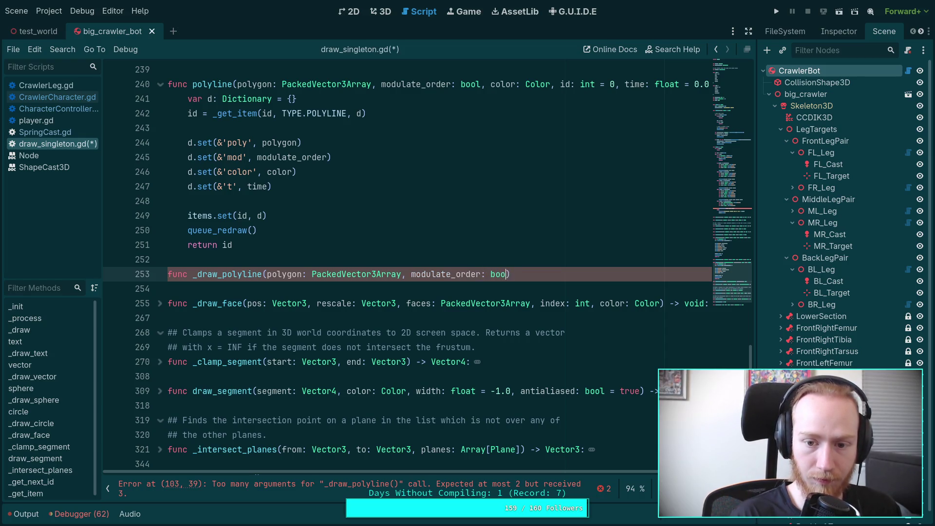
type(" color: Colo")
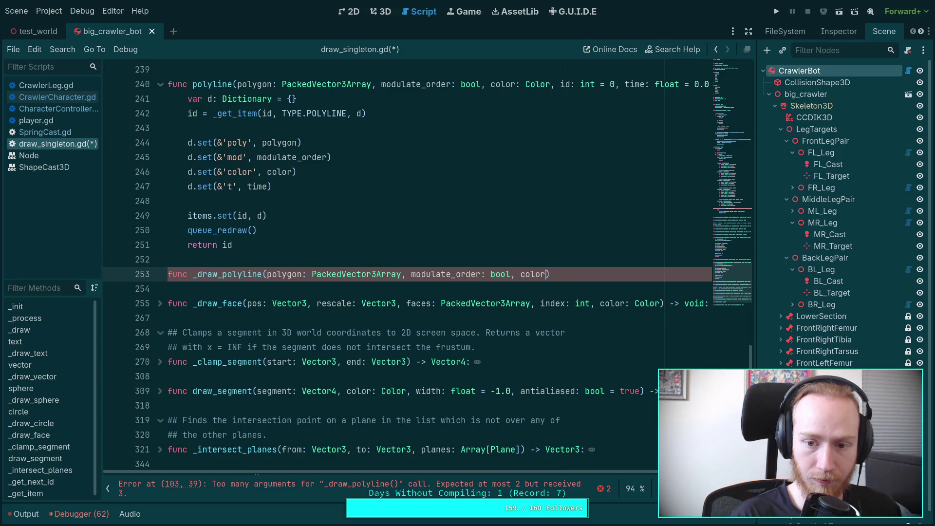
type("r) -> void")
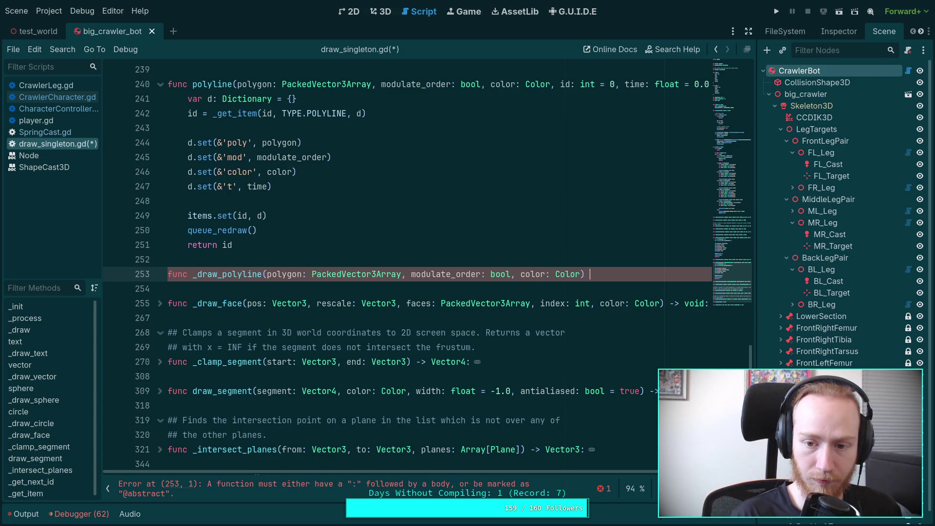
type(":")
key("Return")
type("pass")
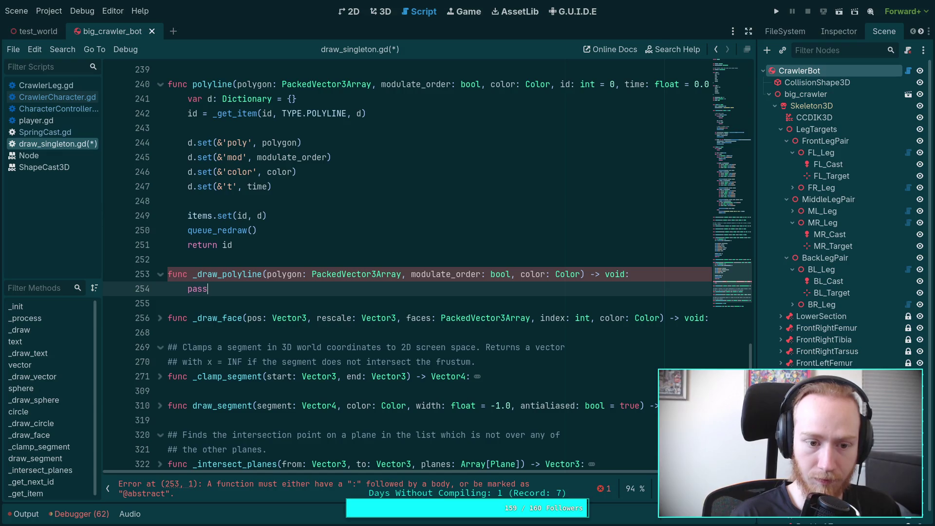
key("ctrl+s")
scroll(445, 232, "up", 15)
scroll(468, 265, "down", 3)
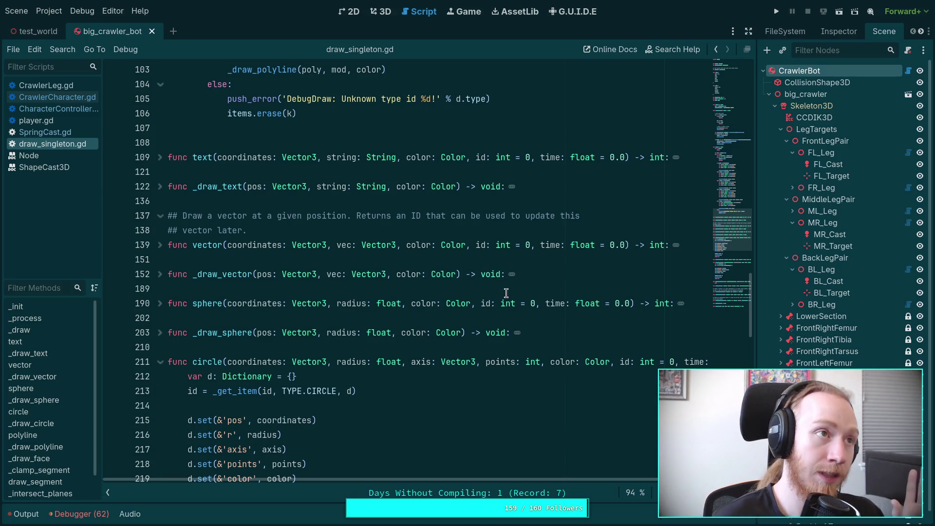
scroll(507, 293, "down", 6)
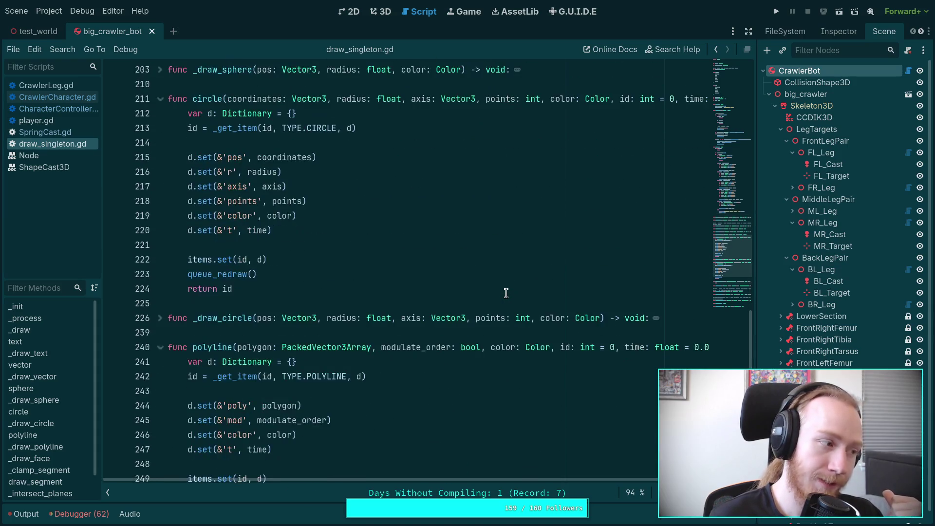
scroll(507, 293, "down", 5)
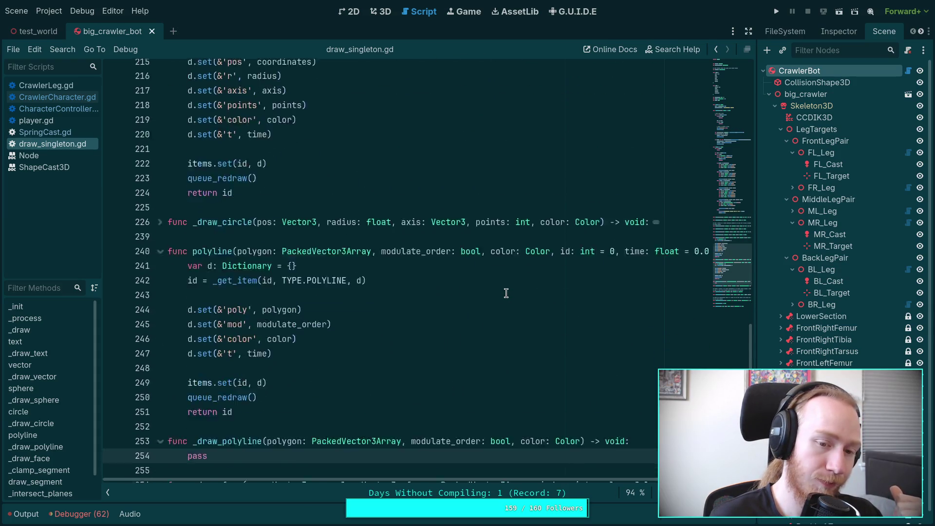
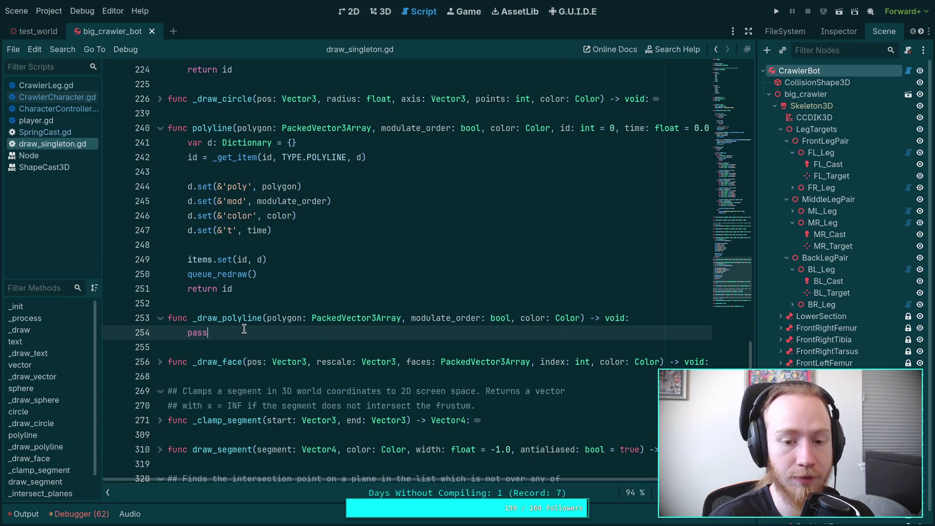
- Delete the placeholder pass from the _draw_polyline function
double_click(199, 333)
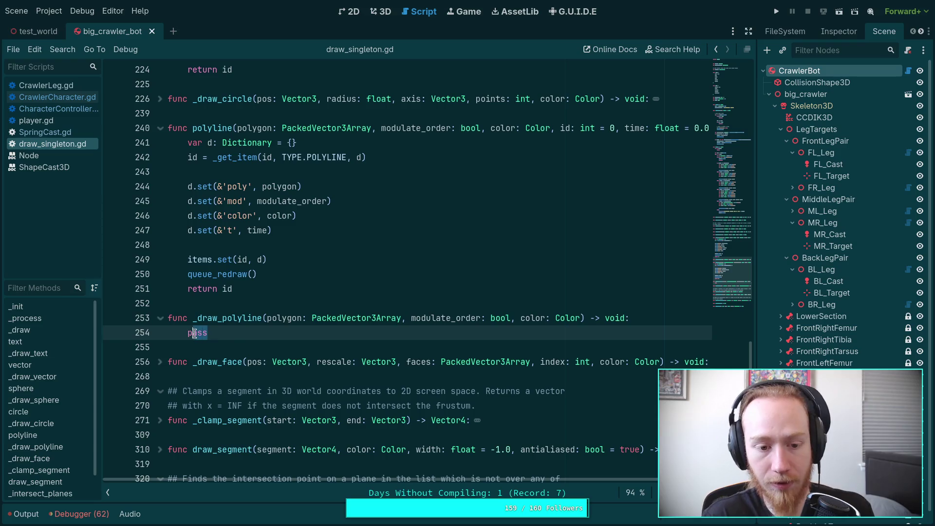
scroll(214, 324, "down", 1)
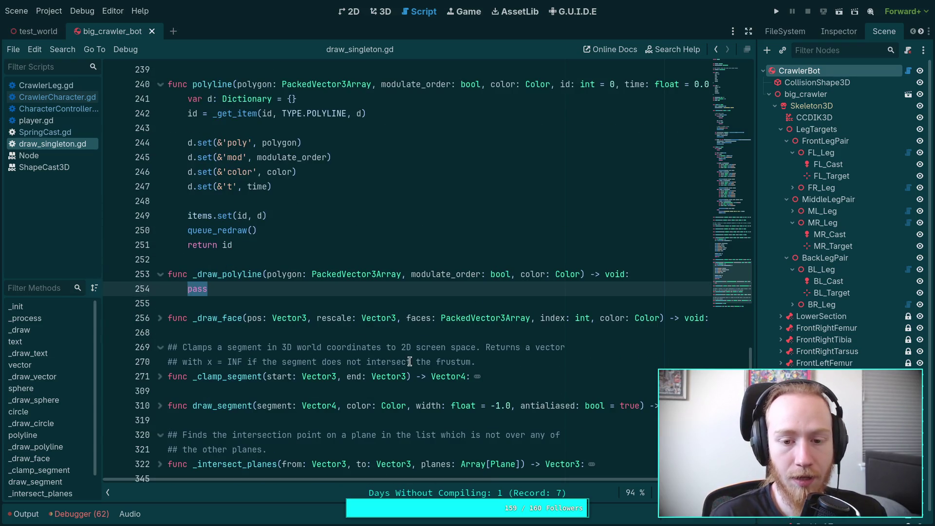
key("BackSpace")
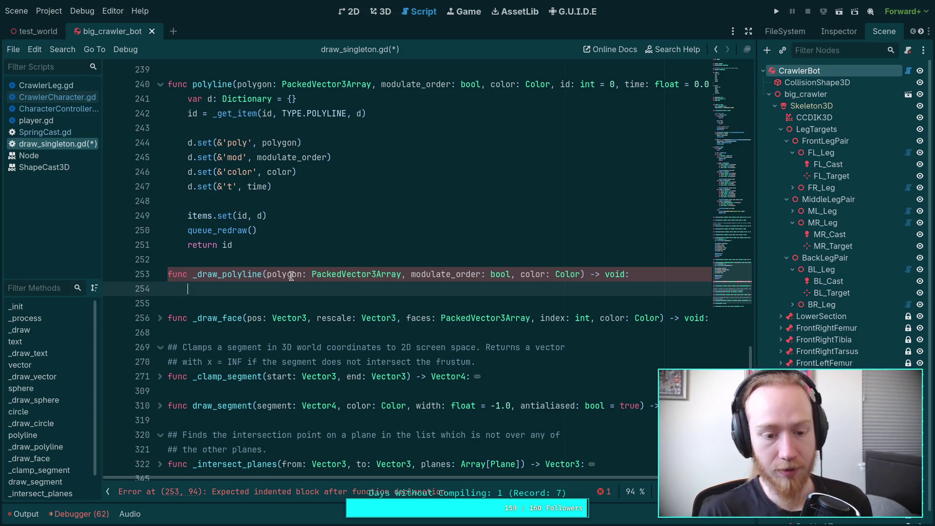
scroll(291, 276, "down", 2)
scroll(243, 234, "up", 8)
- Expand _draw_circle to check its draw_segment loop for reference, then fold it away
left_click(161, 143)
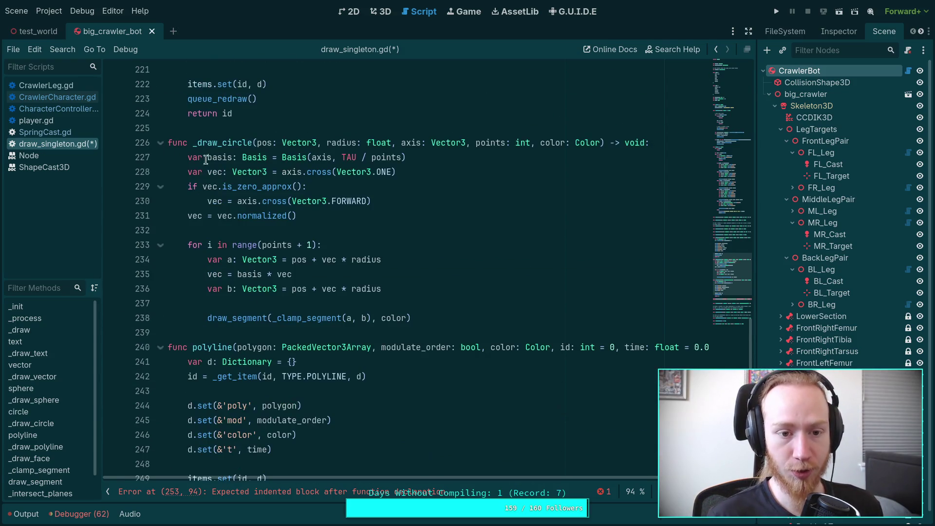
scroll(301, 187, "down", 2)
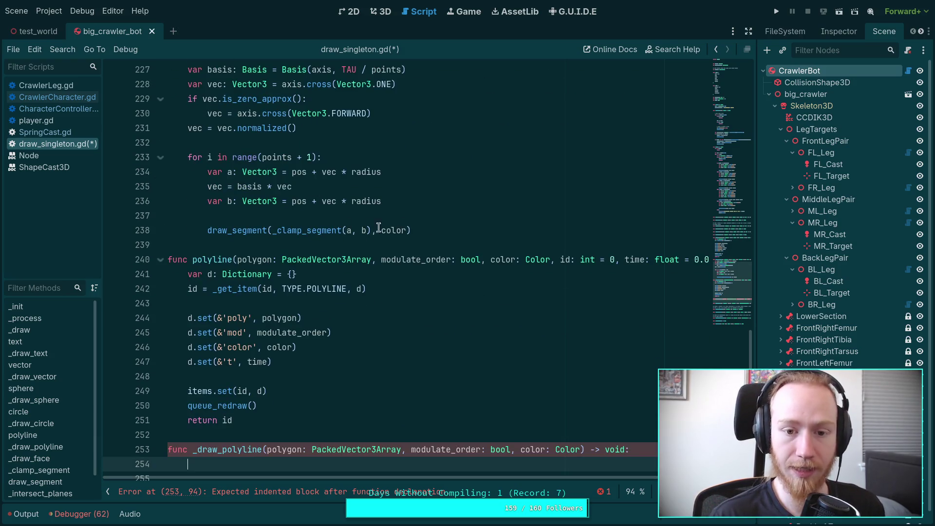
left_click(398, 230)
scroll(210, 220, "up", 2)
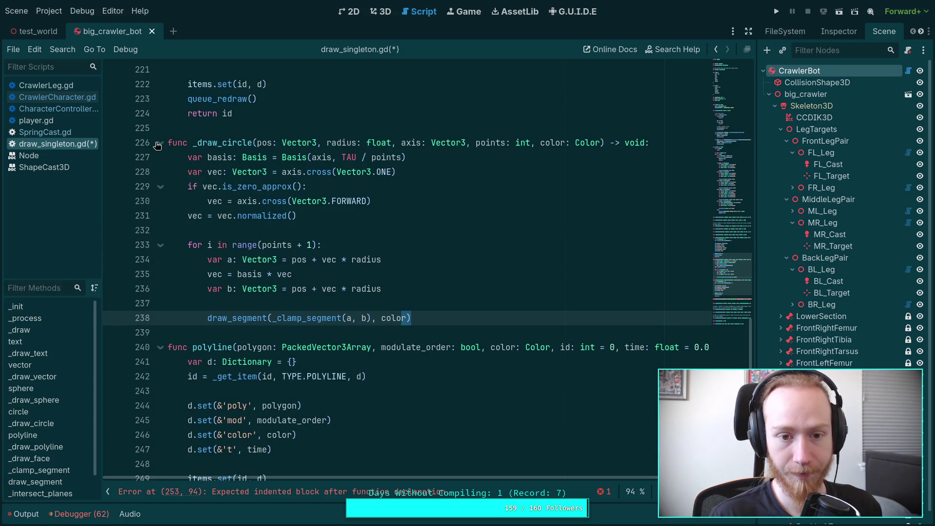
left_click(157, 145)
scroll(312, 297, "down", 1)
left_click(340, 336)
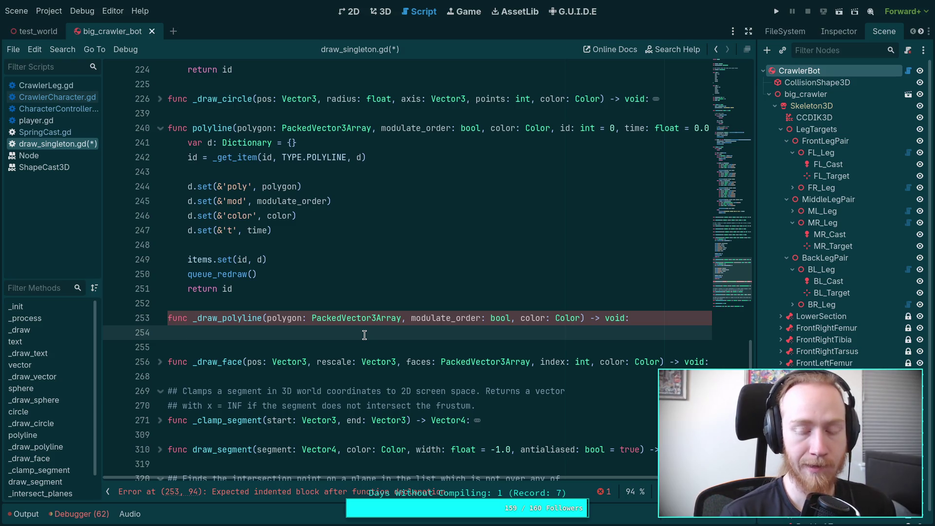
- Glance at _draw_circle again, then start the loop 'for i in rang' in _draw_polyline
left_click(161, 98)
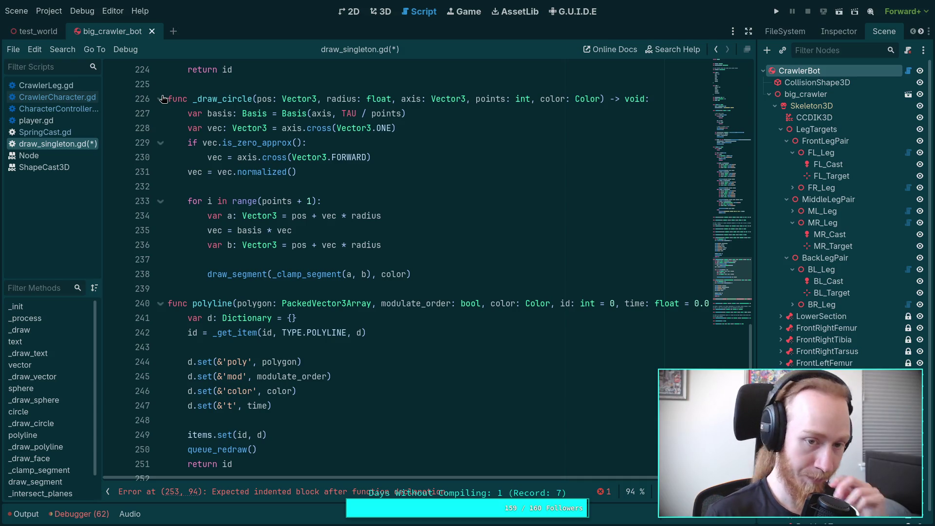
left_click(160, 99)
scroll(447, 344, "down", 1)
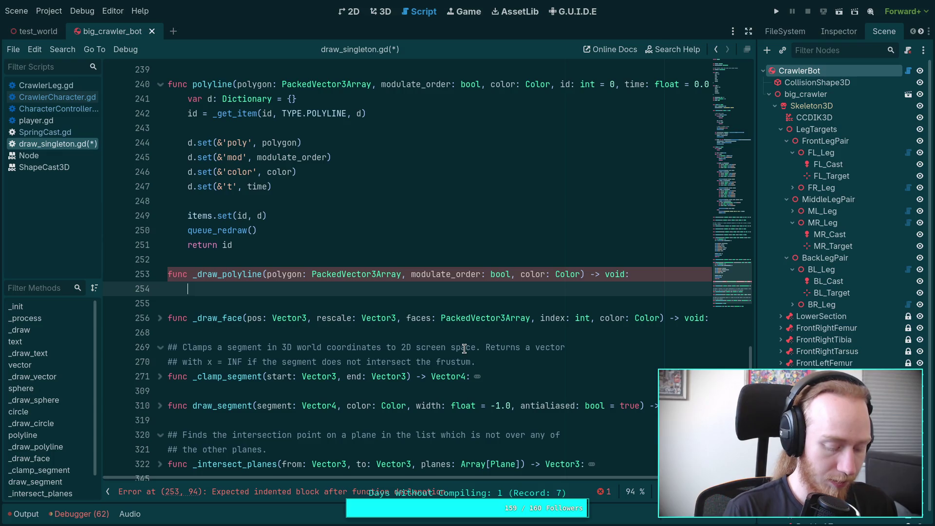
type("for i in ra")
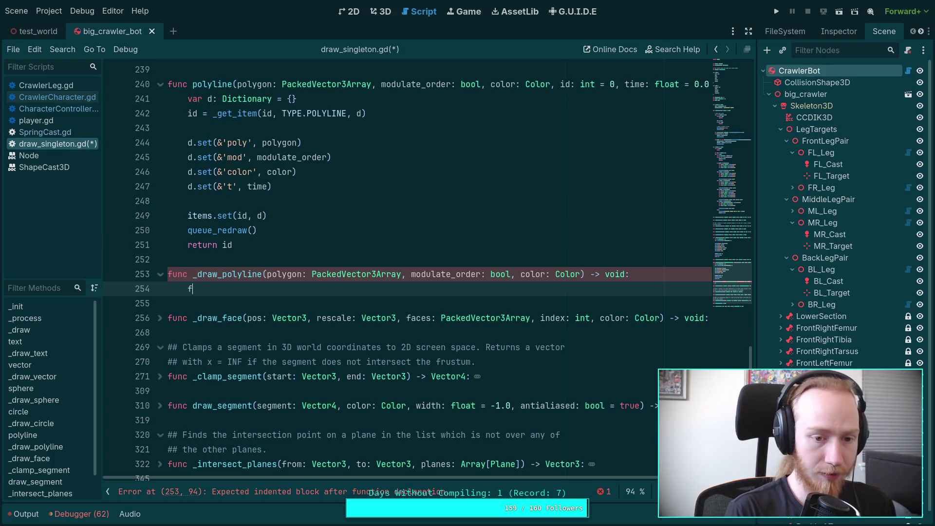
type("nge")
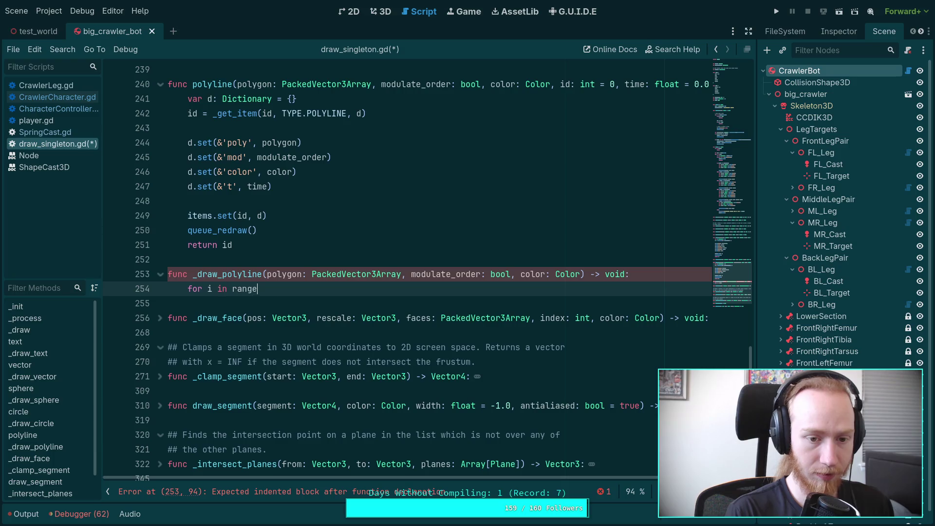
- Complete the loop header as range(0, polygon.size(), 2) + 1) using autocomplete
key("Return")
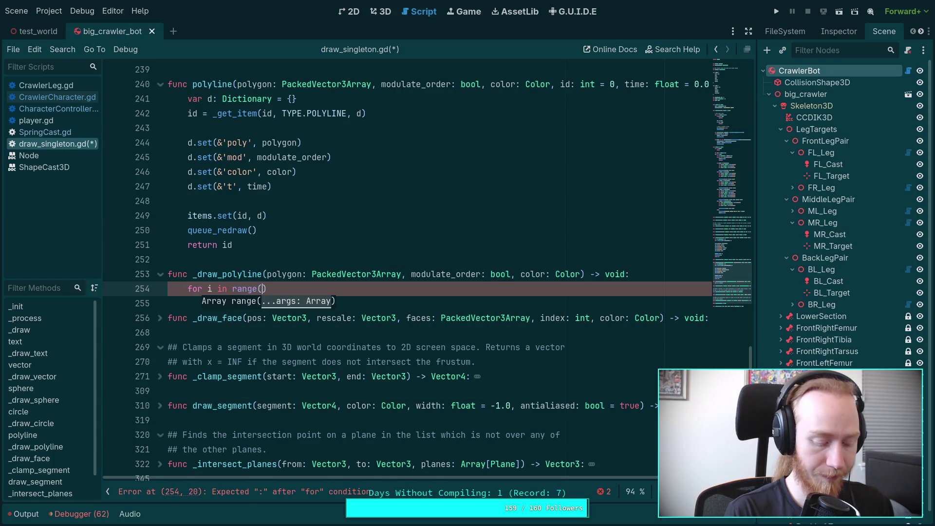
type("0, po")
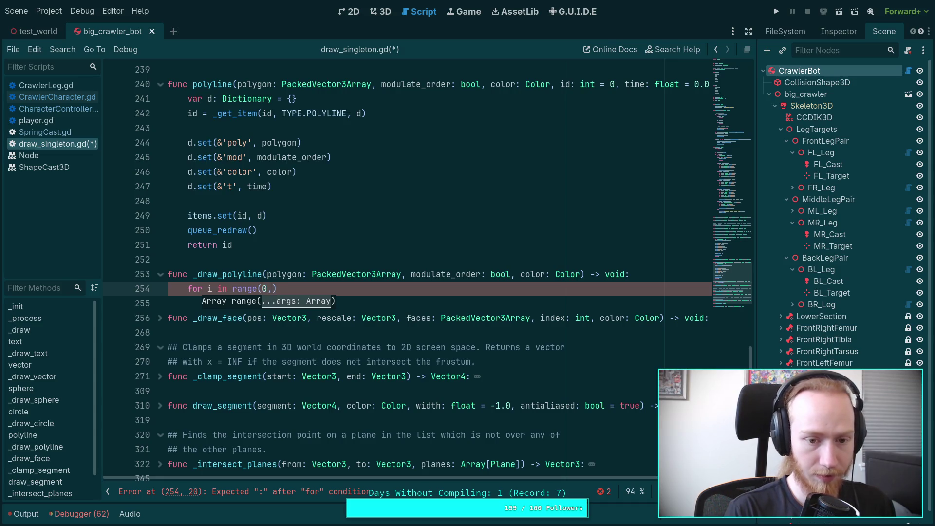
key("Return")
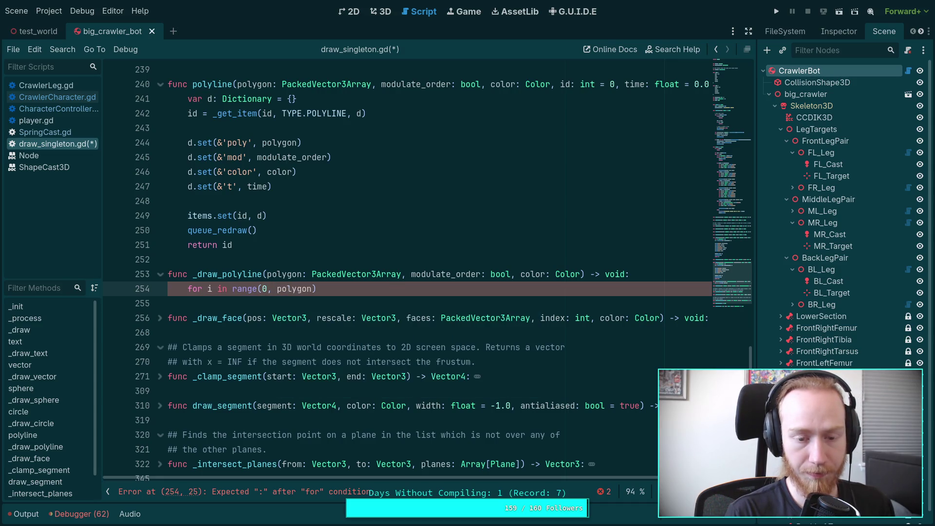
type(".size")
key("Return")
type(", ")
type("2)")
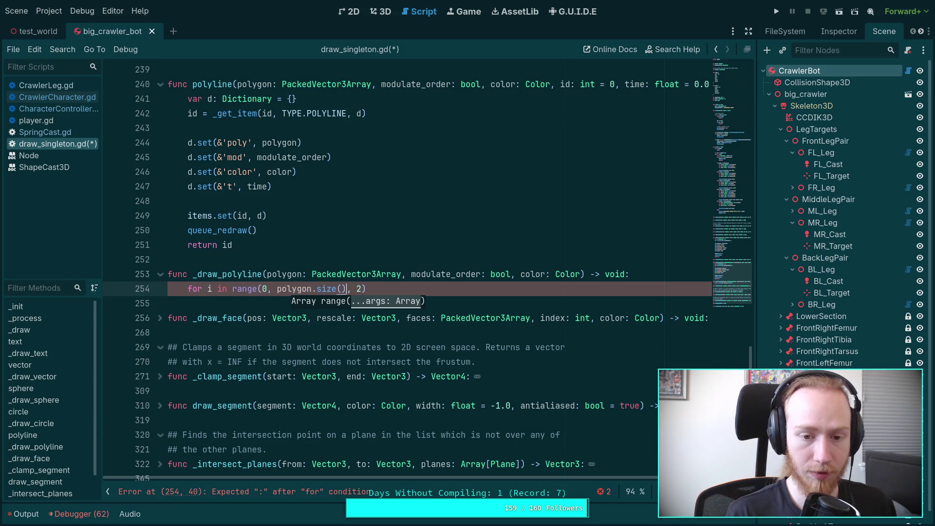
type(" + 1")
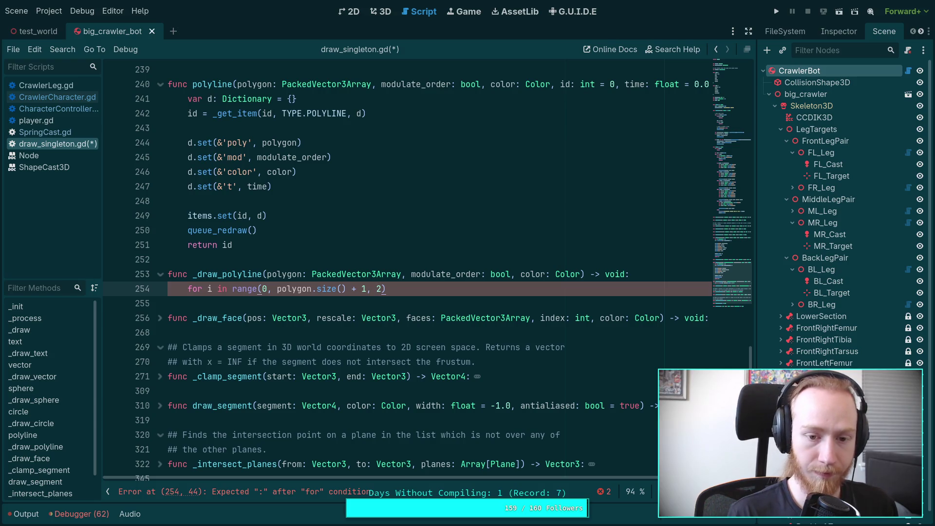
key("Return")
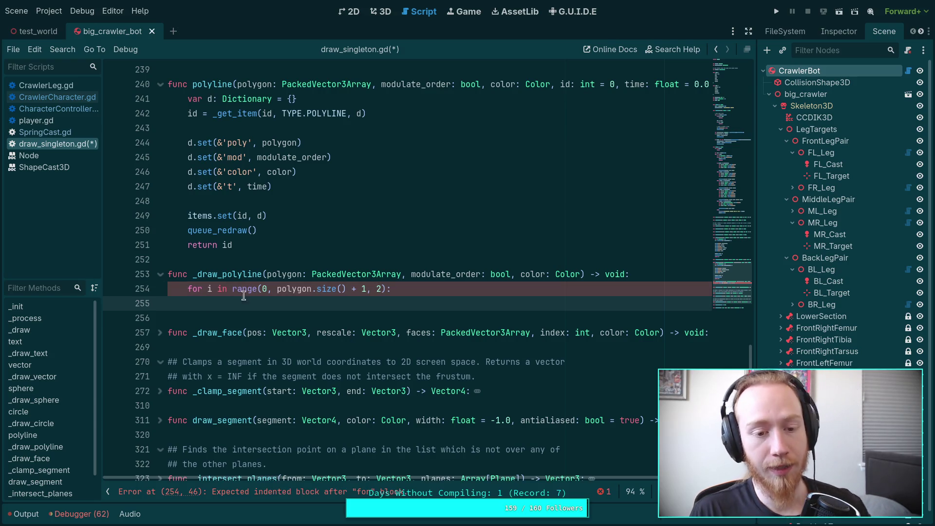
- Declare var a: Vector3 and var b: Vector3, and drop the step so range is (0, polygon.size())
mouse_move(248, 291)
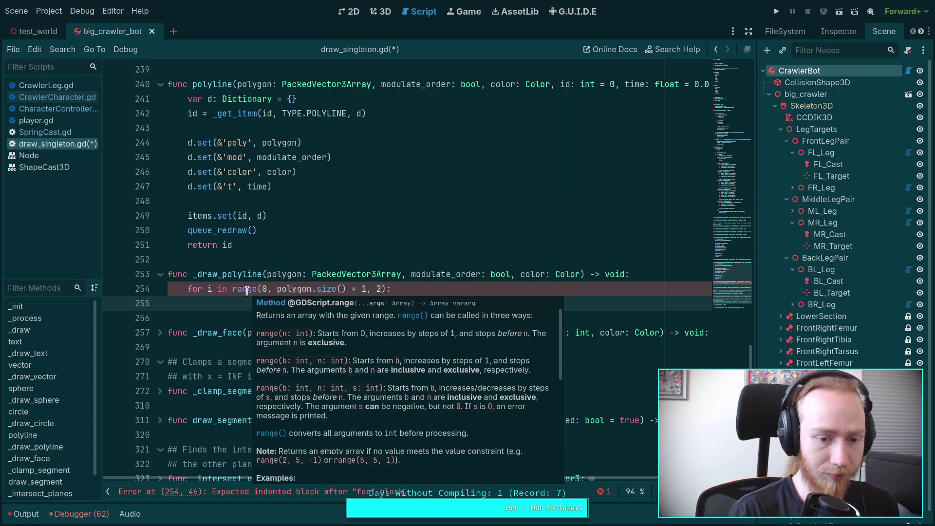
type("var a: Vector3")
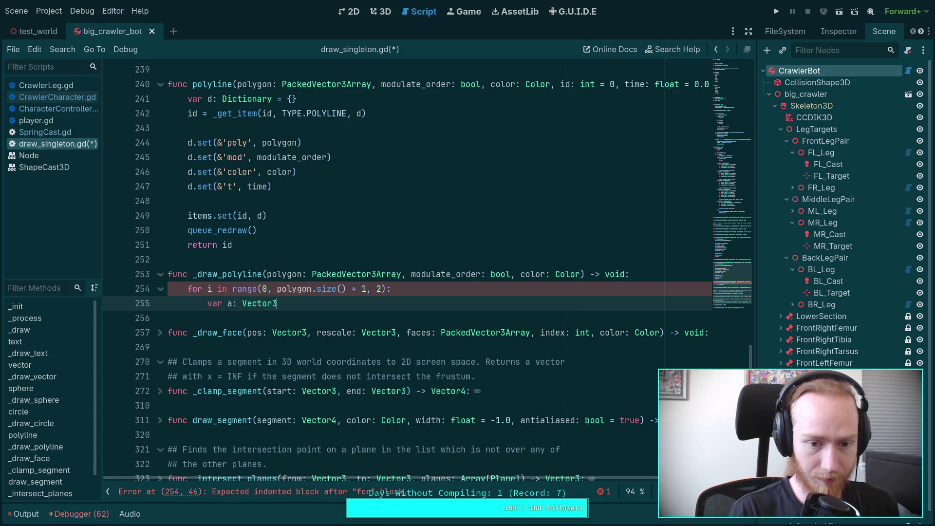
key("Escape")
key("Return")
type("var b: V")
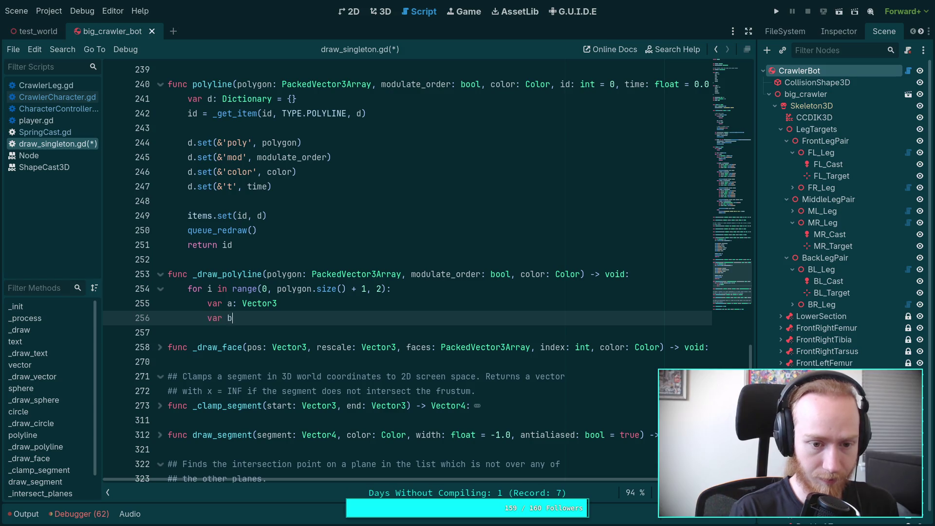
type("ector3")
key("Escape")
key("Return")
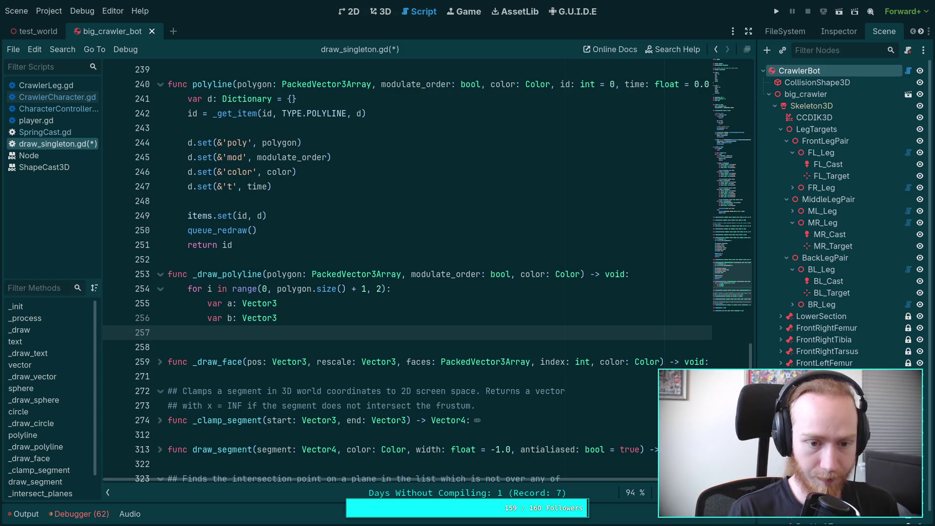
key("BackSpace")
key("BackSpace")
key("Up")
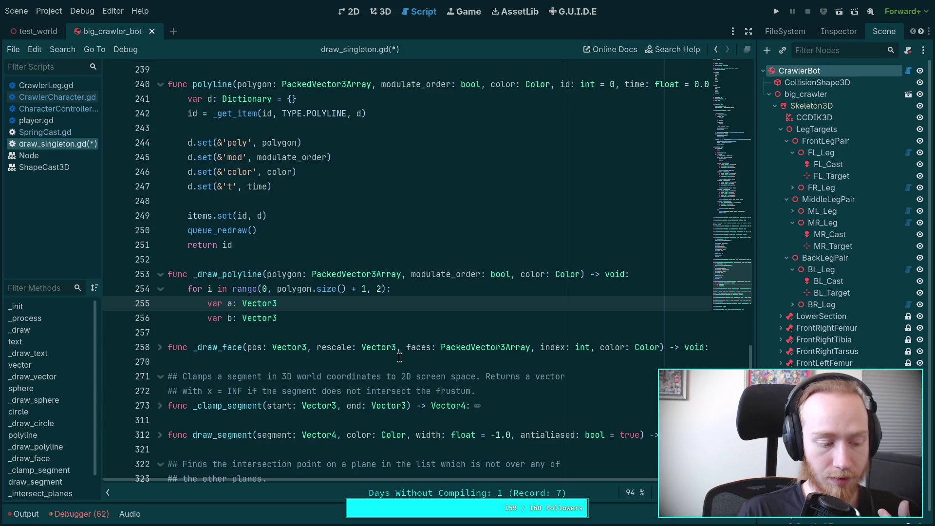
left_click_drag(367, 284, 380, 283)
key("BackSpace")
key("BackSpace")
key("BackSpace")
- Assign a = polygon[i] in the loop
left_click(378, 319)
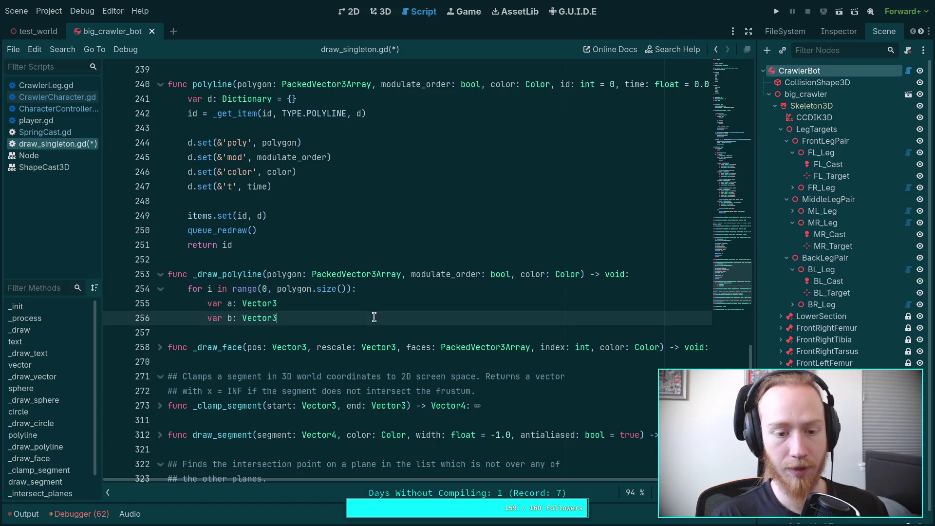
left_click(417, 299)
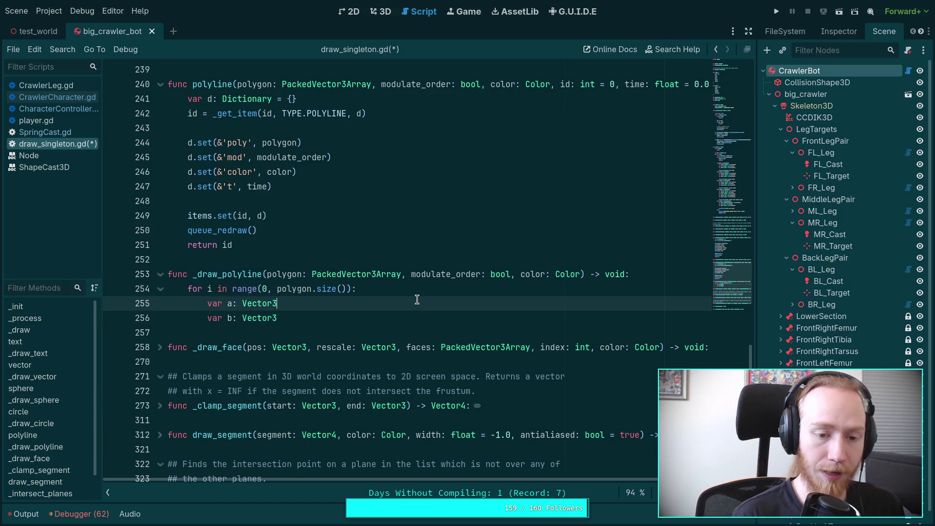
type("= ")
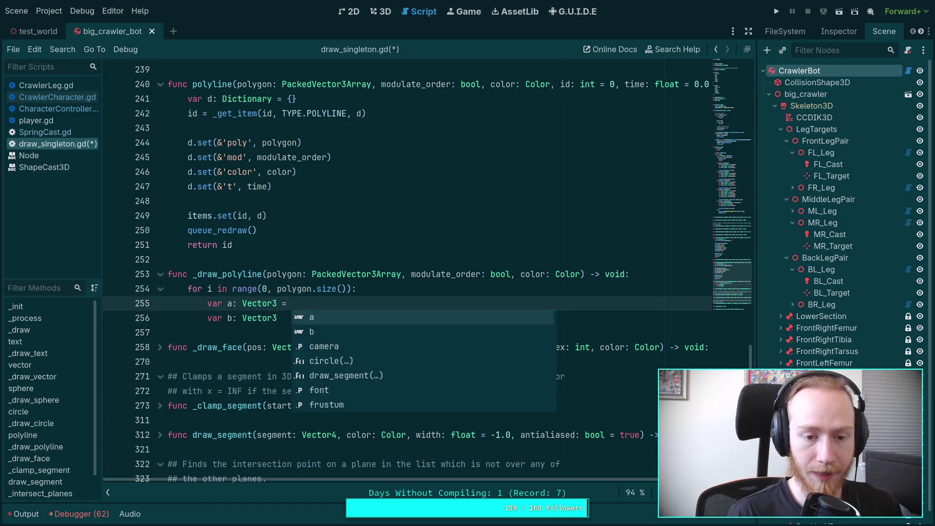
type("p")
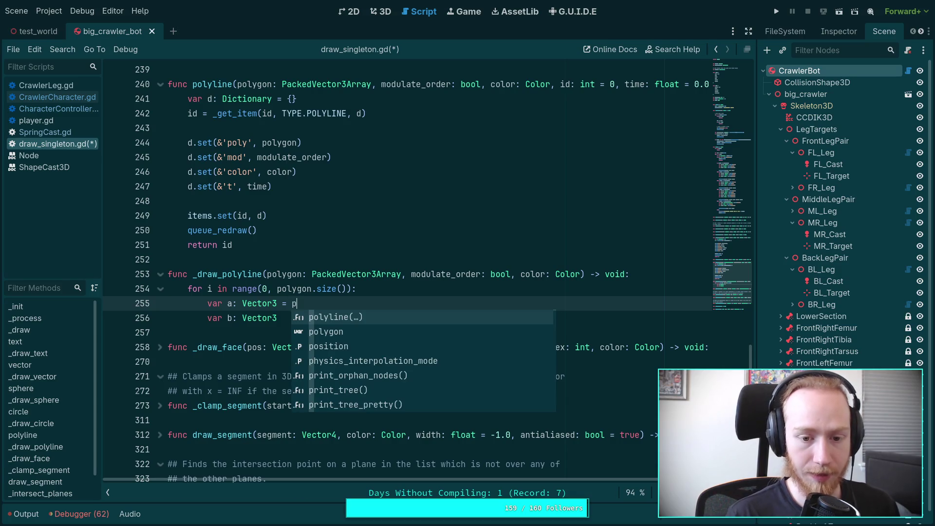
type("olygon[i")
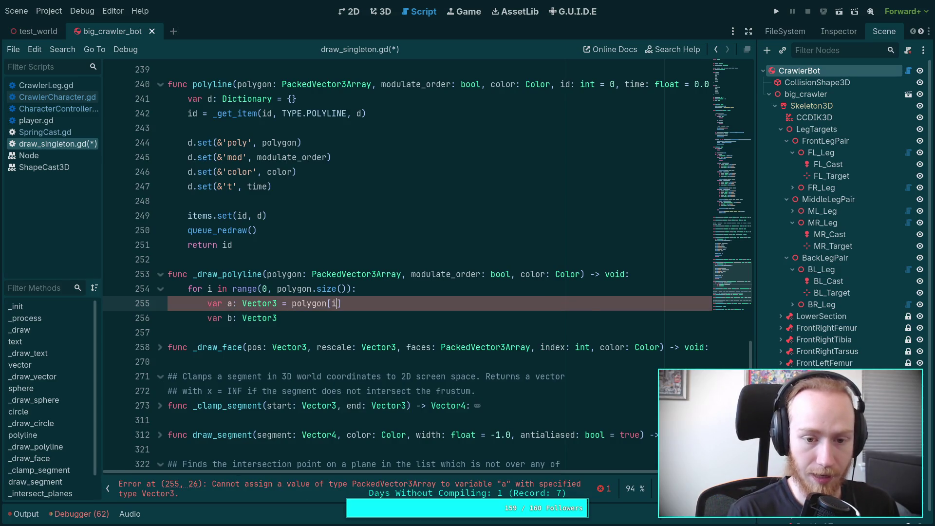
- Start assigning b = polygon[(i + 1) % pol to wrap the next point's index
key("Down")
type("= ")
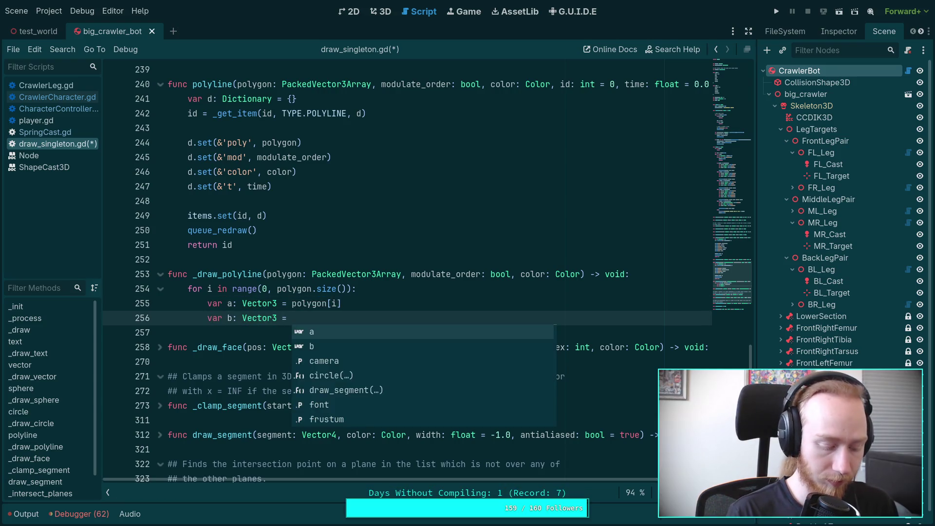
type("po")
key("Down")
key("Return")
type("[i + 1")
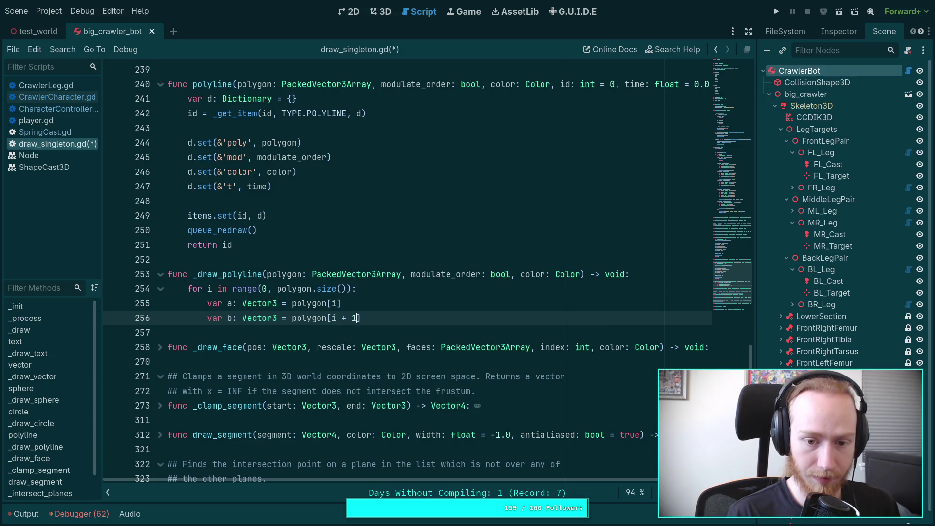
key("shift+Left")
key("shift+Left")
key("shift+Left")
type("(")
key("Right")
type("% ")
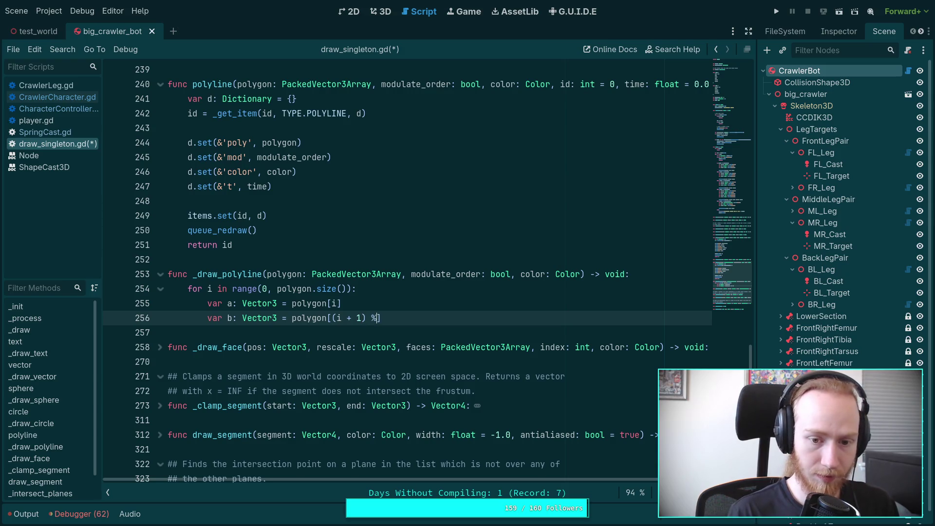
type("pol")
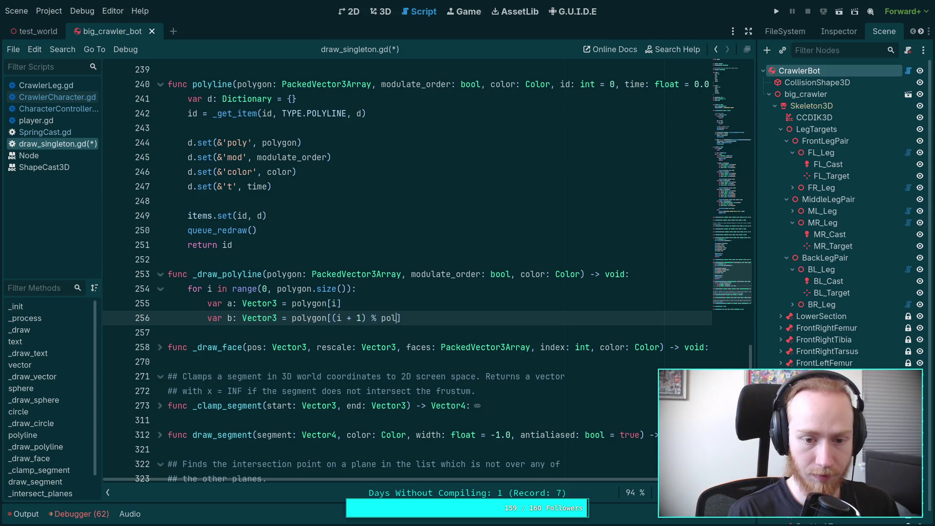
- Insert 'var size: int = polygon.si' on a new line above the loop
left_click(342, 303)
key("Up")
key("Up")
key("Up")
key("Down")
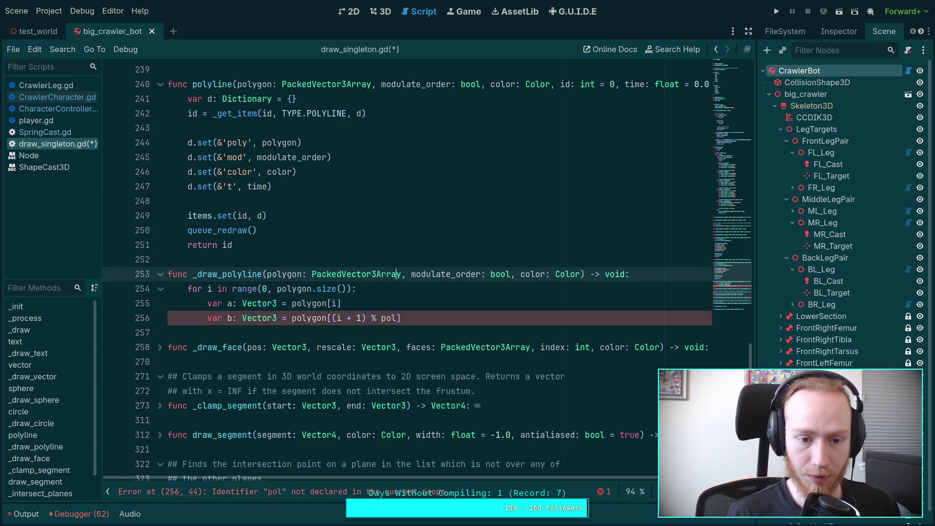
key("End")
key("Return")
type("var size: int = ")
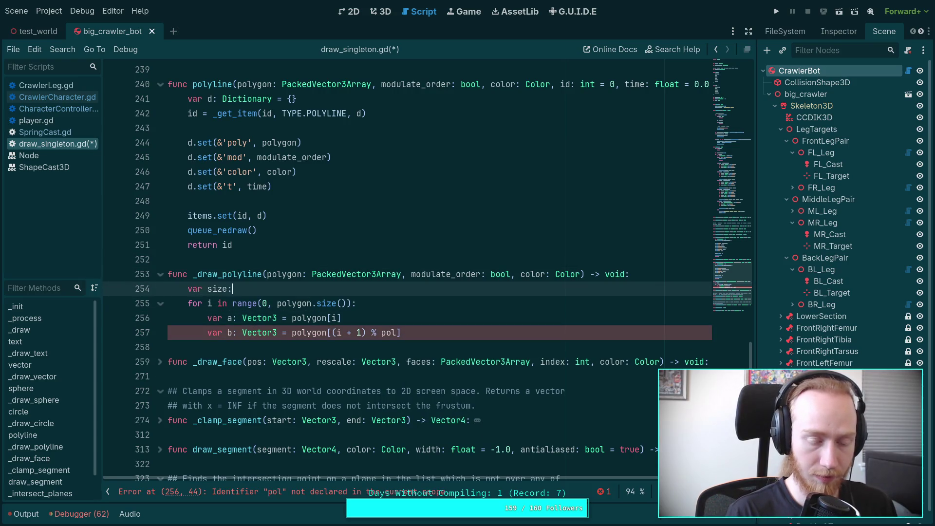
type("polygon.si")
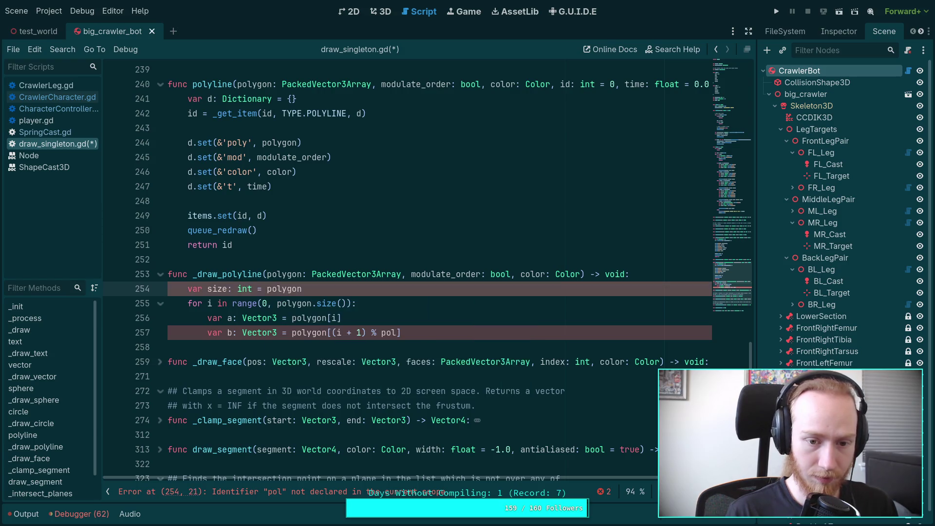
- Finish var size: int = polygon.size() and add 'if size < 2: return' below it
key("Return")
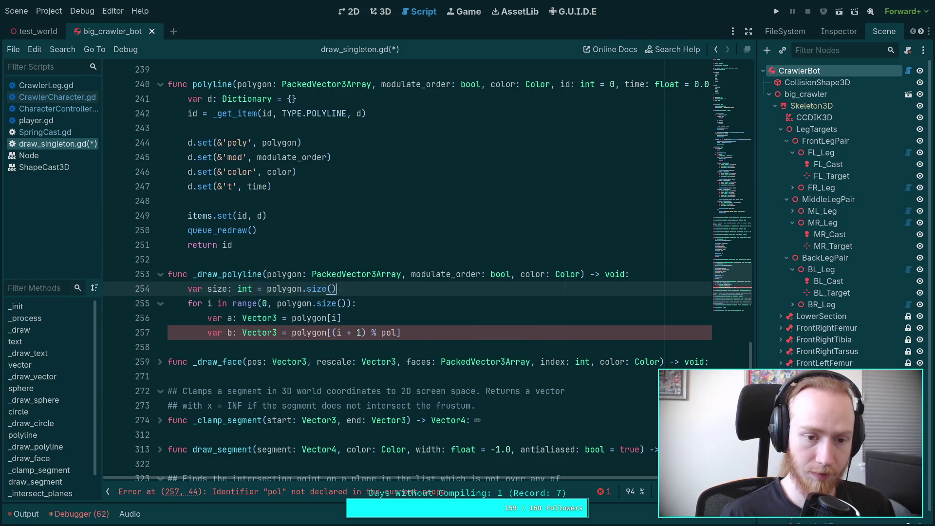
key("Up")
key("End")
key("Return")
type("if")
key("BackSpace")
key("BackSpace")
key("BackSpace")
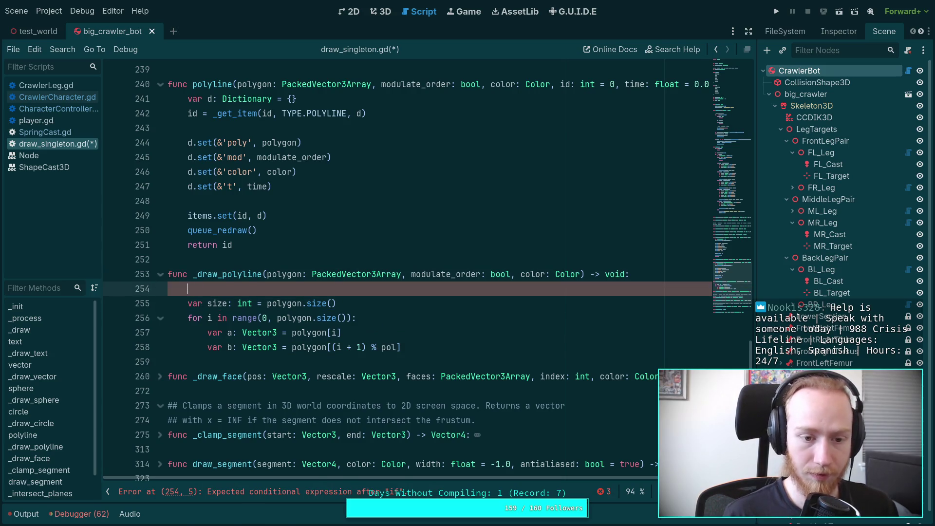
key("alt+Down")
type("if size < ")
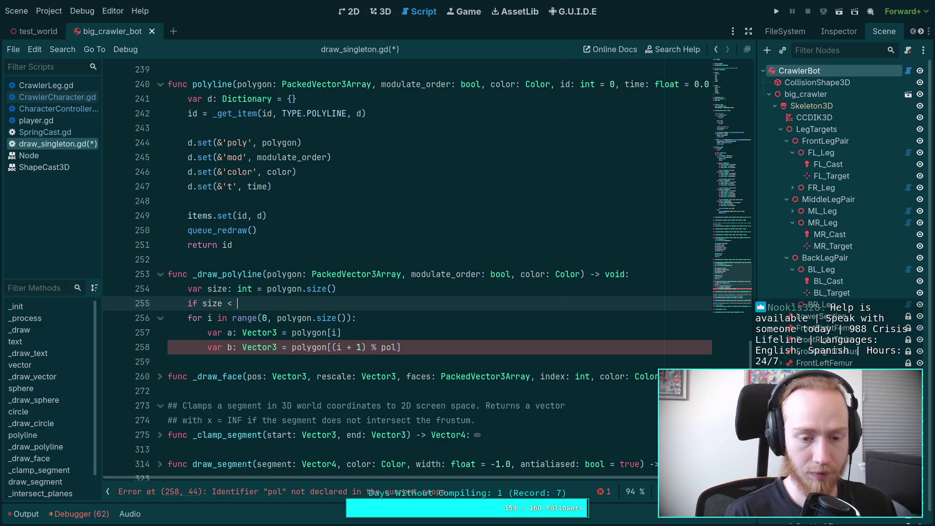
type("2:")
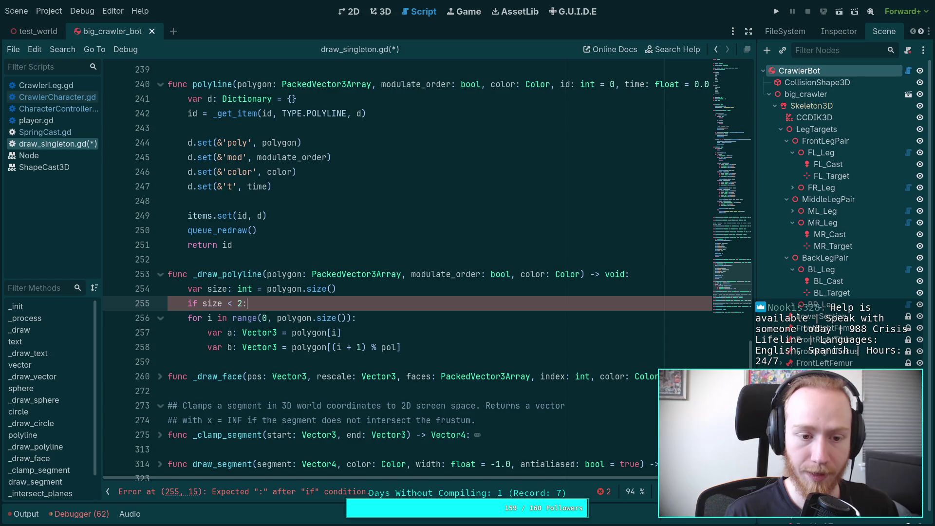
key("Return")
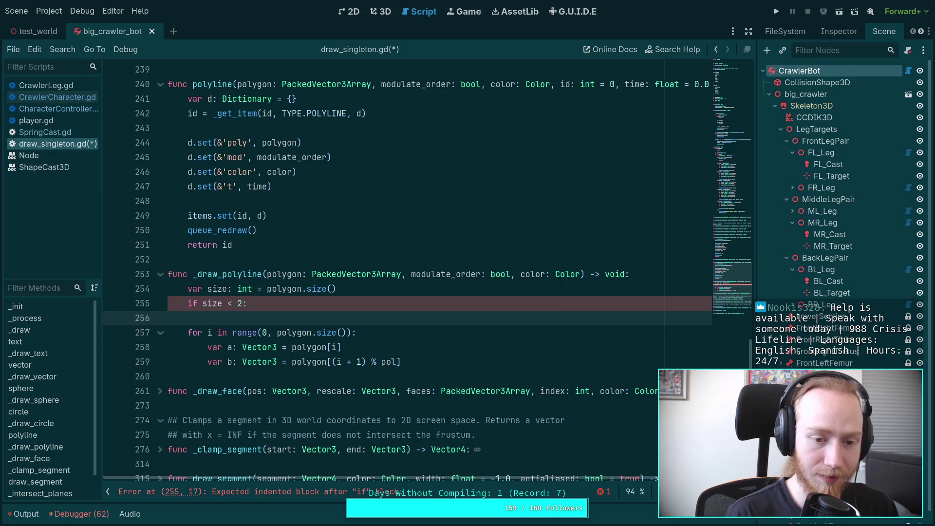
type("return")
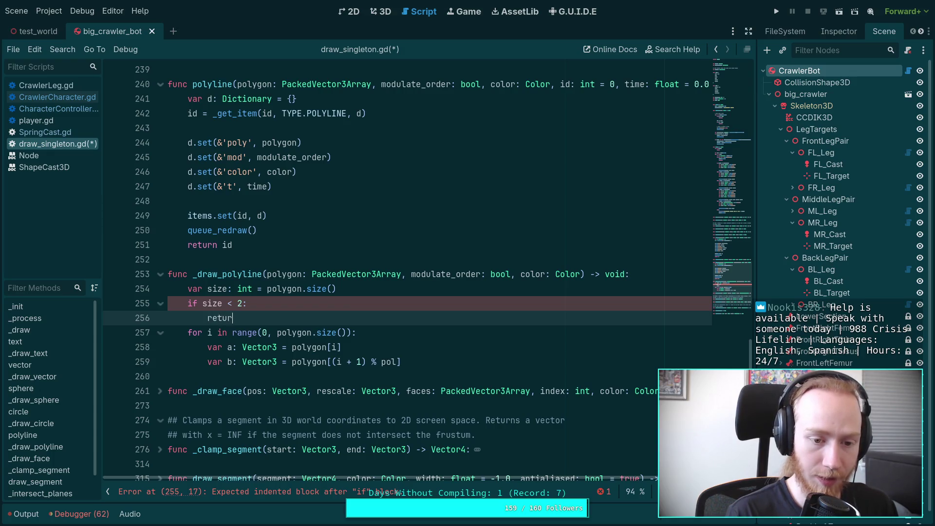
key("Return")
- Save the script and change b's index to polygon[(i + 1) % size]
key("ctrl+s")
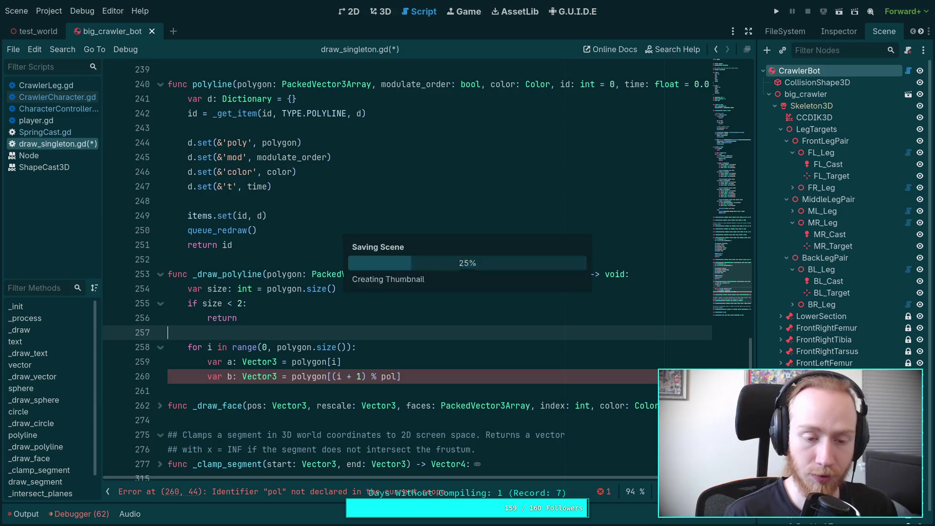
scroll(396, 332, "down", 1)
left_click_drag(396, 332, 382, 335)
type("size")
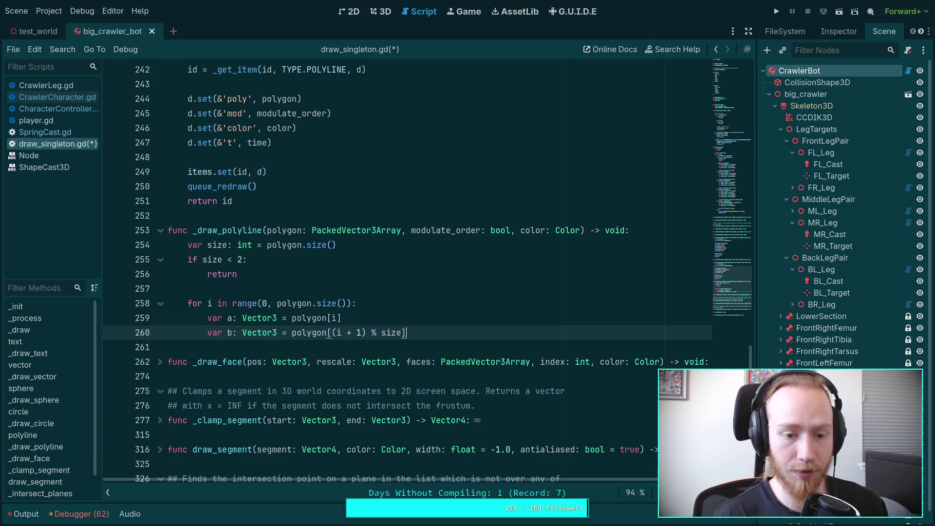
key("Return")
key("Return")
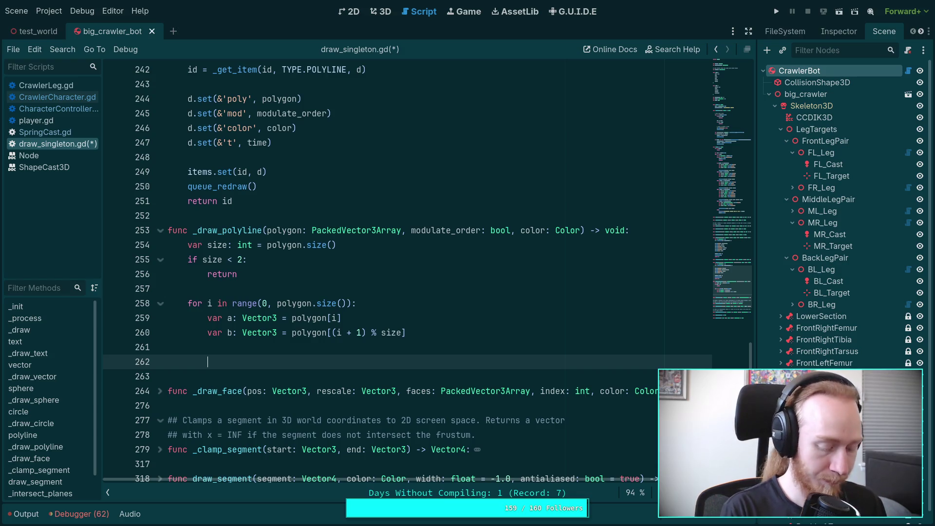
- Discard an unfinished var color line and add 'if modulate_order:' inside the loop
key("ctrl+shift+k")
type("va")
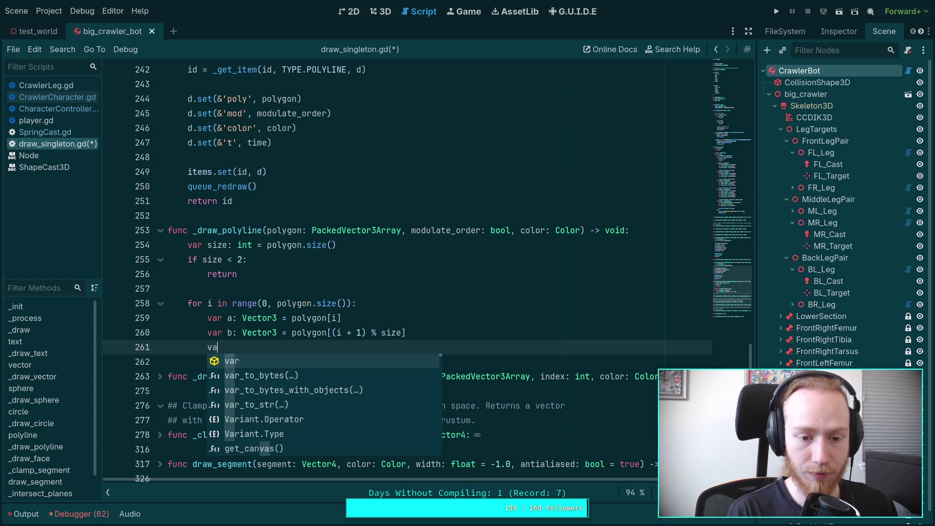
type("r color")
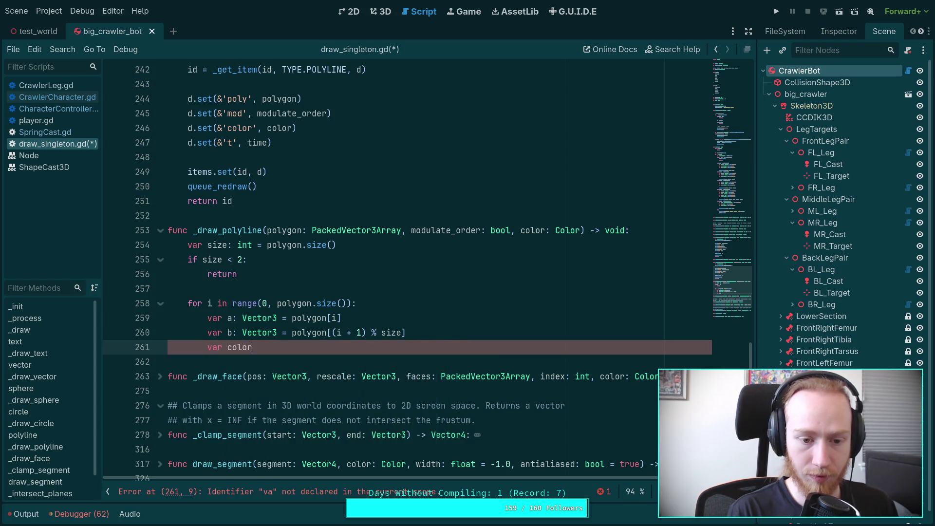
key("BackSpace")
key("BackSpace")
key("BackSpace")
type(":")
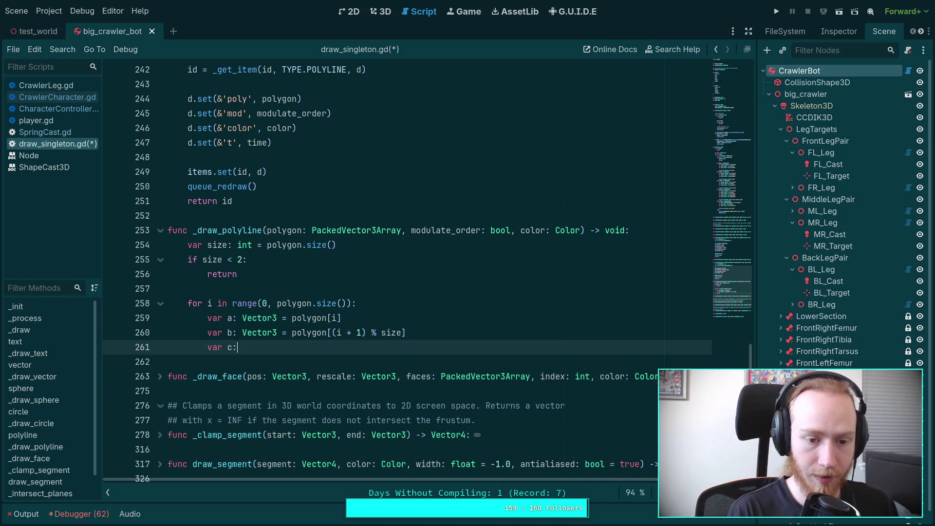
key("BackSpace")
key("BackSpace")
key("BackSpace")
key("Return")
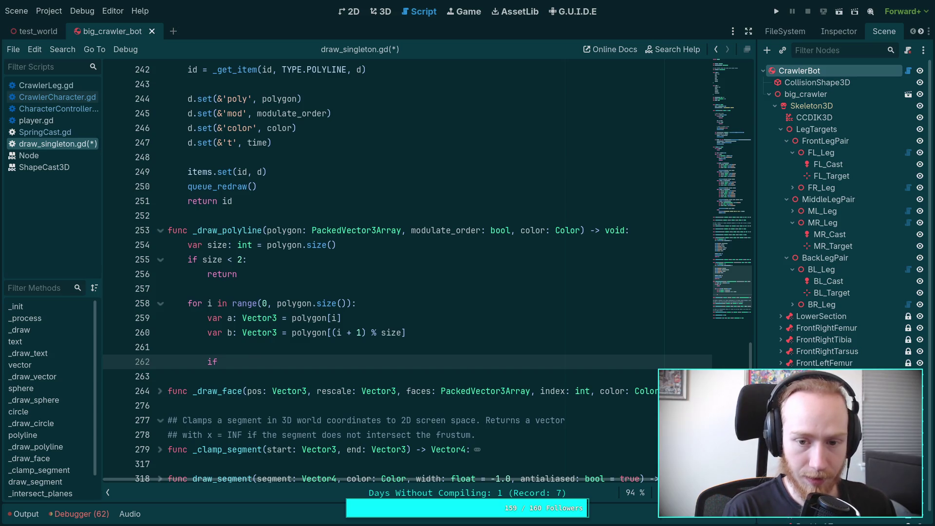
type("mod")
key("Return")
type(":")
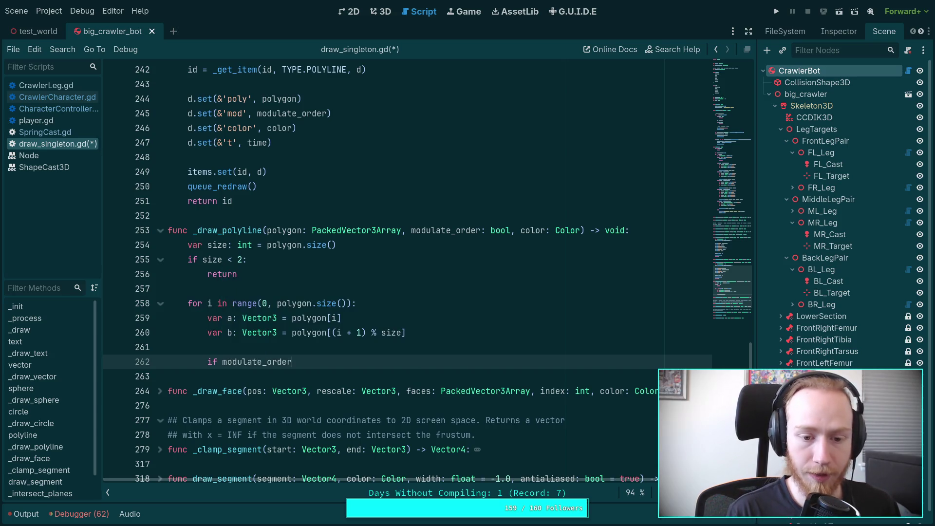
key("Return")
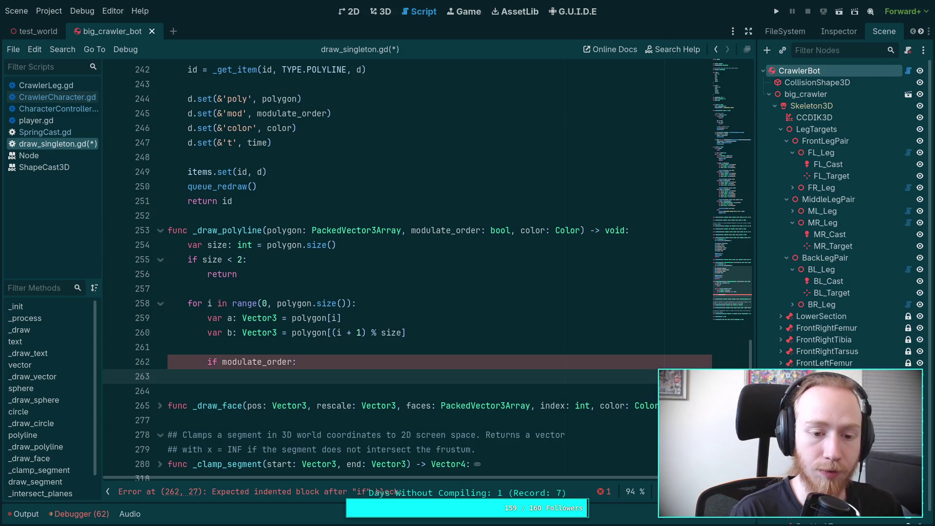
- Begin the call draw_segment(_clamp_segment(a, b), under the modulate_order check
type("draw_s")
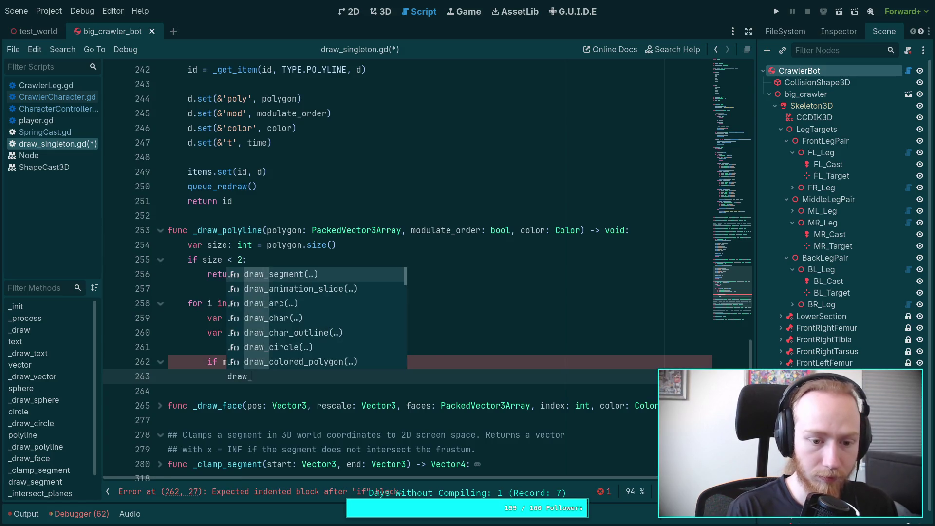
key("Return")
type("cla")
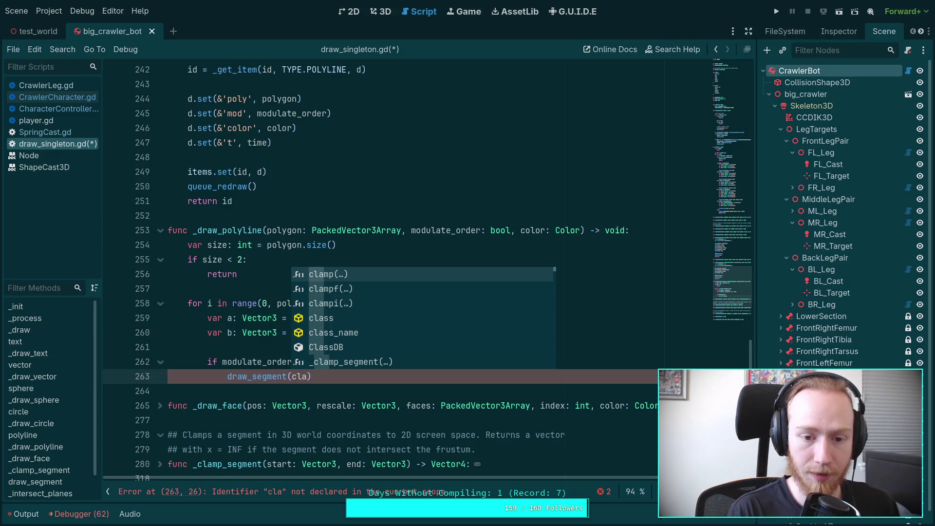
key("Down")
key("Down")
key("Down")
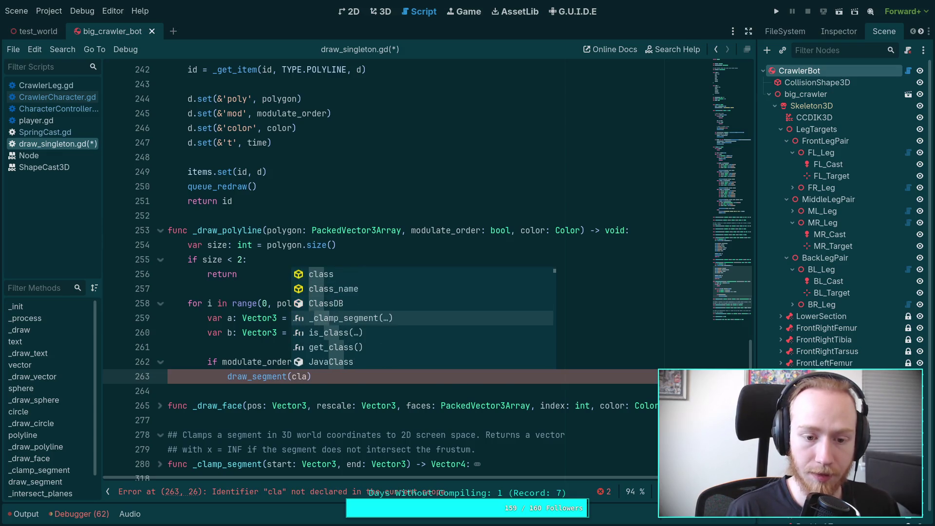
key("Return")
type("a, b),")
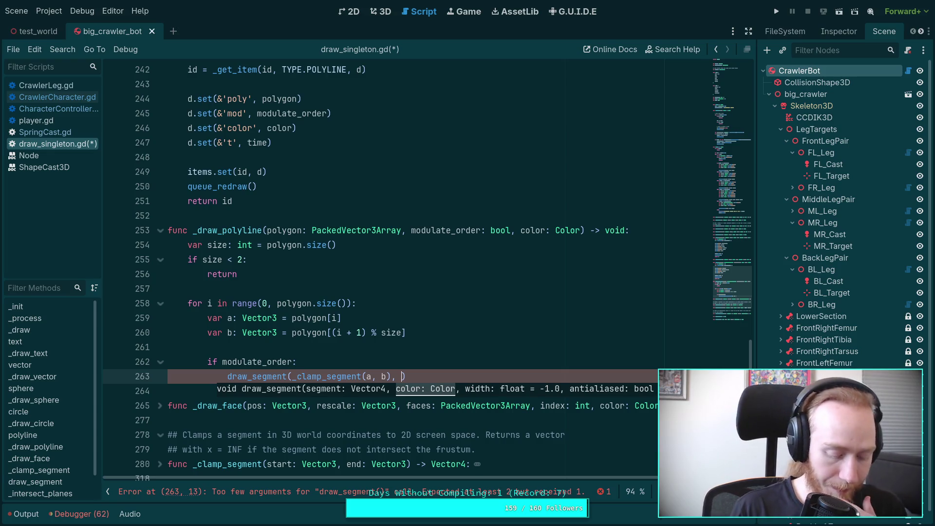
- Pass color * Color(1.0, 1.0, 1.0, 1.0 / (i % 3 + 1)) as the segment colour
type("color * ")
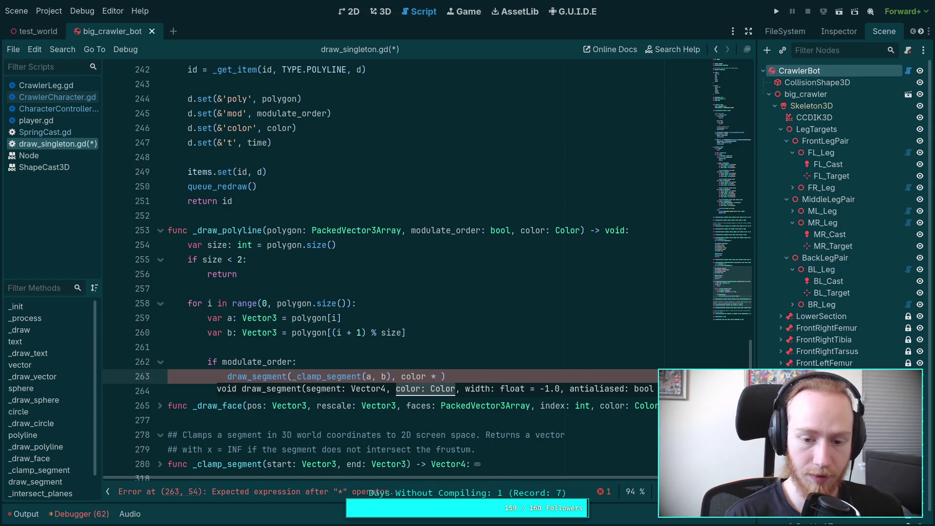
type("Color(")
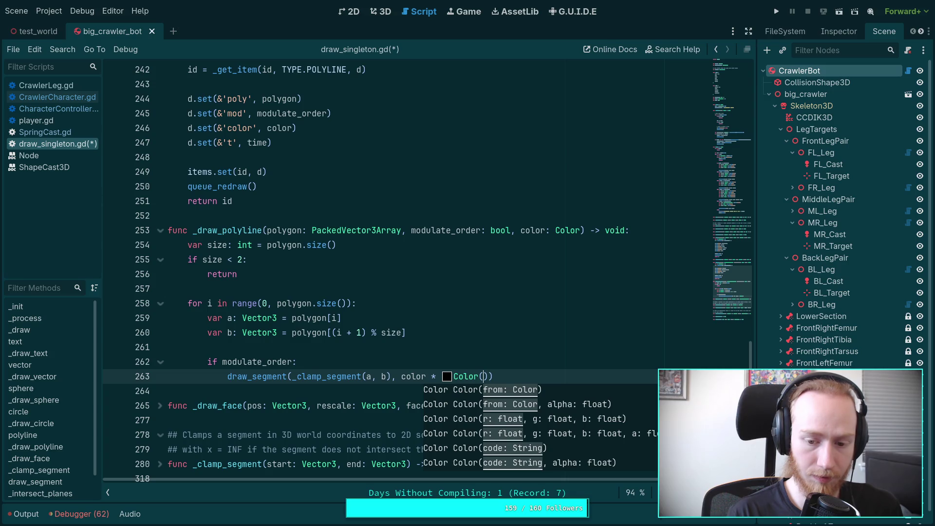
type("1.0, 1.0, 1")
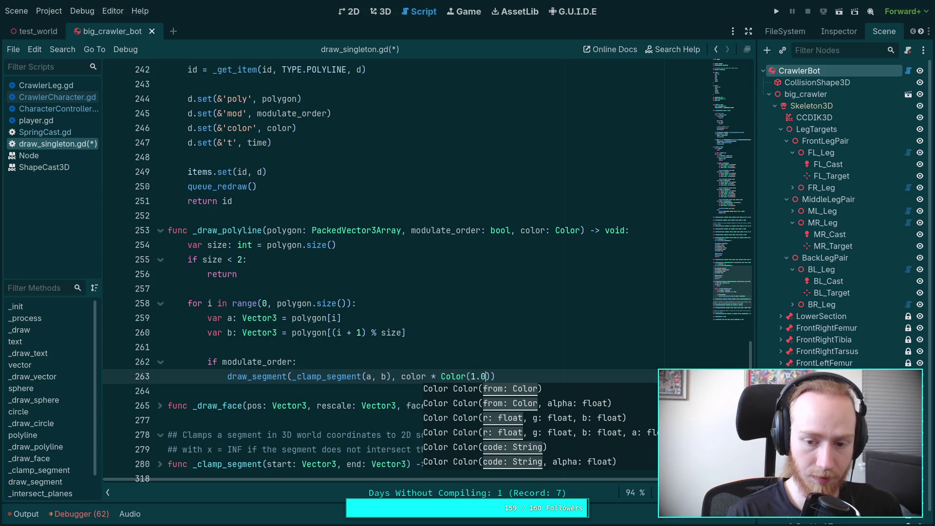
type(".0,")
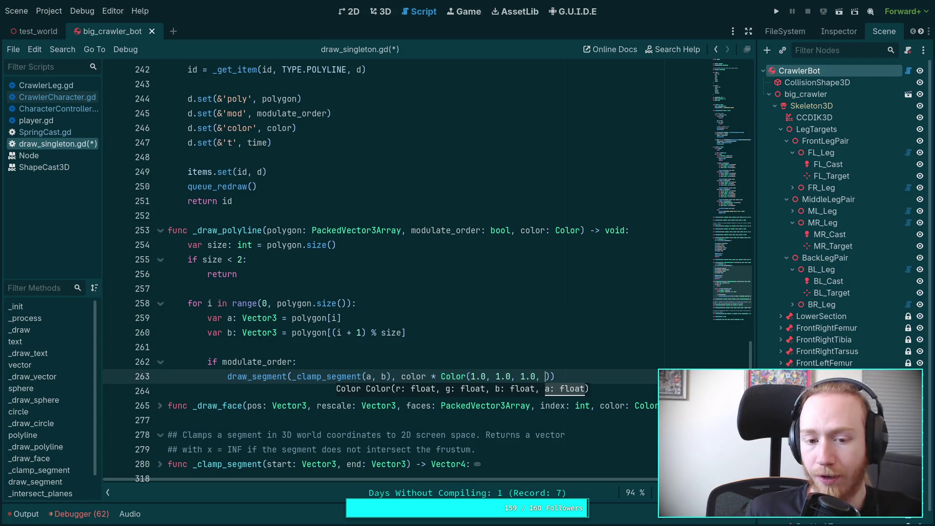
type("1.0")
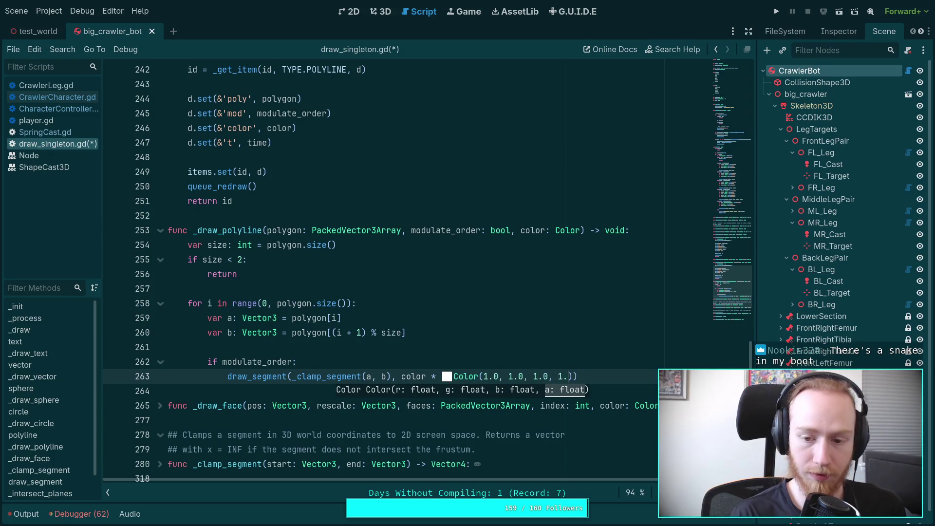
type(" / ")
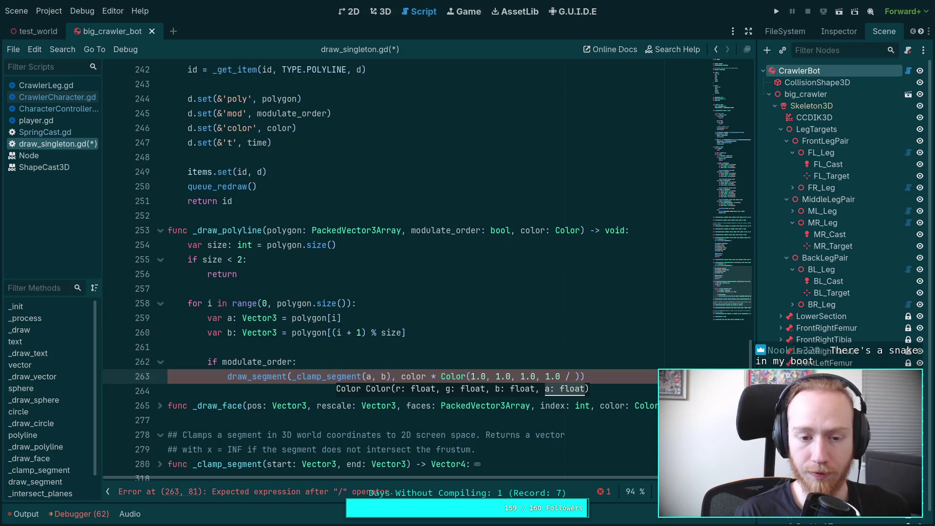
type("(")
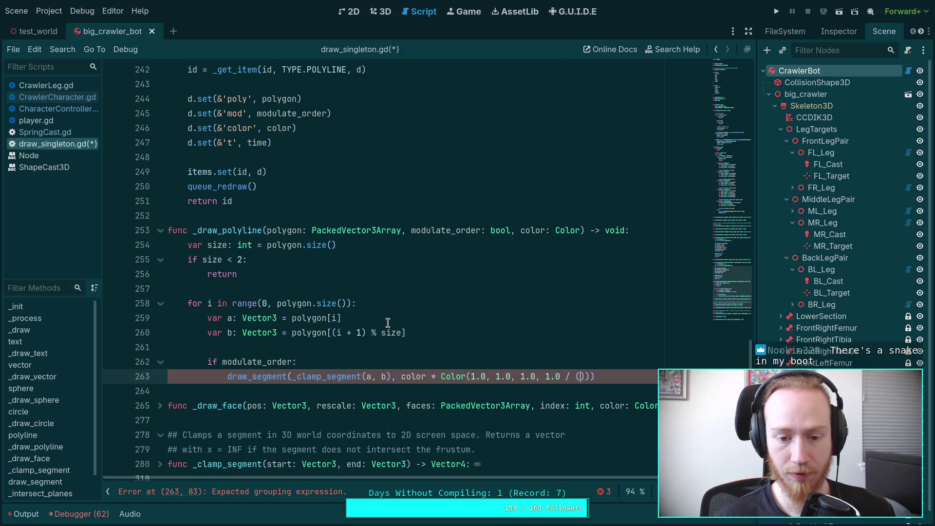
type("i ^")
key("BackSpace")
type("%")
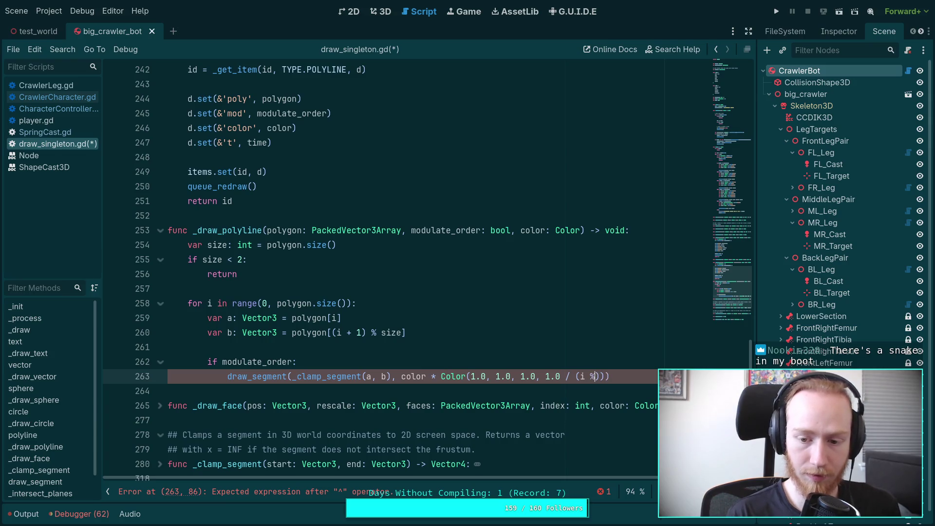
type(" size + 1")
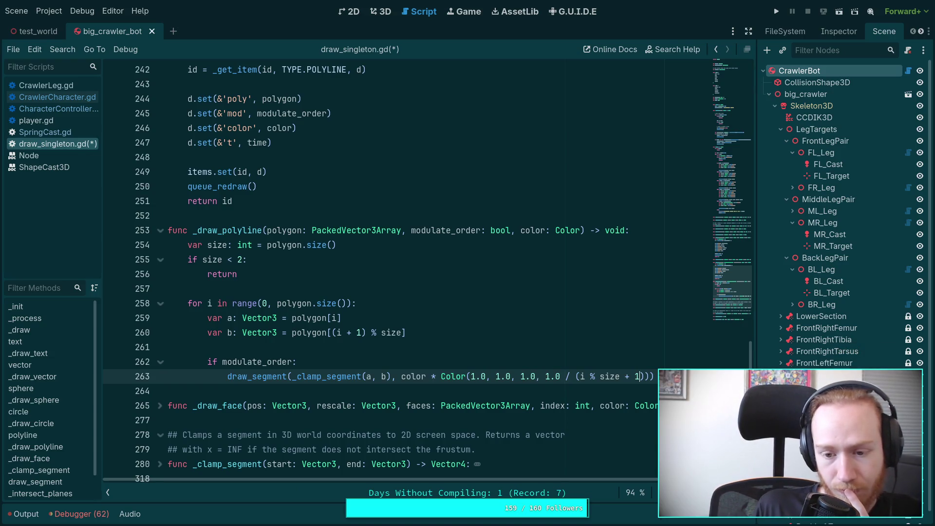
key("BackSpace")
key("BackSpace")
key("BackSpace")
type("3")
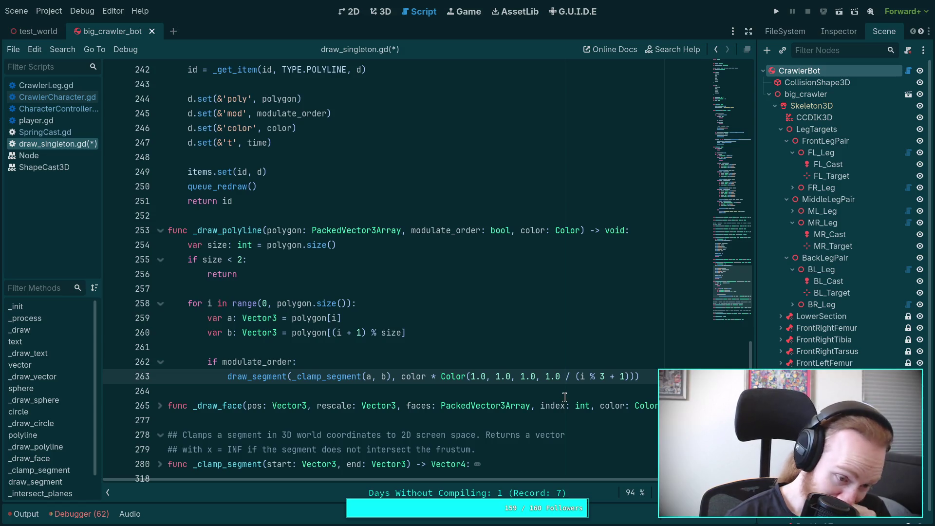
- Remove the 1.0 numerator from the alpha expression on line 263
left_click(641, 376)
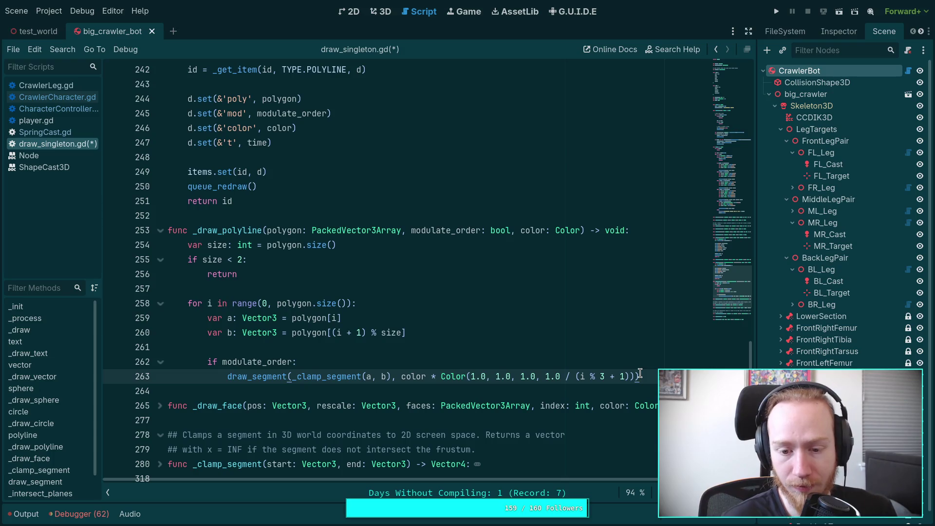
key("Left")
key("Left")
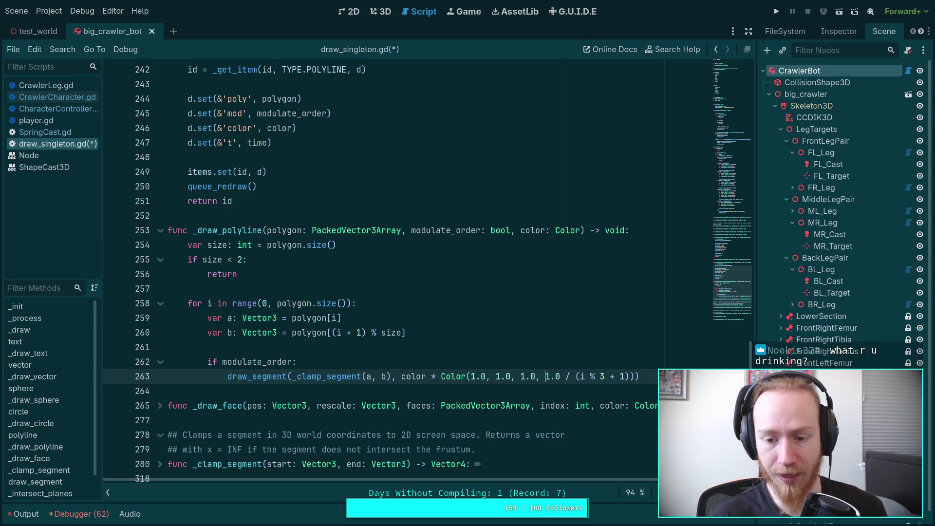
key("Delete")
key("Delete")
key("Delete")
- Write (3 - ) as the new alpha numerator
type("(i")
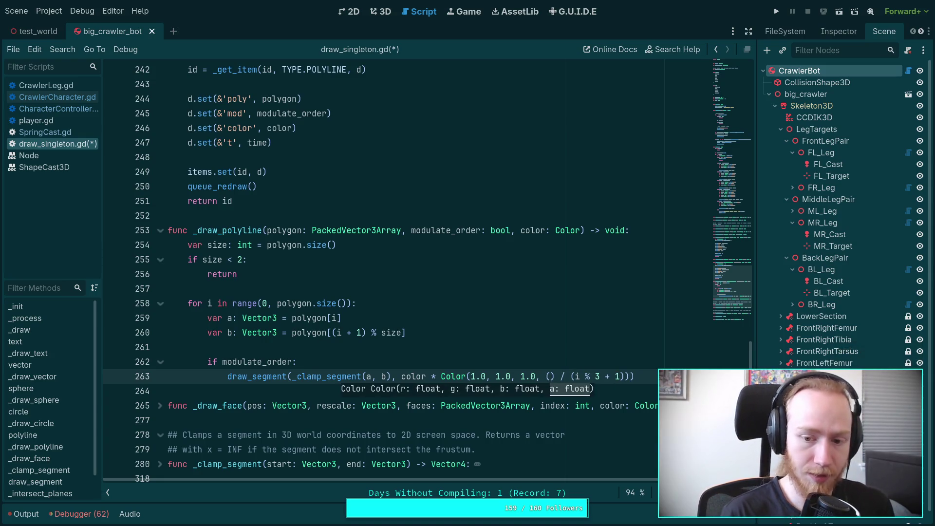
key("BackSpace")
key("BackSpace")
type("3 -")
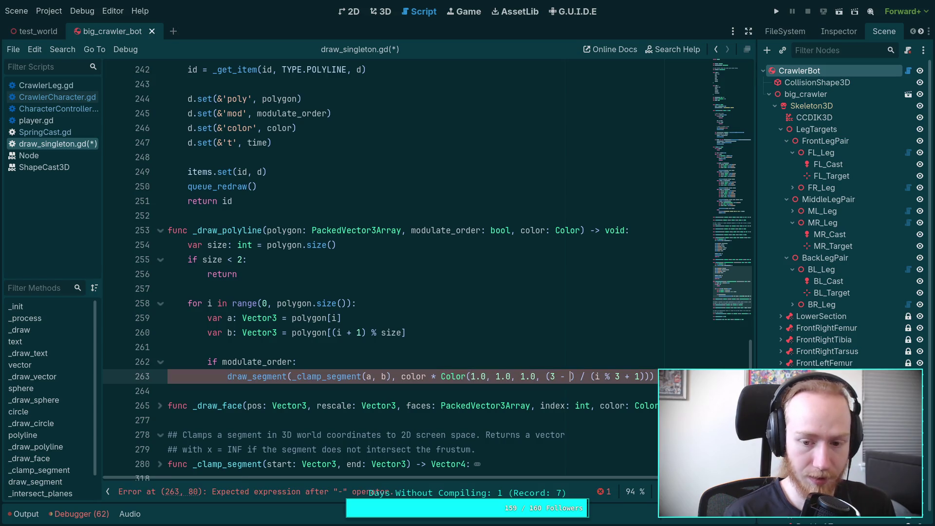
- Add const STEPS: float = 3.0 above the for loop and select the numerator's 3
key("Up")
key("Up")
key("Up")
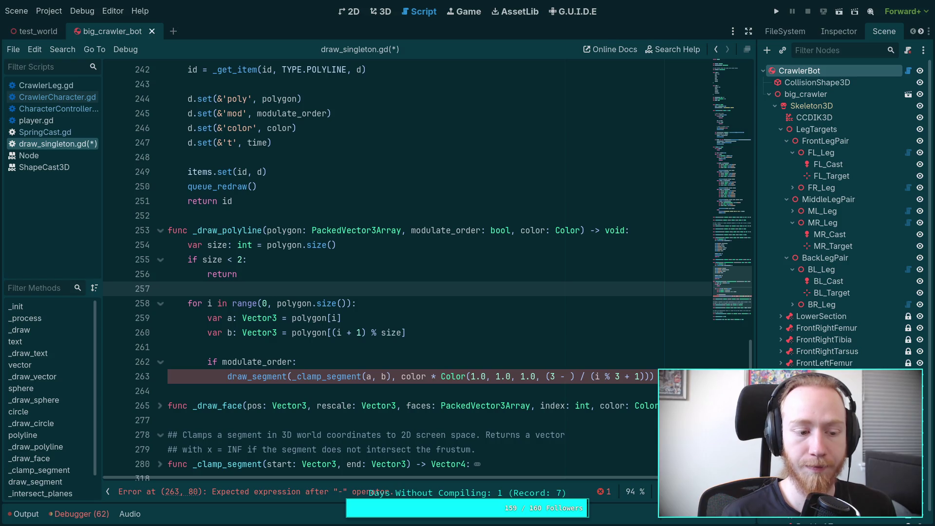
key("Return")
key("Return")
key("Up")
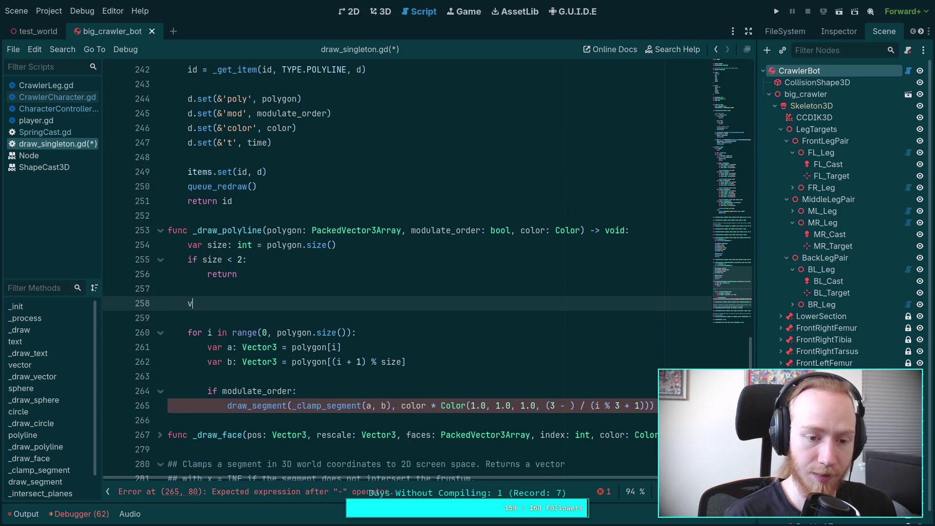
type("ar")
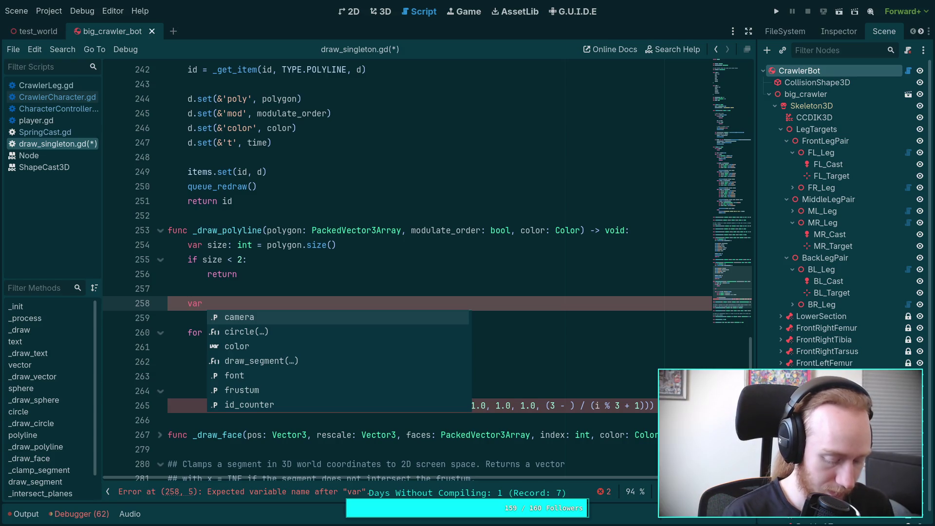
key("BackSpace")
key("BackSpace")
key("BackSpace")
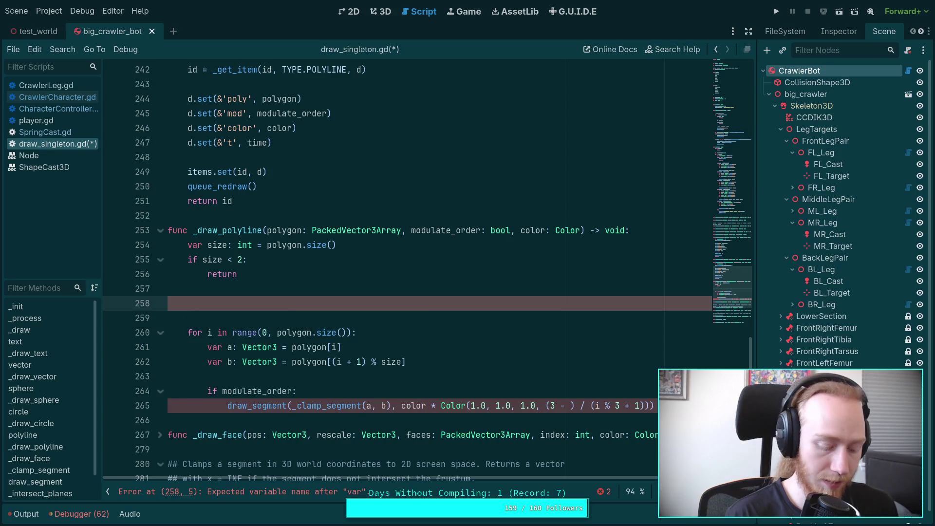
type("const STEPS: ")
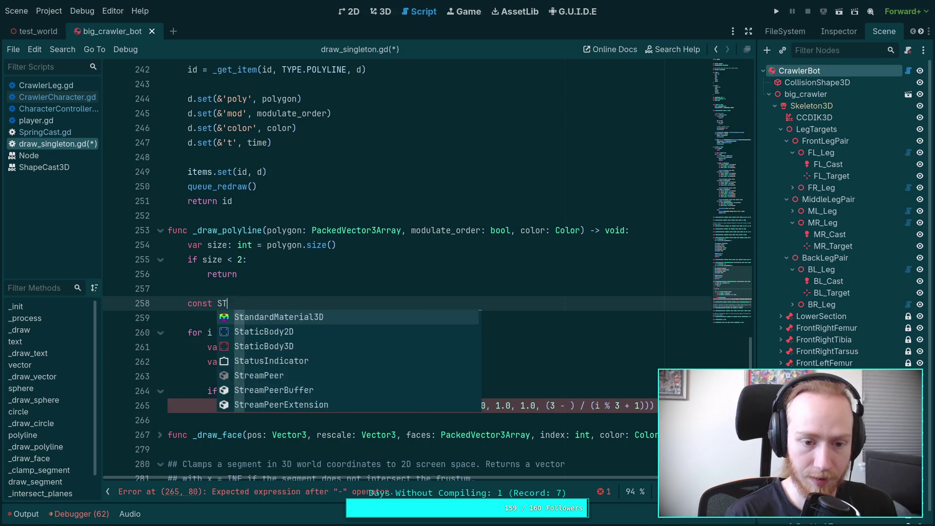
type("int =")
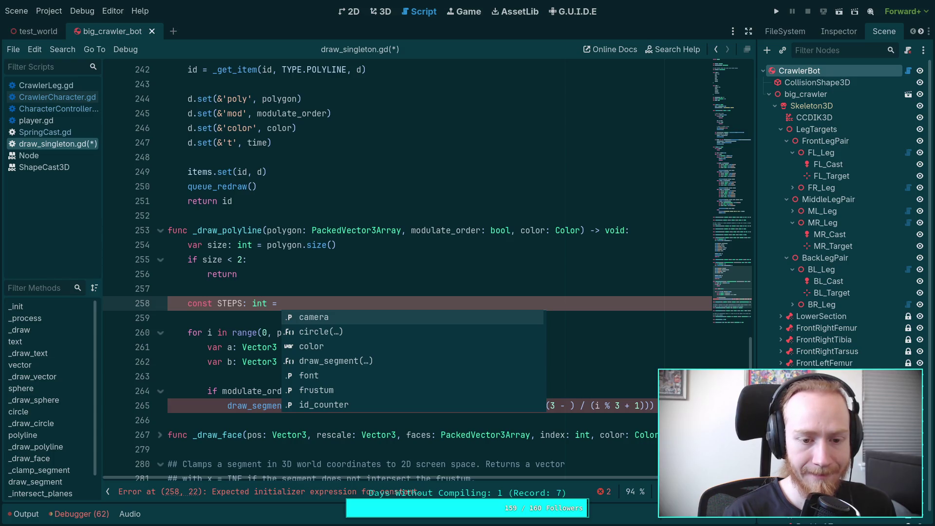
key("BackSpace")
key("BackSpace")
key("BackSpace")
type("float = 3.0")
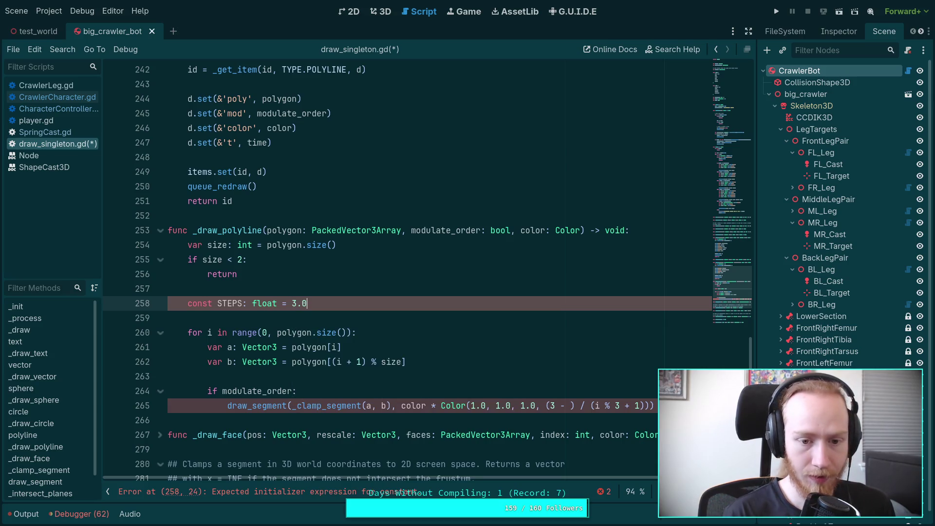
double_click(552, 406)
- Replace the numerator's 3 with STEP and break the draw_segment arguments onto separate lines
type("STEP")
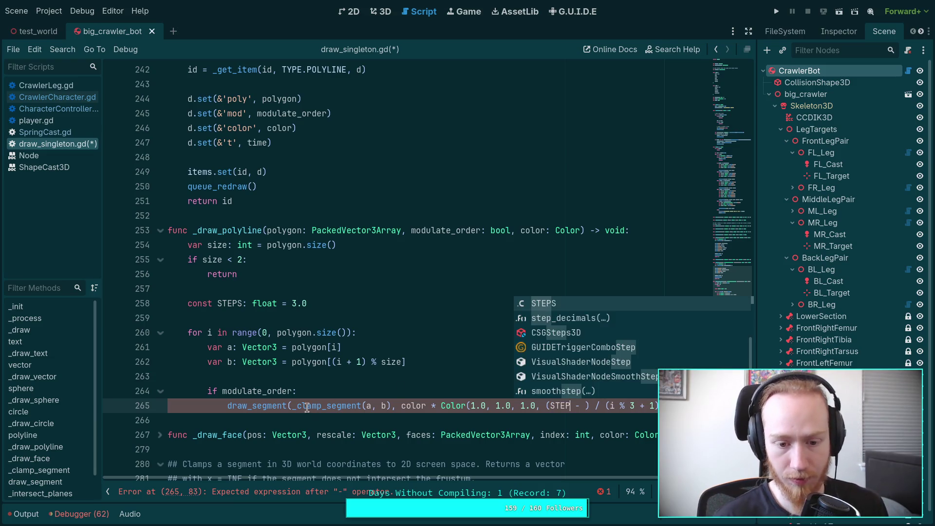
left_click(291, 406)
key("Return")
left_click(356, 420)
key("Return")
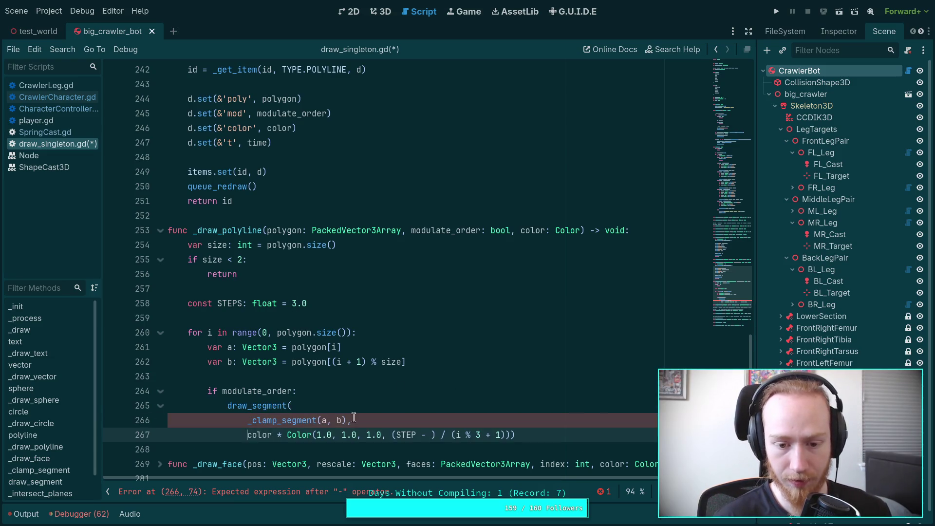
left_click(509, 435)
key("Return")
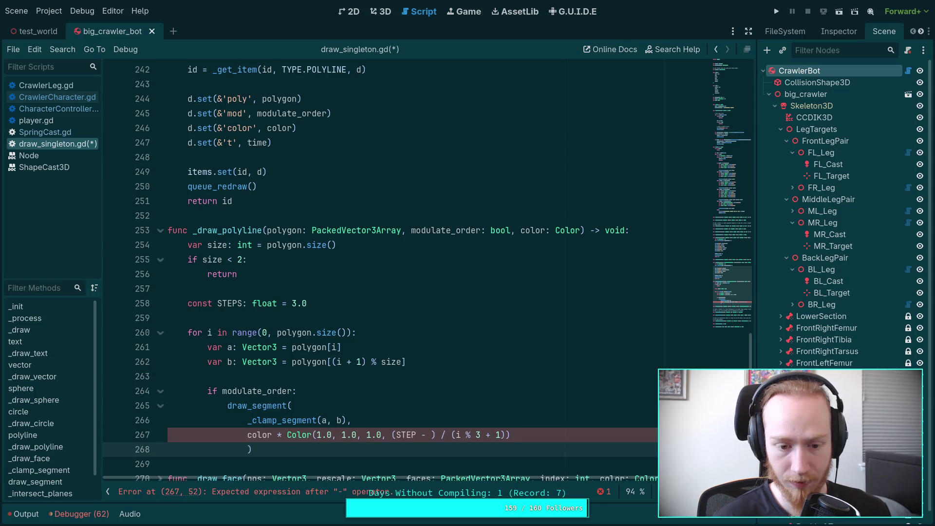
key("Tab")
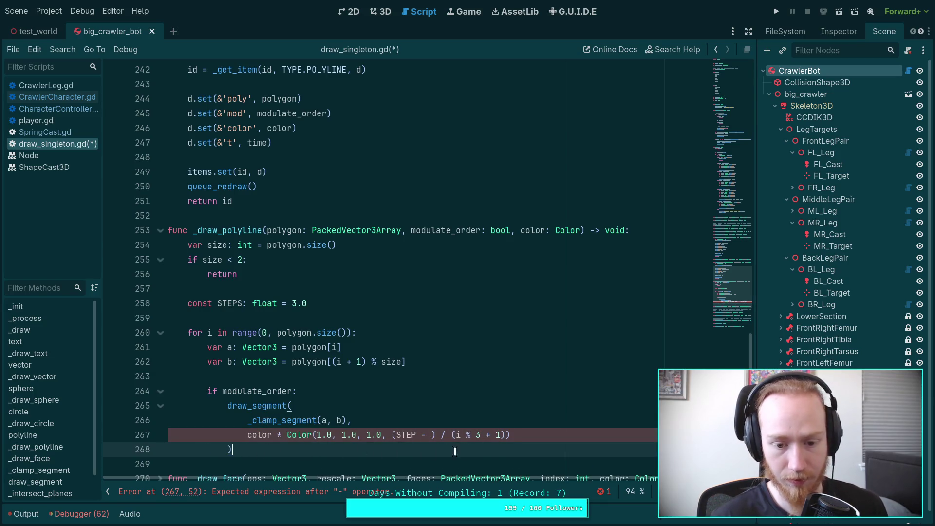
left_click(307, 435)
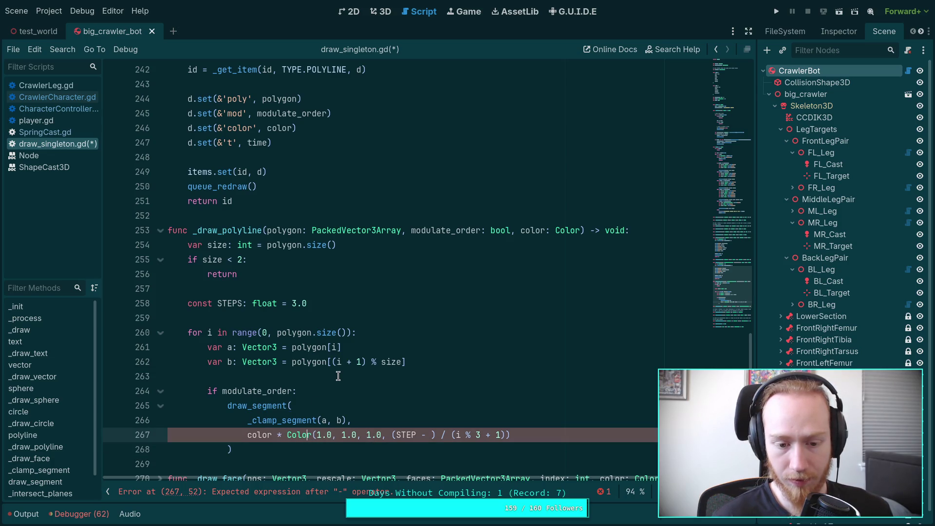
scroll(336, 376, "down", 1)
- Declare var col: Color = color after the b assignment
left_click(357, 331)
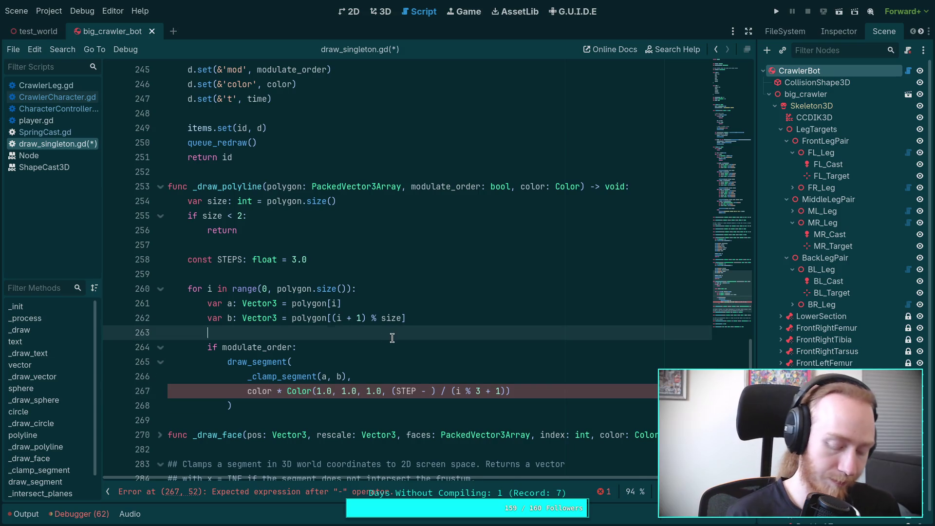
key("Return")
key("Up")
type("var col: C")
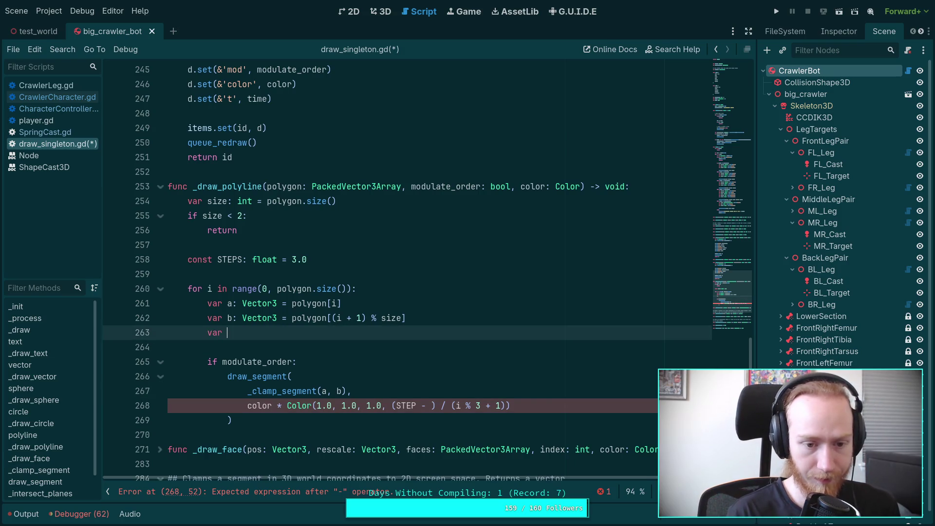
type("olor = ")
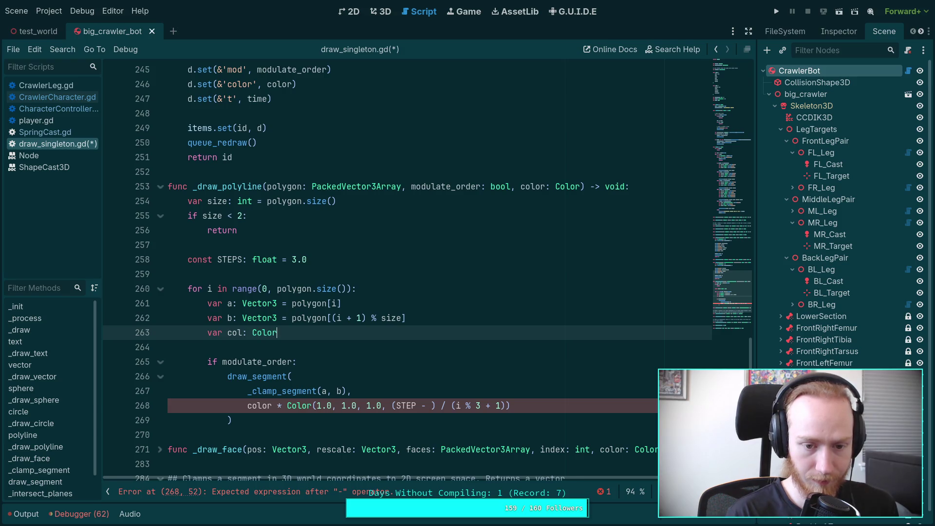
type("color")
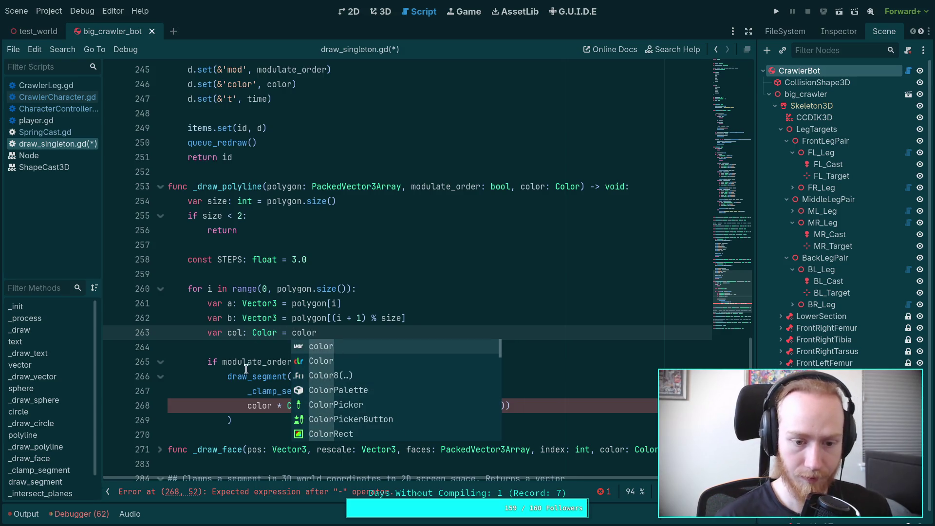
- Move the call out of the if as draw_segment(_clamp_segment(a, b), col) on one line
left_click_drag(168, 376, 187, 420)
key("shift+Tab")
left_click_drag(242, 406, 523, 406)
key("BackSpace")
mouse_move(228, 406)
left_mouse_down()
mouse_move(168, 406)
mouse_move(370, 392)
left_mouse_up()
key("BackSpace")
left_click_drag(273, 376, 228, 391)
key("BackSpace")
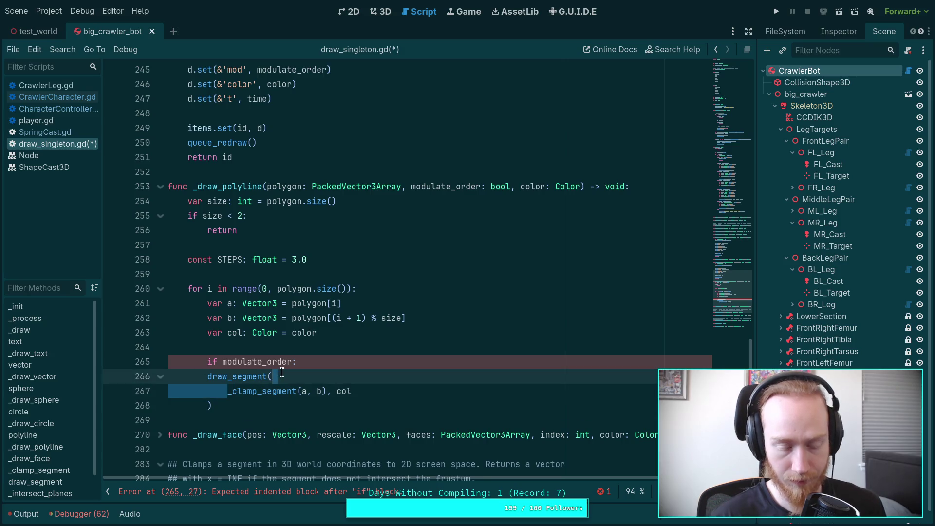
left_click(214, 395)
key("BackSpace")
- Start a col *= Color line under if modulate_order
left_click(348, 365)
key("Return")
key("Return")
key("Up")
type("col *")
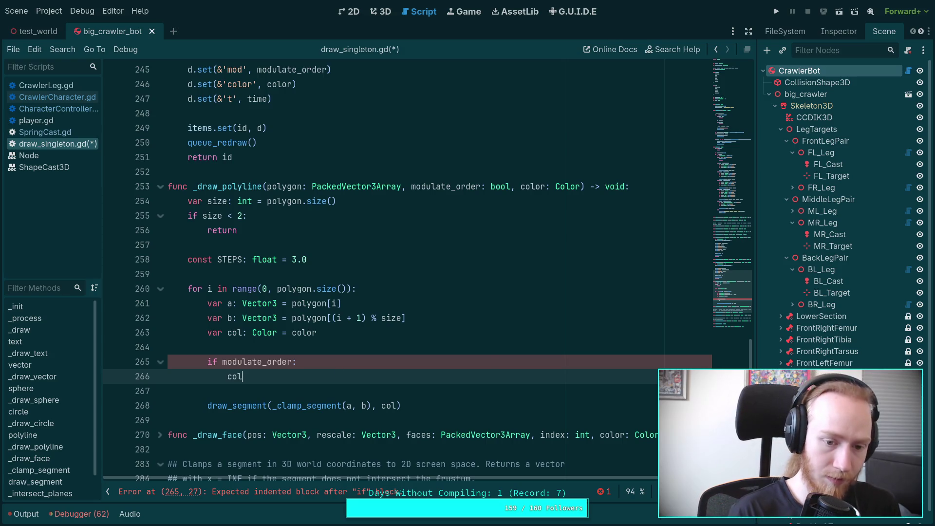
type("/")
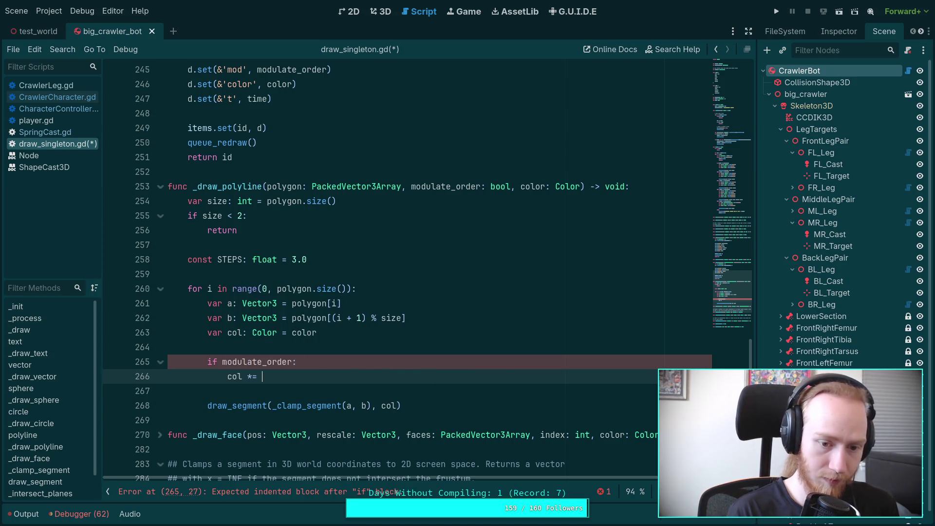
type("Color")
- Make each segment's colour white (1.0, 1.0, 1.0) with alpha (STEPS - (i % STEPS)) / STEPS, arguments on separate lines
key("Return")
type("(")
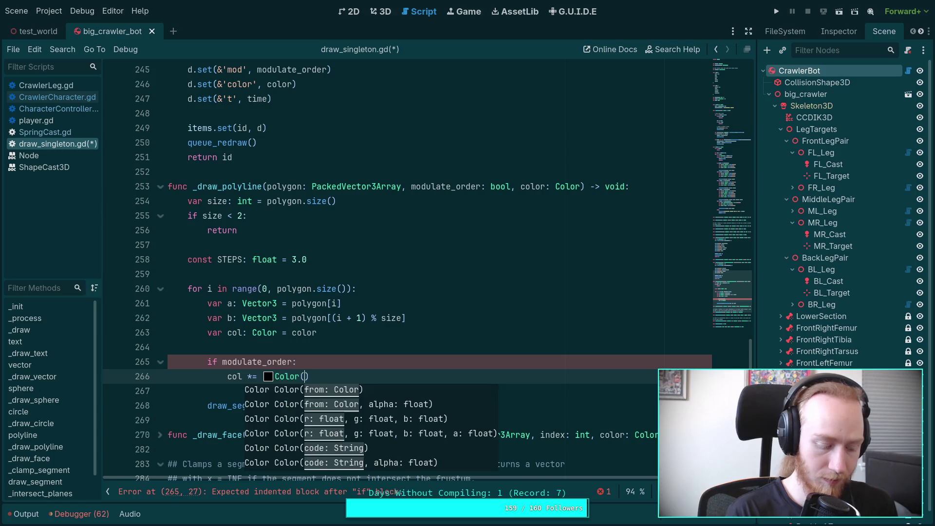
type("1.0, 1.0, 1.0,")
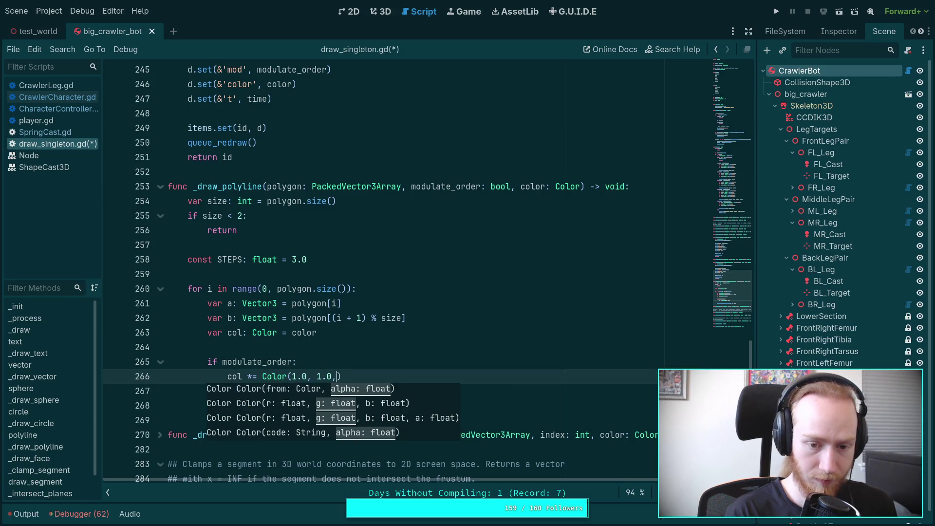
left_click(305, 377)
key("Return")
left_click(316, 398)
key("Return")
key("Return")
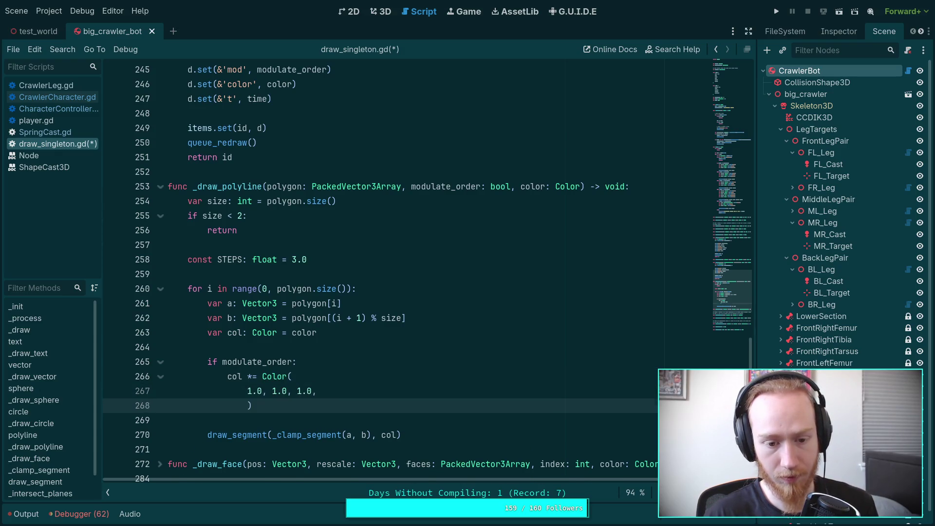
left_click(318, 406)
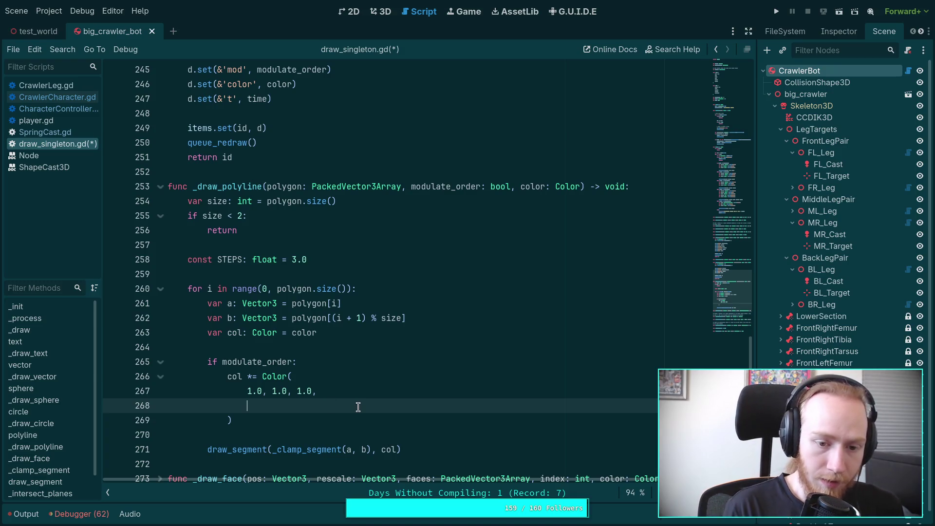
type("(STEPS - ")
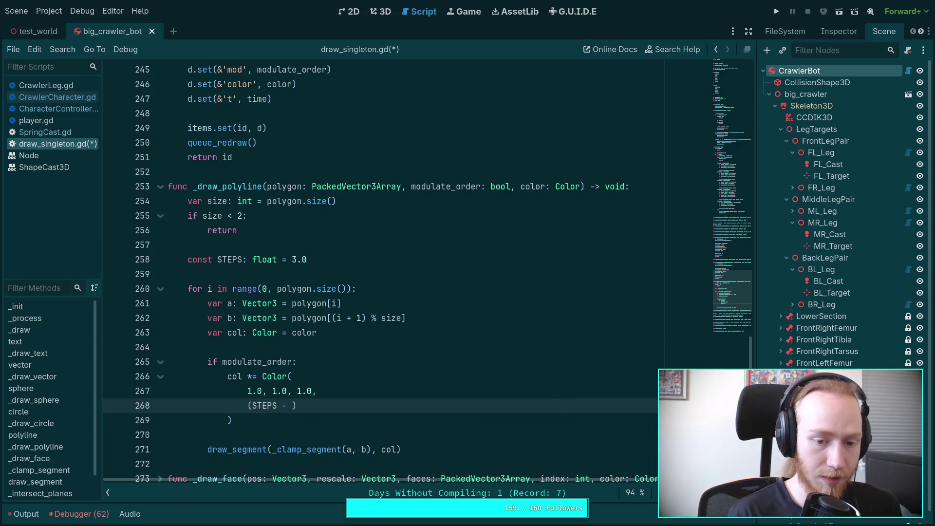
type("(i ")
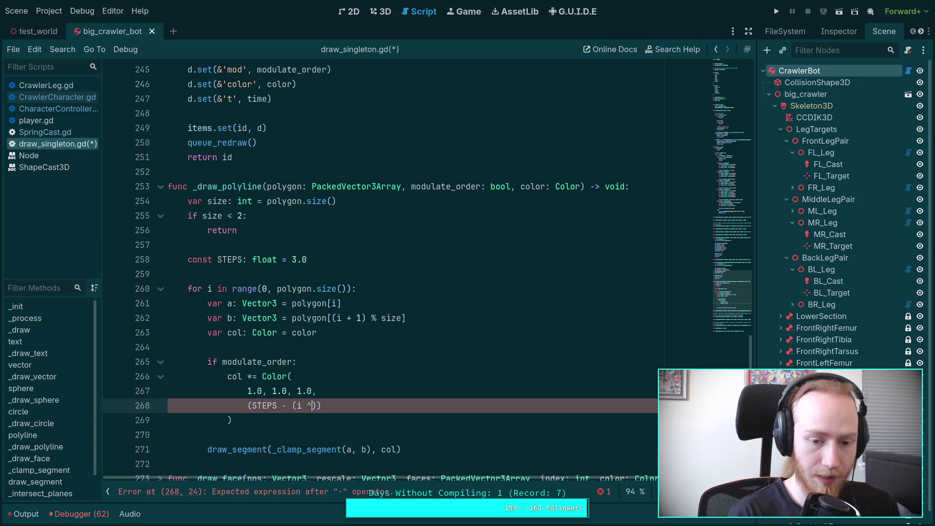
type("% ")
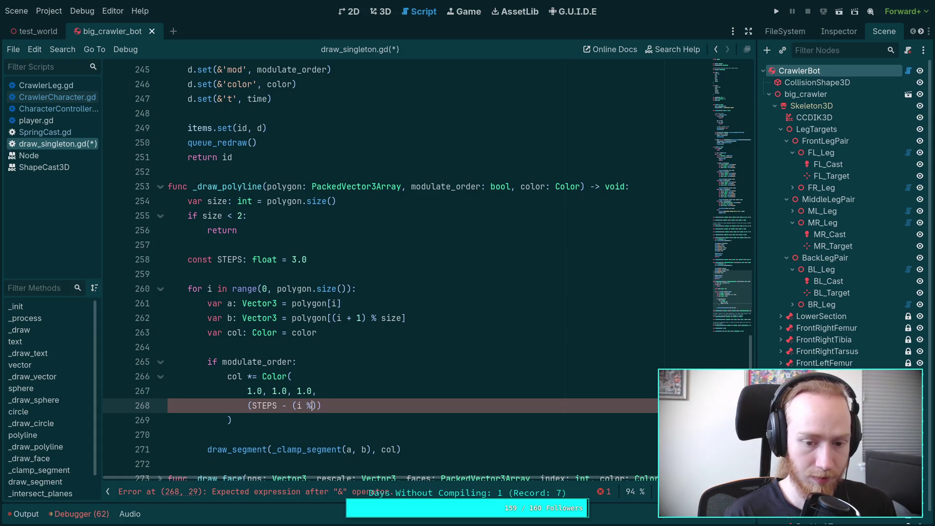
type("STEPS)) / ")
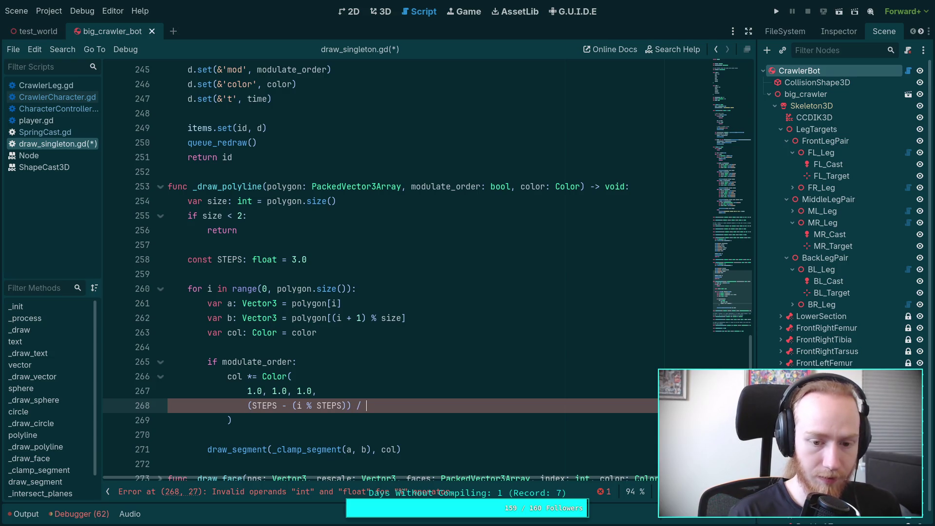
type("STEPS")
left_click(313, 426)
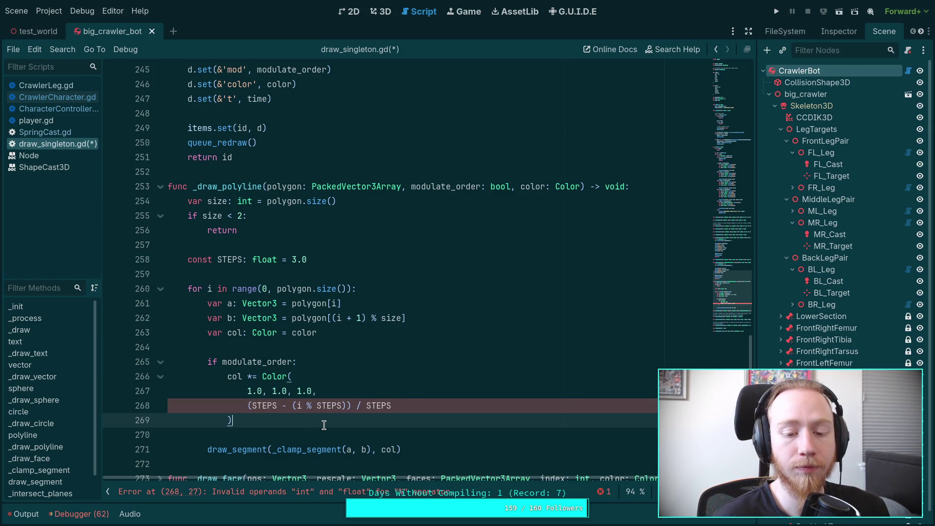
- Wrap STEPS in the modulo as int(STEPS) and save draw_singleton.gd
left_click(299, 407)
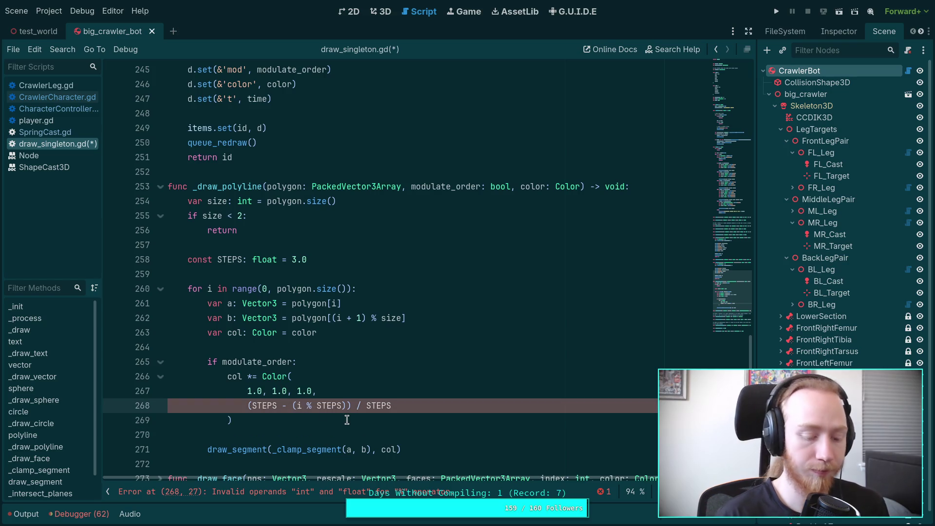
key("Right")
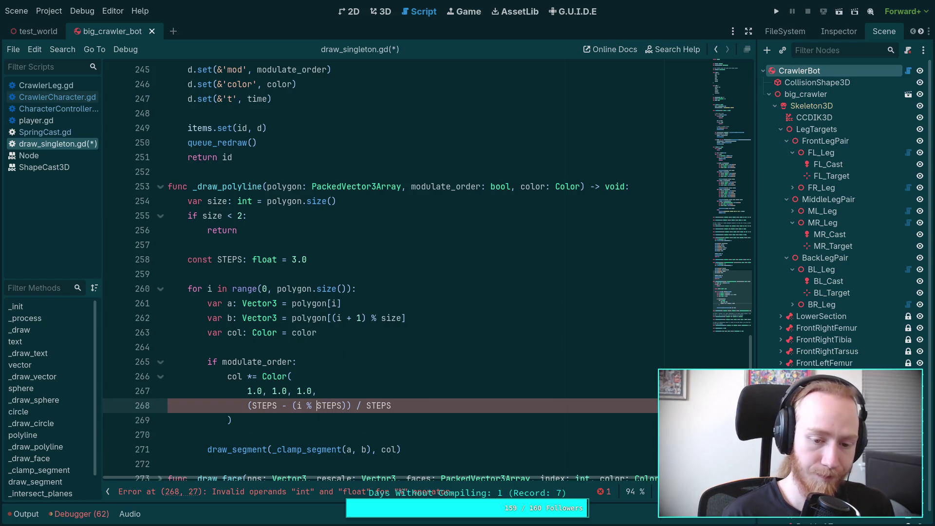
type("int(STEPS")
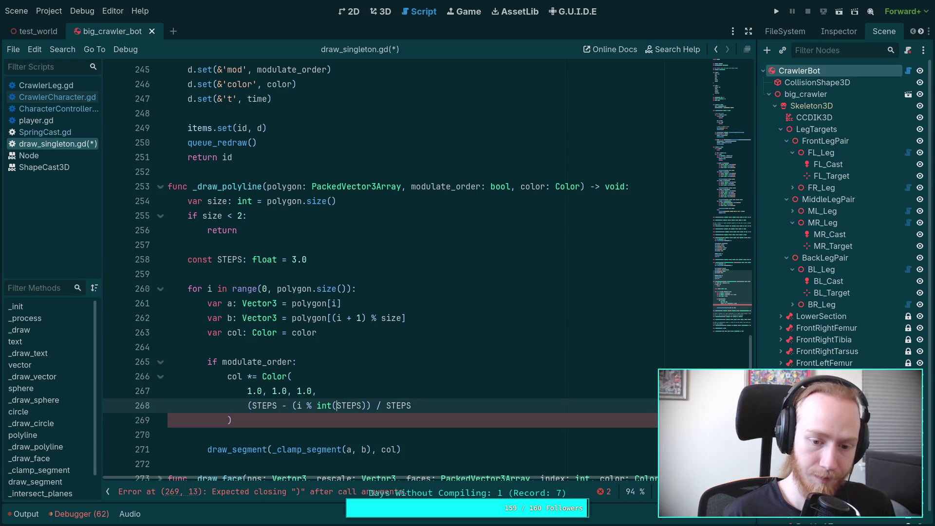
type(")")
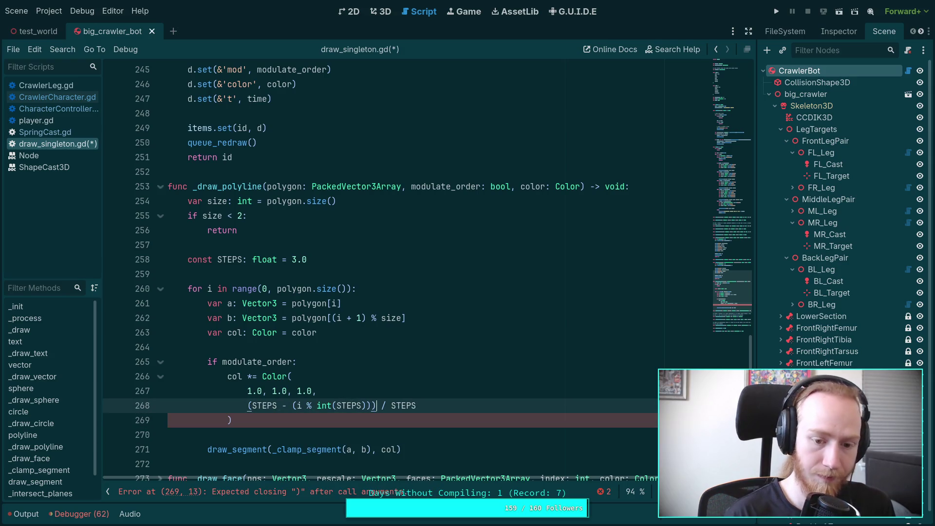
left_click(344, 432)
scroll(340, 437, "down", 1)
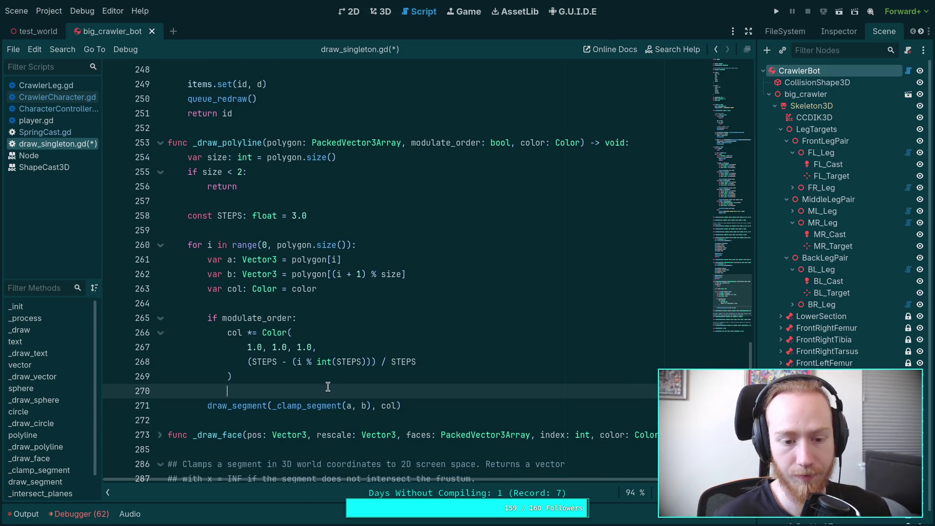
key("ctrl+s")
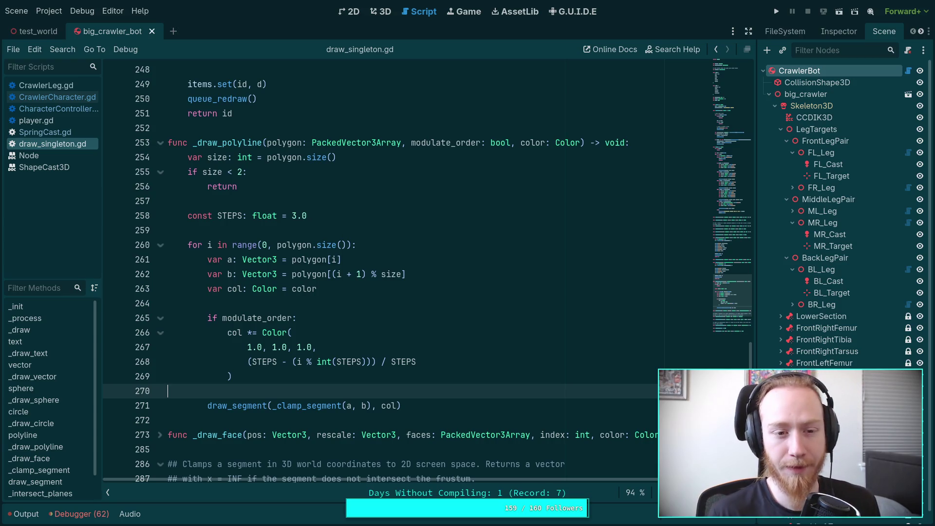
left_click(72, 97)
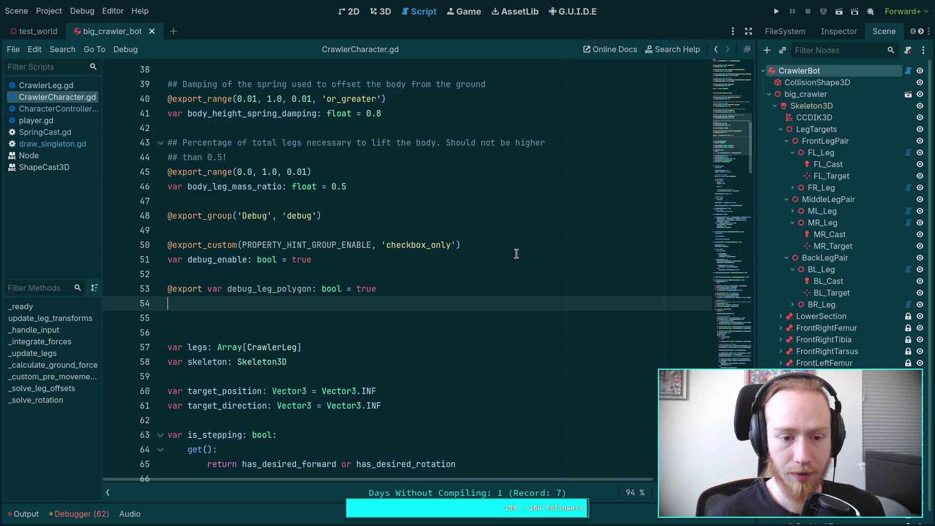
- Declare var _debug_leg_polyline: int = 0 in CrawlerCharacter.gd
type("var _debug_l")
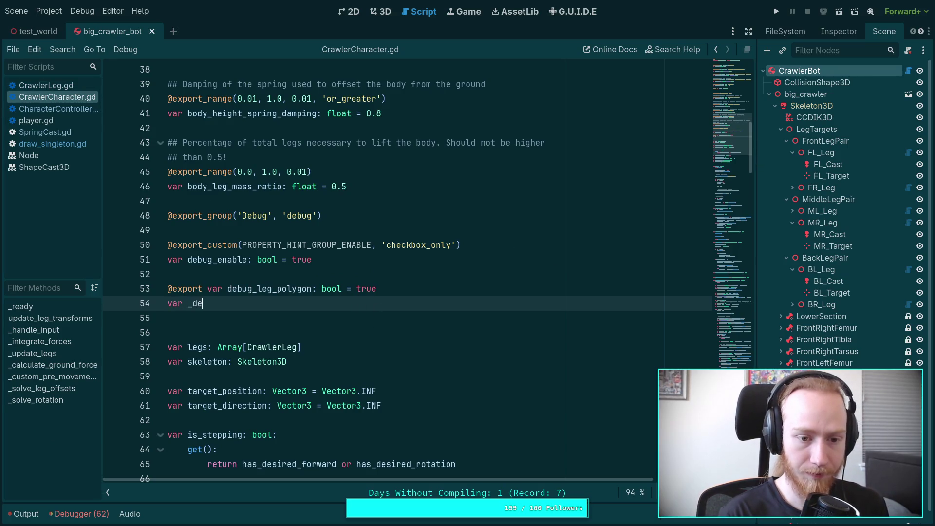
type("eg_poly")
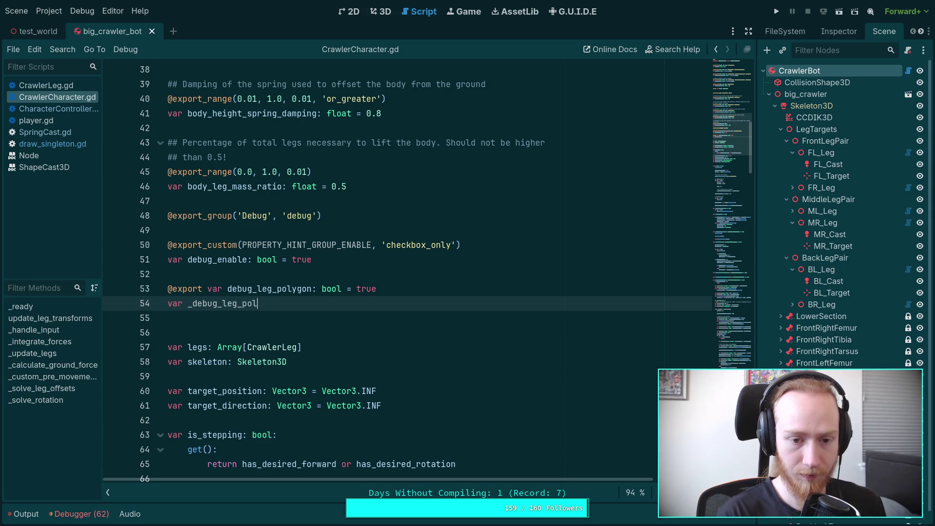
type("line: int = ")
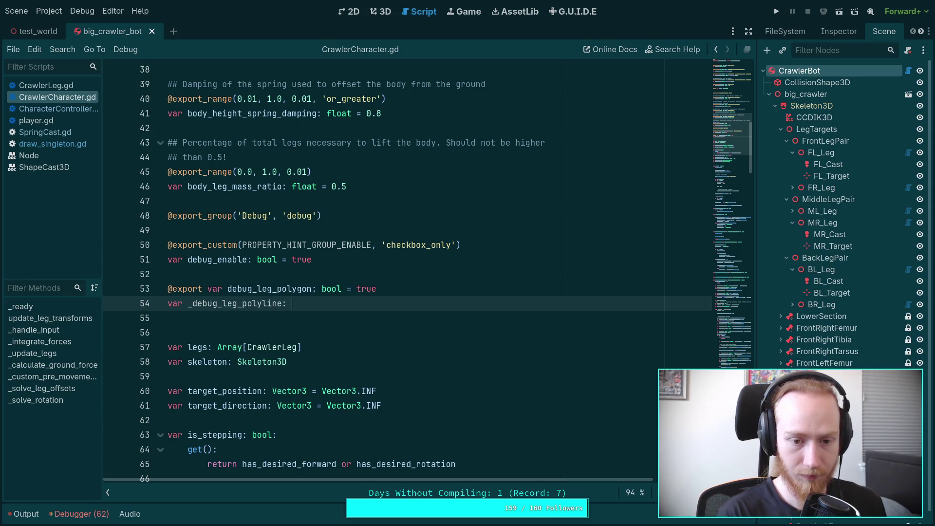
type("0")
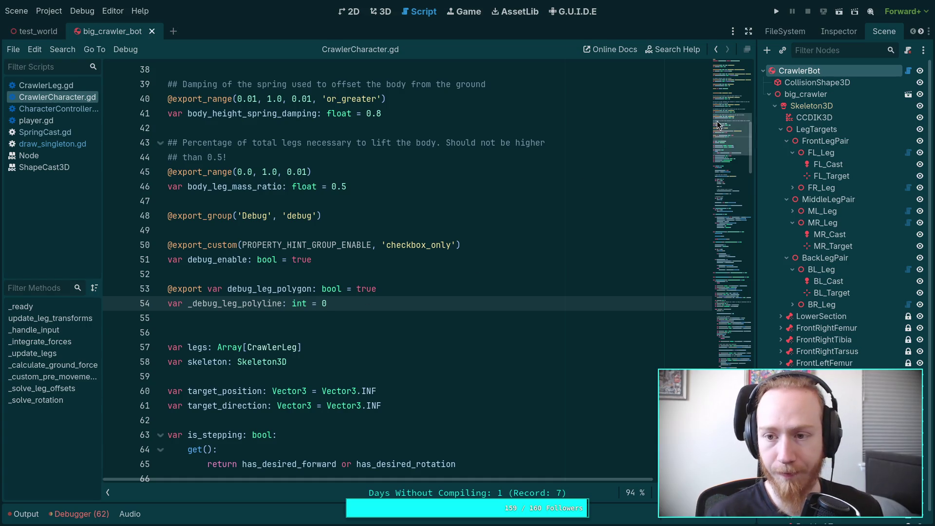
left_click(738, 364)
scroll(739, 363, "down", 2)
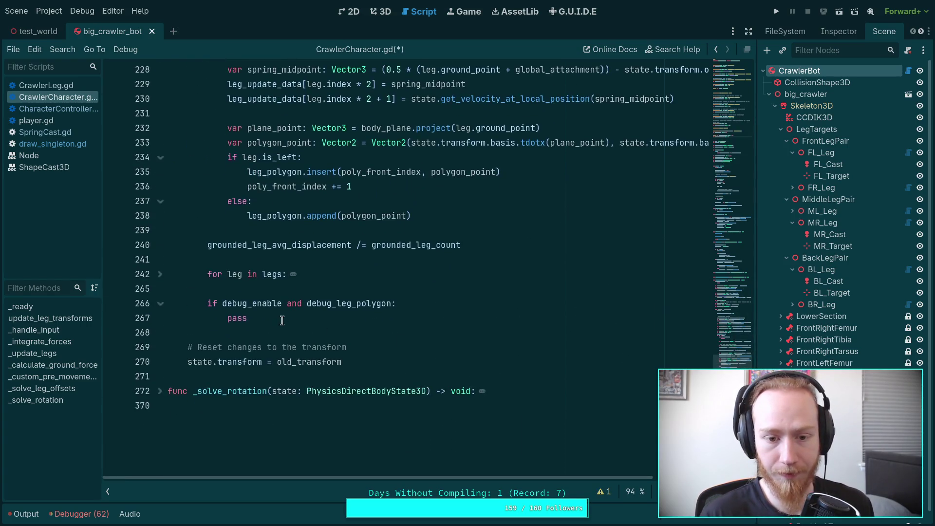
- Replace pass in the debug leg branch with _debug_leg_polyline = DebugDraw.polyline( ), leaving a blank line above
double_click(237, 318)
type("_debug_leg_p")
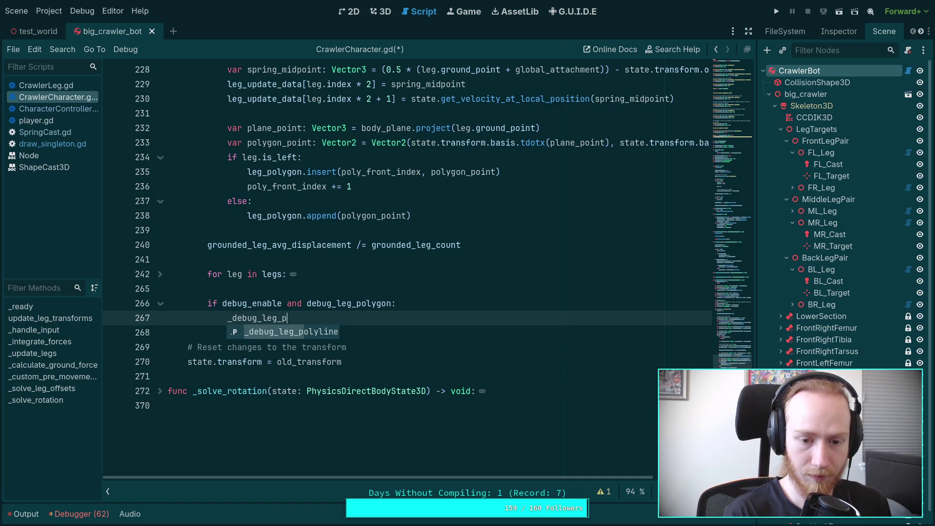
key("Return")
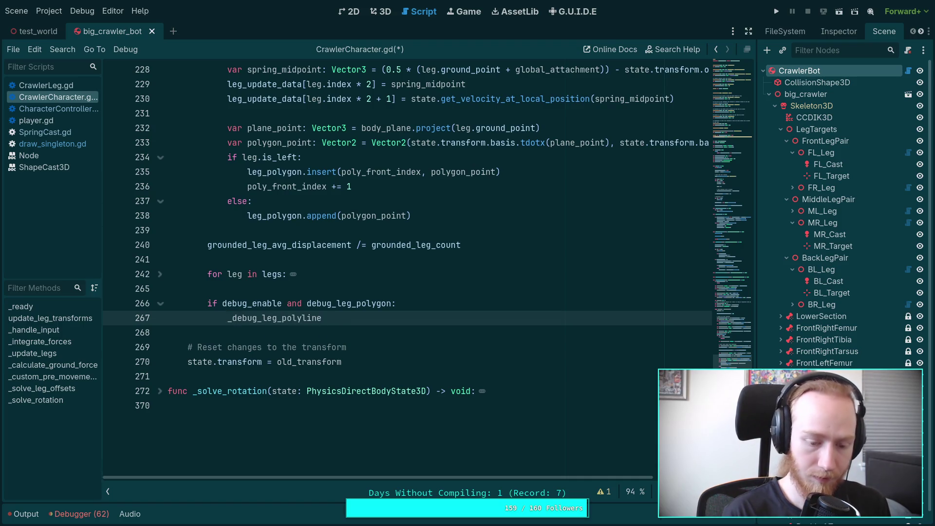
type("= Debug")
key("Return")
type(".po")
key("Return")
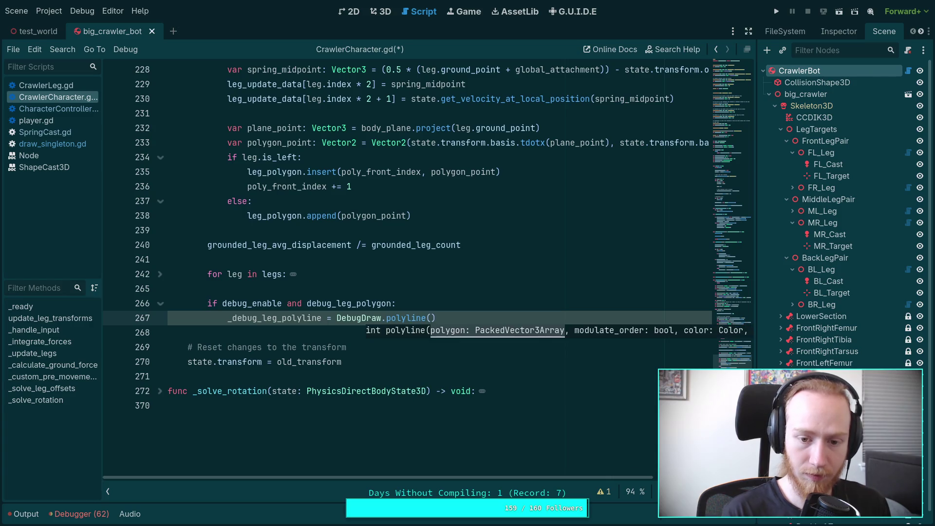
key("Return")
key("Up")
key("Up")
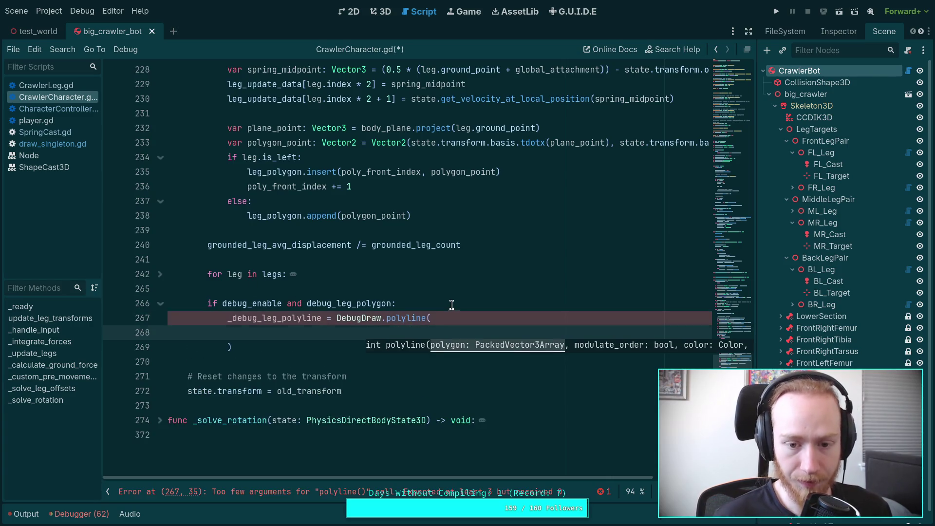
scroll(458, 344, "up", 1)
key("Return")
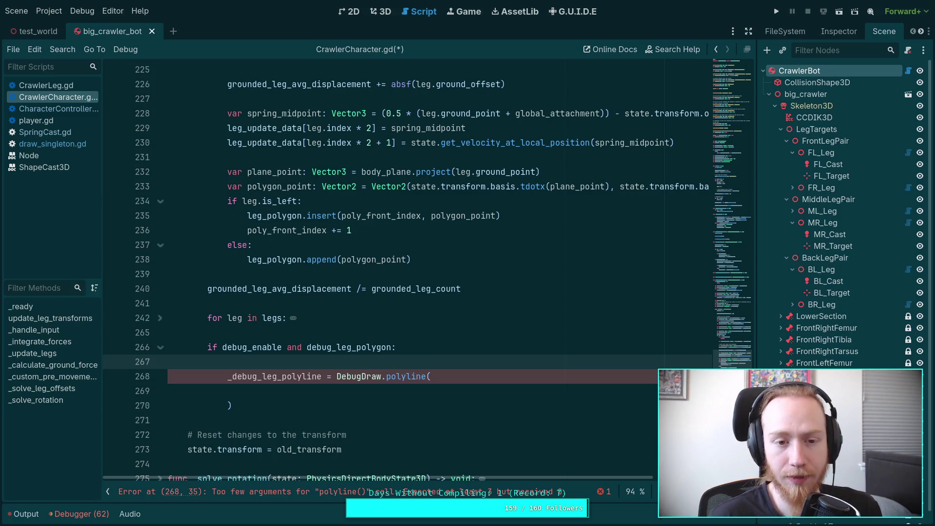
- Change line 232 to body_plane.project(leg.ground_point - state.transform.origin), moving the closing parenthesis
scroll(427, 288, "up", 2)
double_click(279, 274)
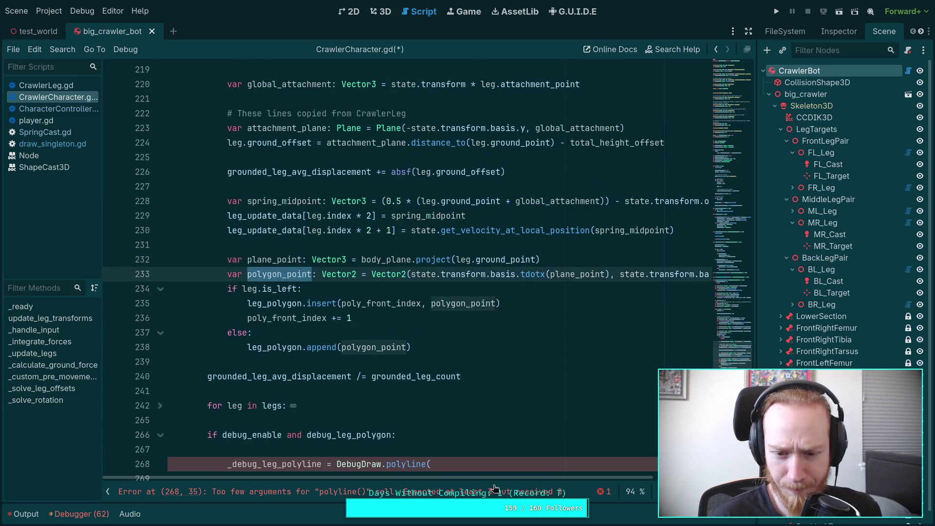
mouse_move(512, 480)
left_mouse_down()
mouse_move(586, 478)
mouse_move(541, 488)
left_mouse_up()
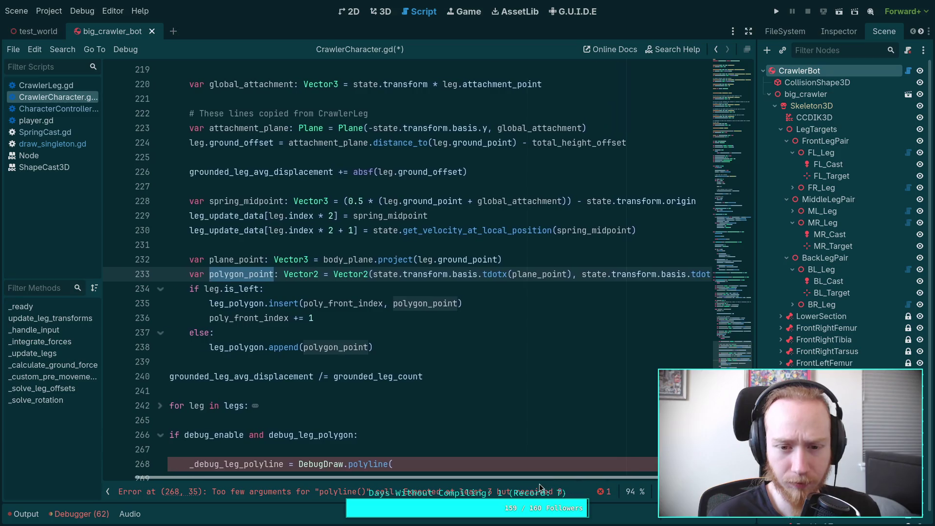
left_click(472, 259)
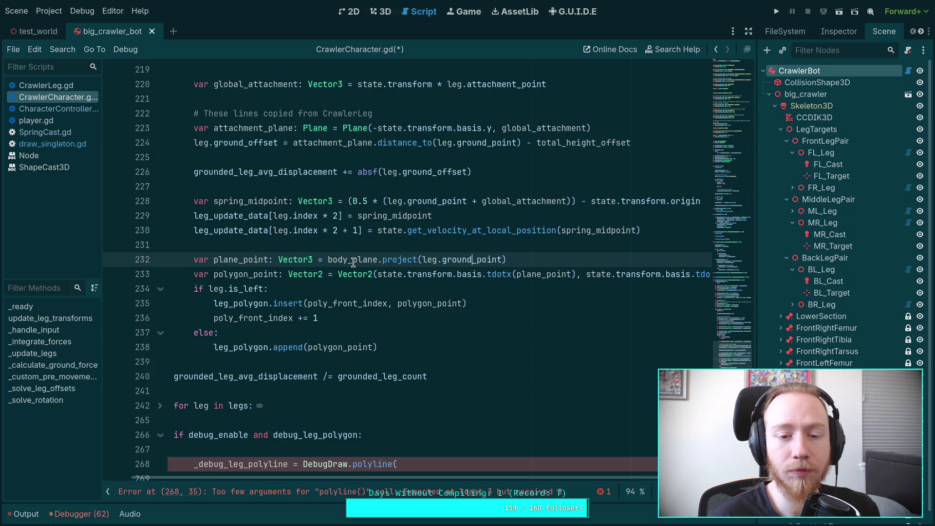
left_click(562, 260)
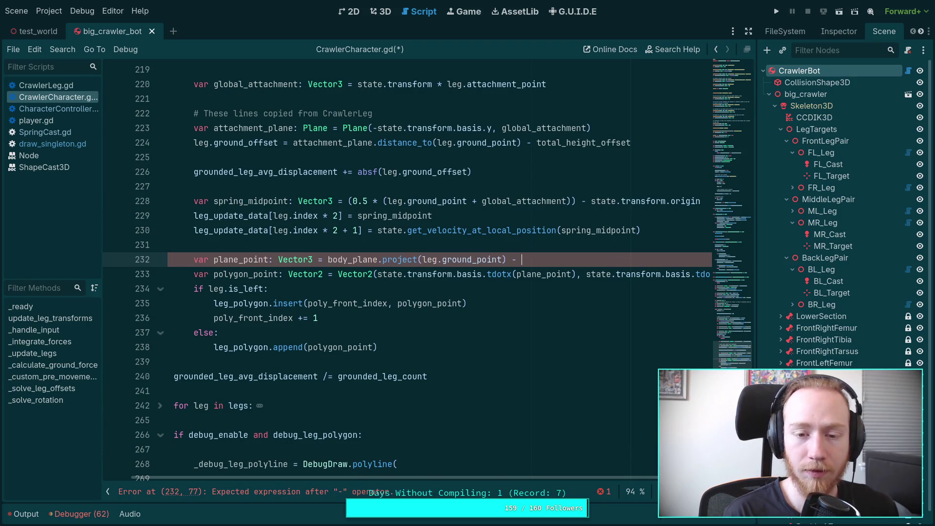
type("state.transform.")
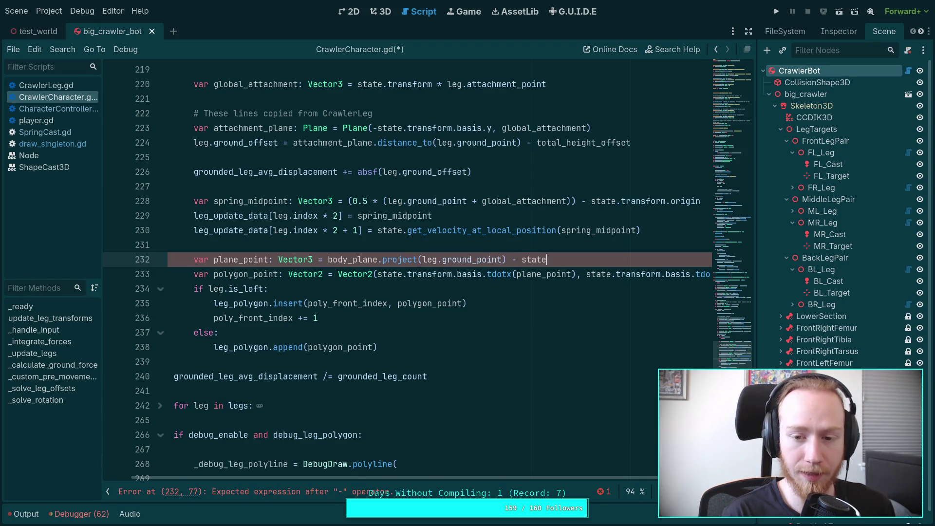
type("origin")
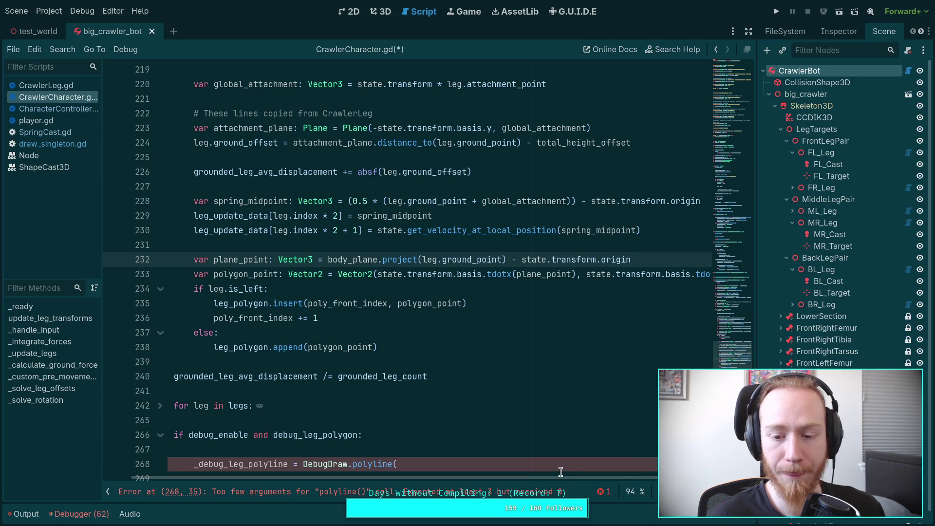
mouse_move(561, 479)
left_mouse_down()
mouse_move(587, 478)
mouse_move(568, 478)
left_mouse_up()
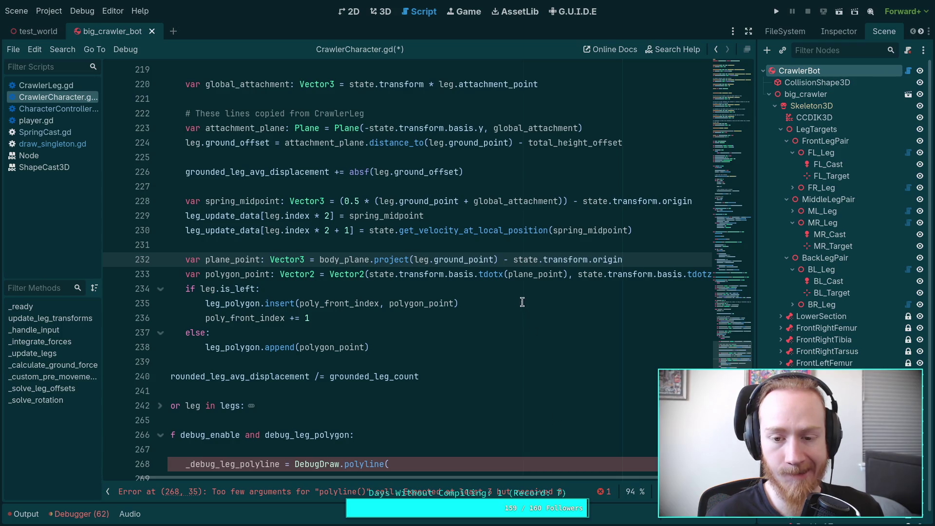
left_click(497, 259)
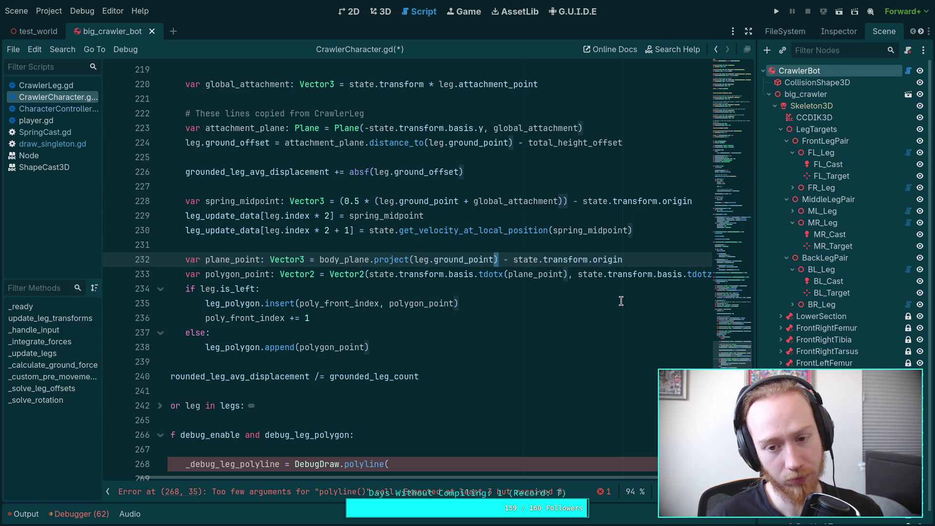
key("Delete")
left_click(634, 258)
type(")")
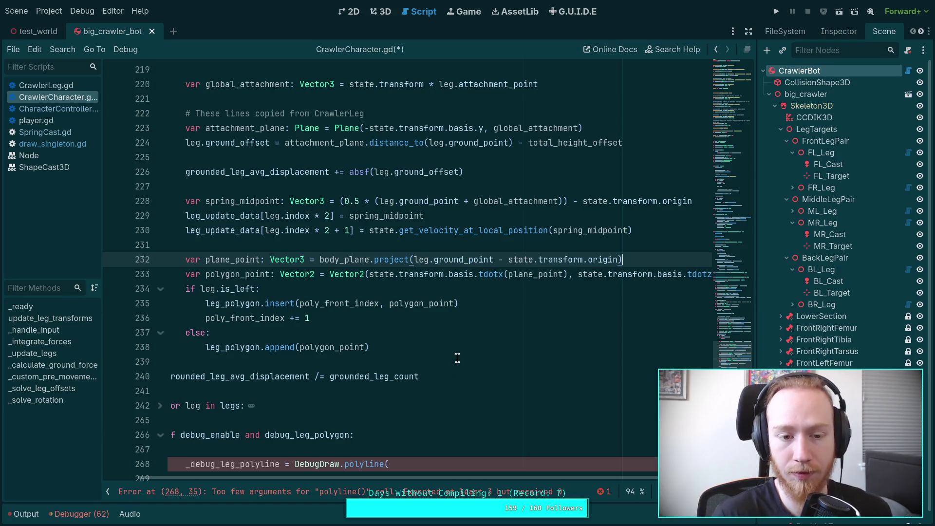
scroll(446, 374, "down", 2)
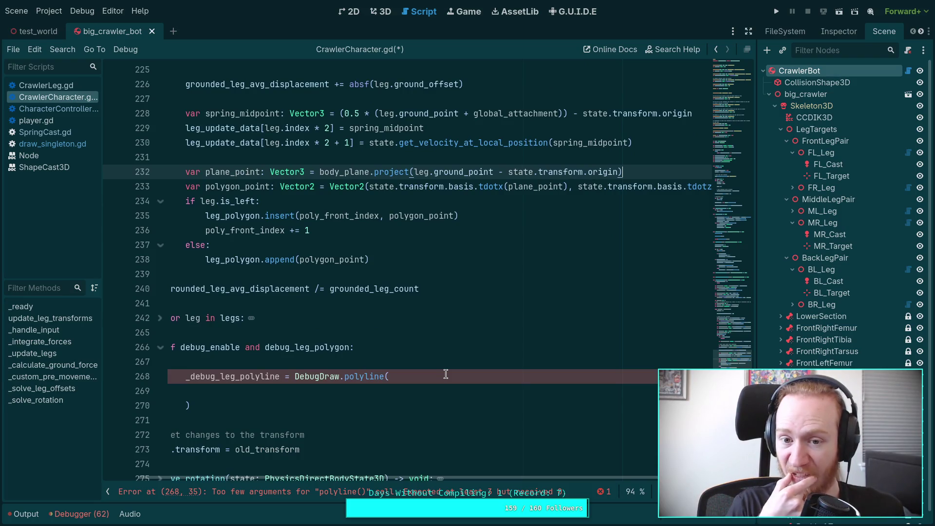
- Move line 232's parenthesis back so the origin subtraction sits outside project()
left_click(496, 173)
type(")")
left_click(628, 172)
key("BackSpace")
left_click(594, 229)
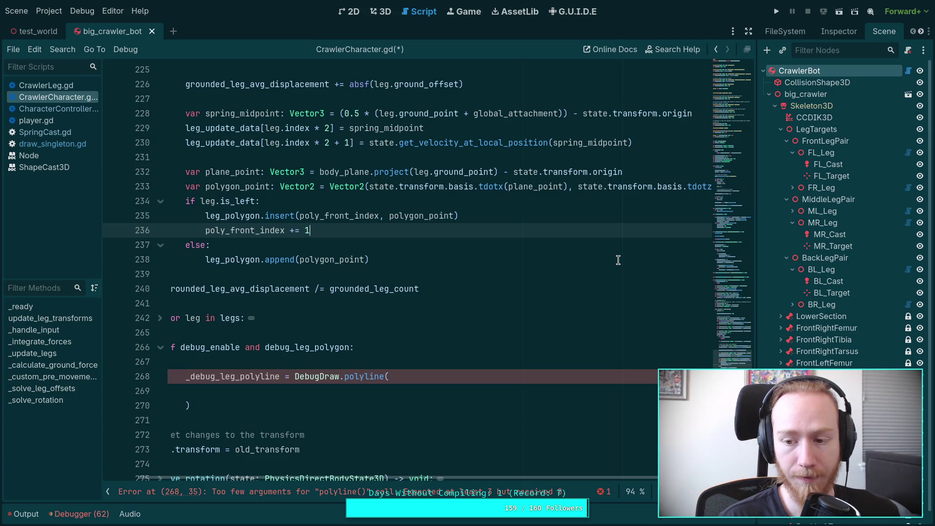
left_click(467, 190)
left_click(607, 200)
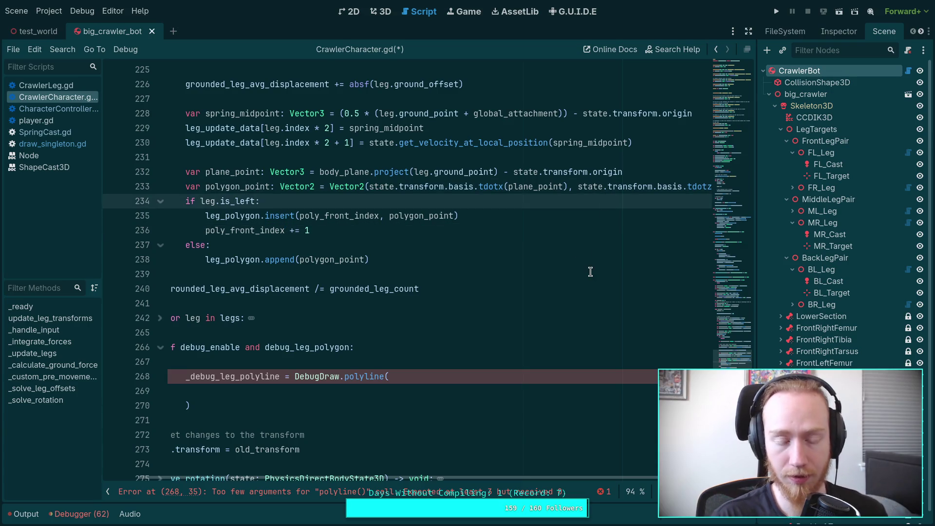
- Declare var polygon: PackedVector3Array on the empty line 267
left_click(365, 362)
type("var polygo")
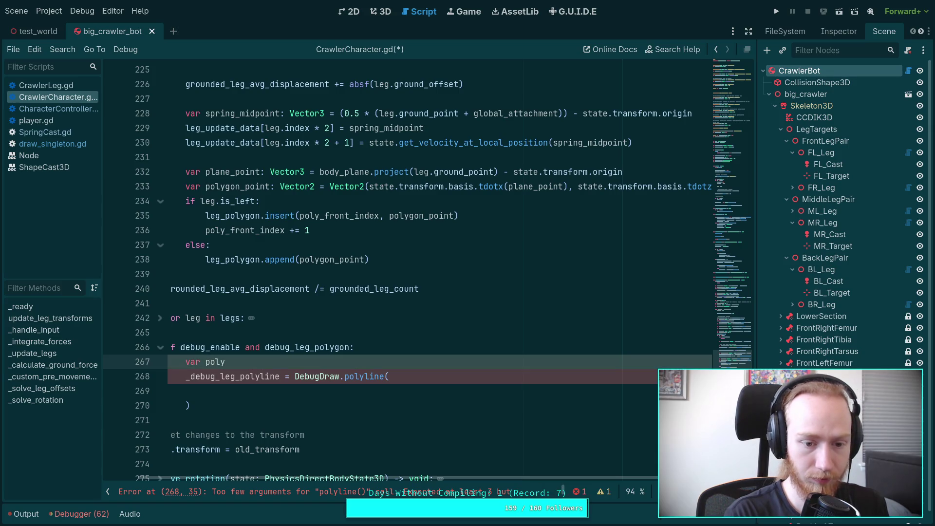
type("n: Pa")
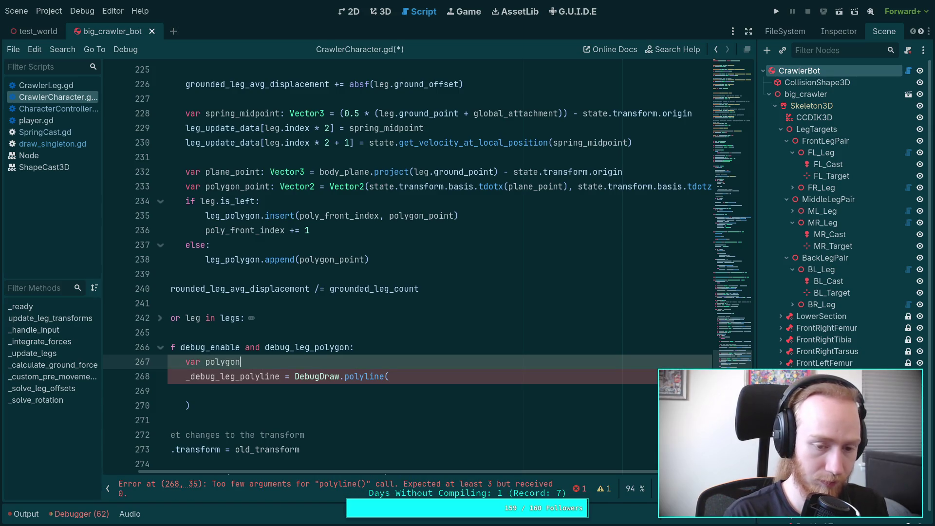
type("ckedVe")
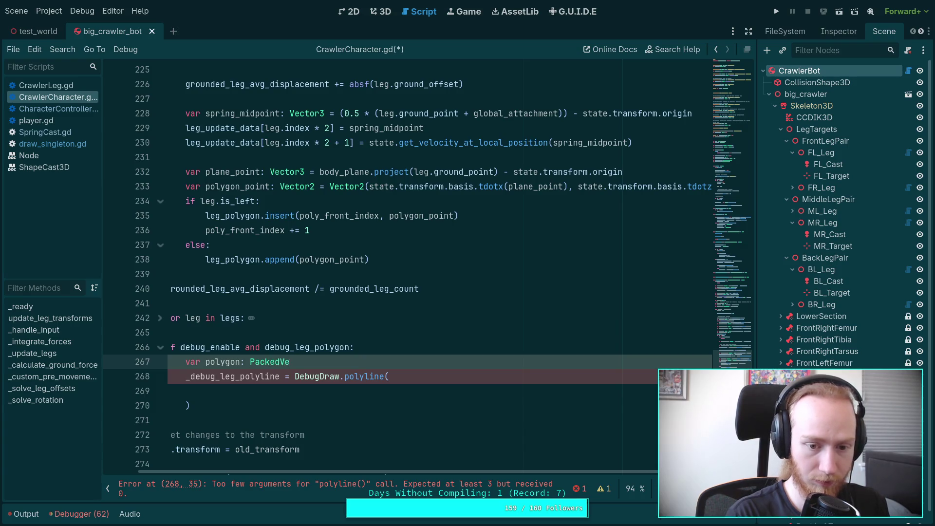
type("ct")
key("Down")
key("Return")
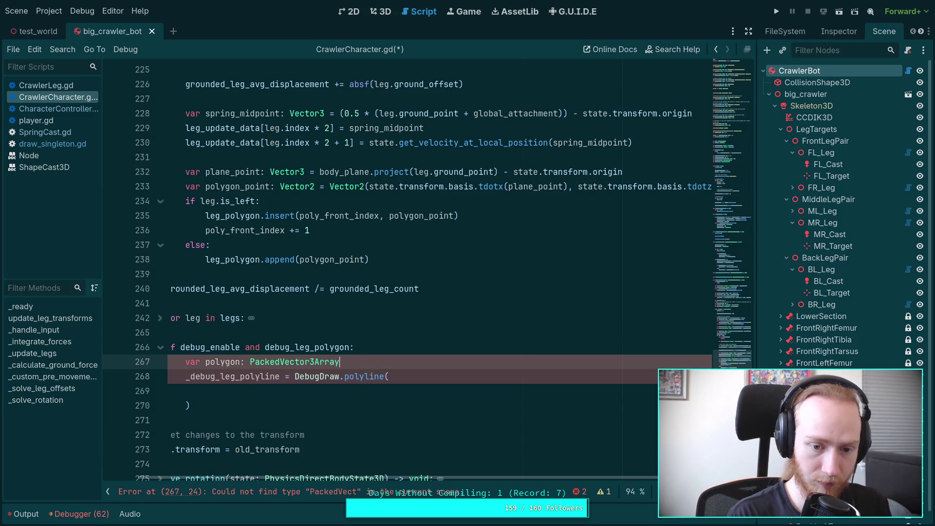
key("Return")
- Add polygon.resize(leg_polygon.size()) below the declaration
type("olygon.l")
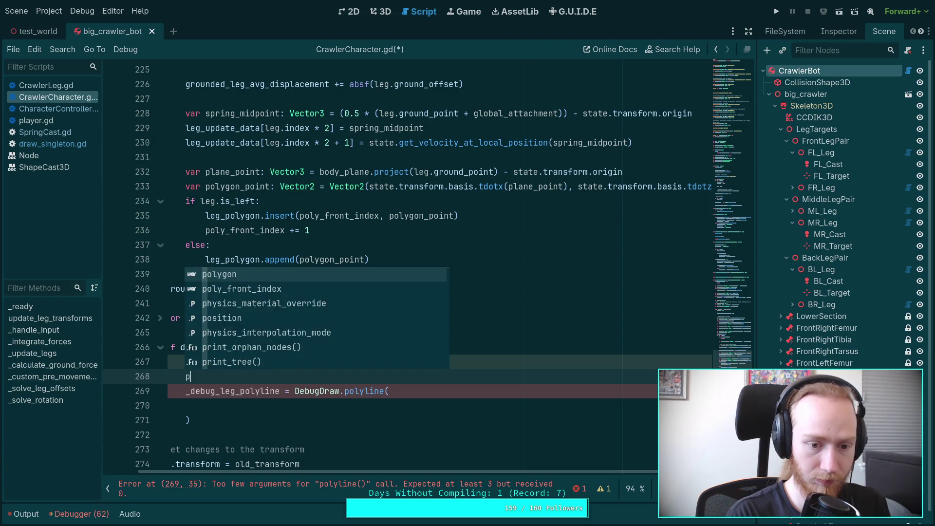
key("BackSpace")
type("re")
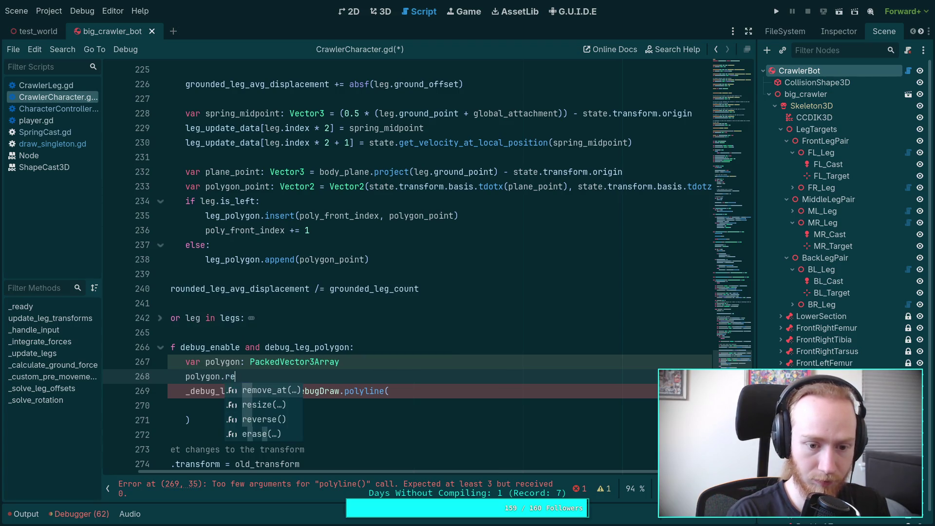
key("Return")
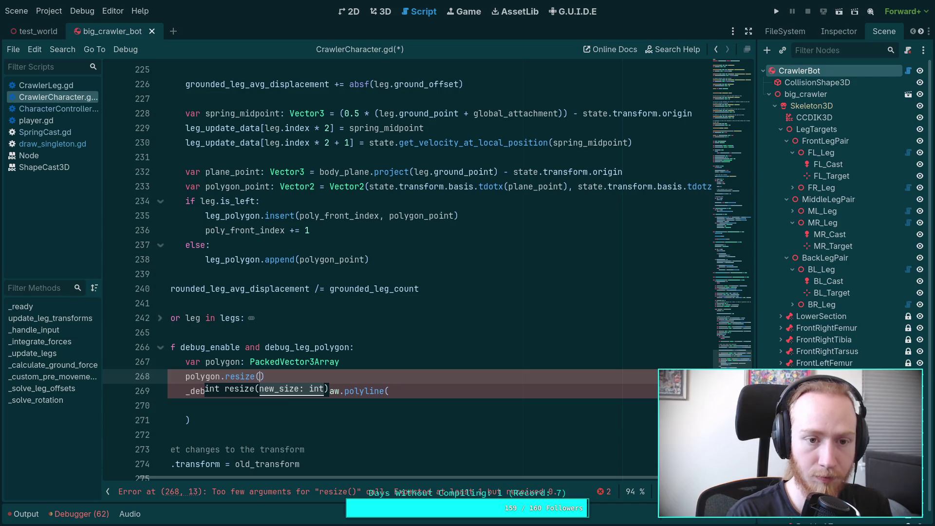
type("leg_p")
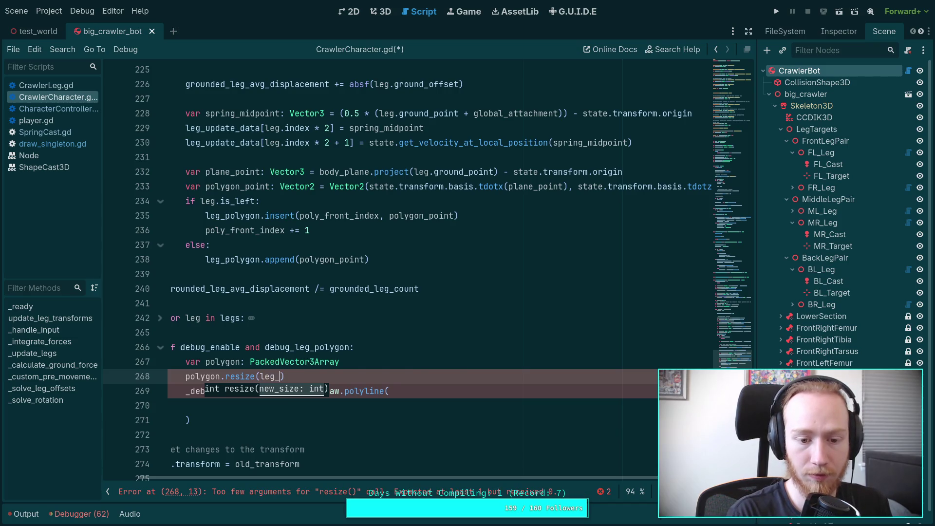
key("Return")
type(".si")
key("Return")
- Begin a loop above the polyline call, trying range(leg_polygon.size()) and then for p in leg_polygon
key("Down")
key("ctrl+shift+Return")
type("for ")
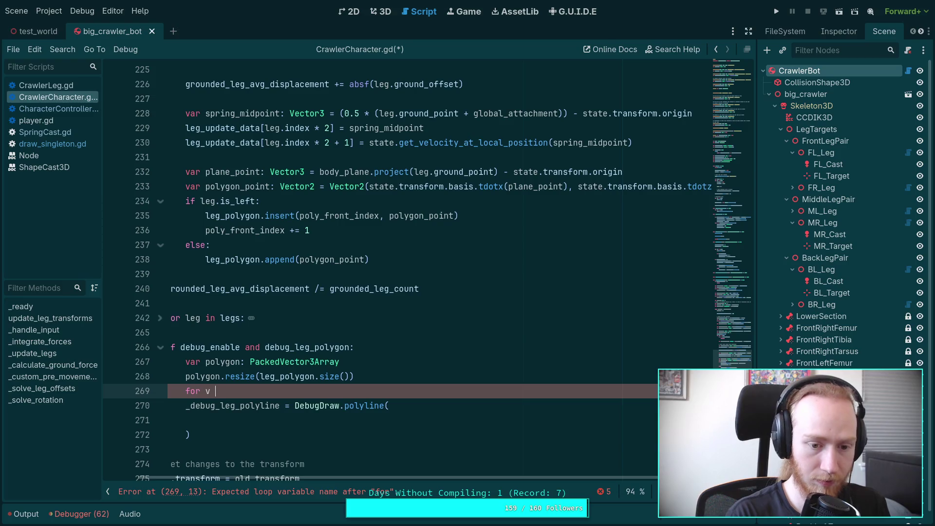
type("i in range(")
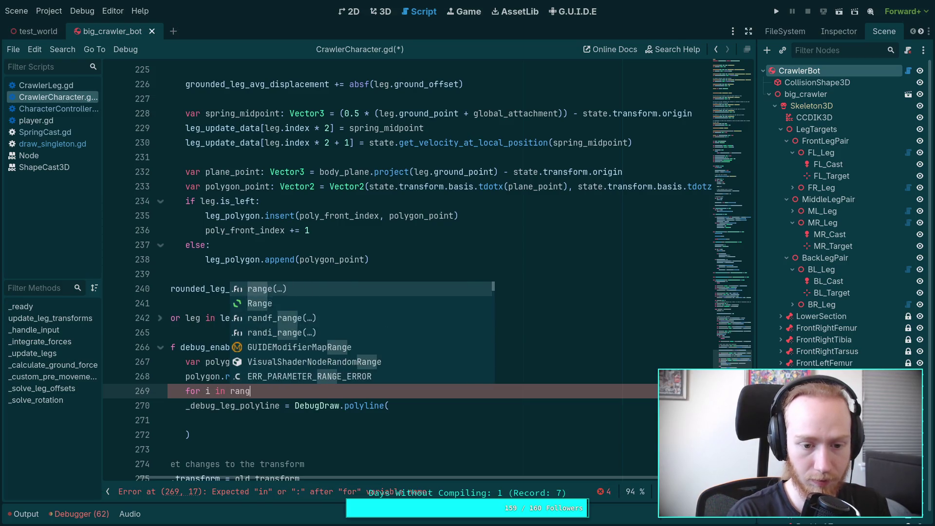
type("leg")
key("Down")
key("Down")
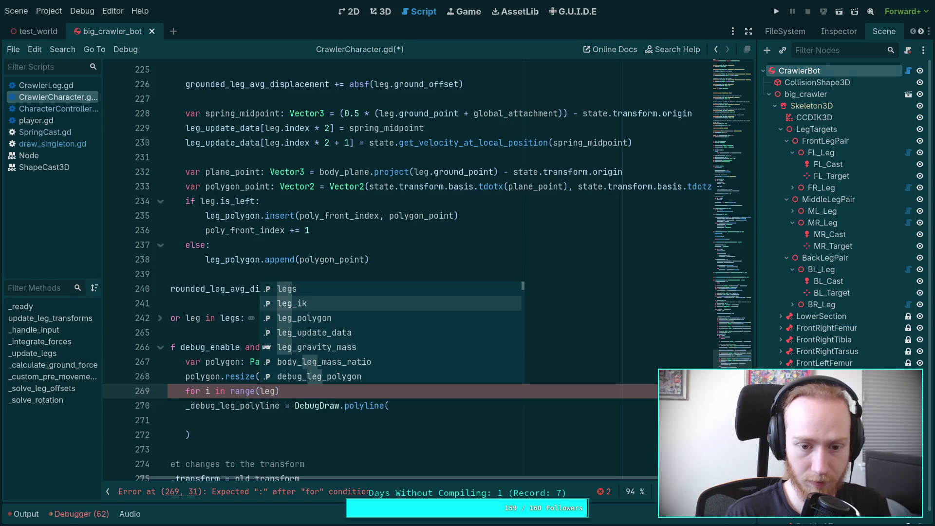
key("Return")
type("size())")
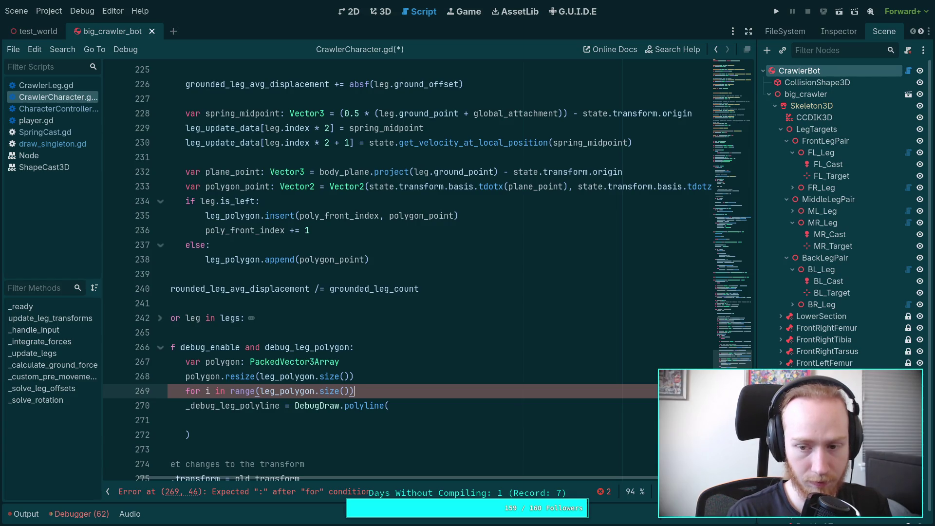
key("BackSpace")
key("BackSpace")
key("BackSpace")
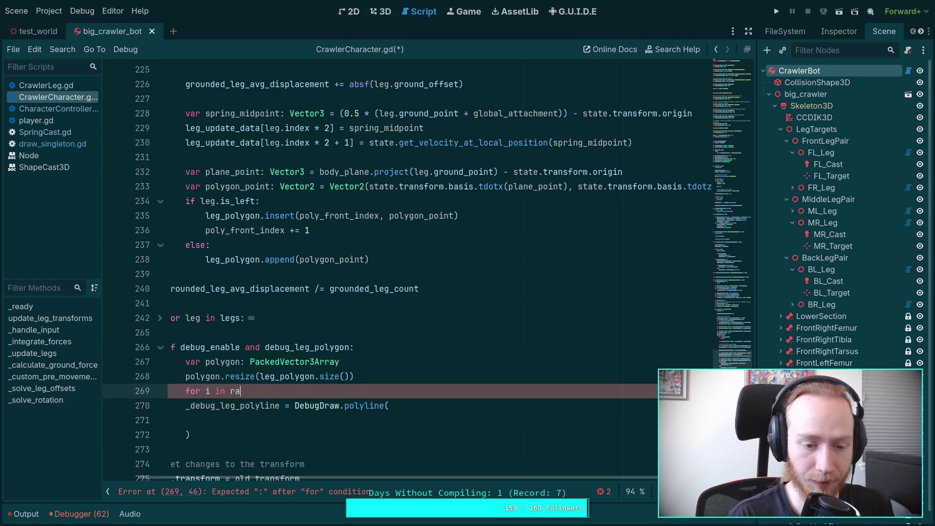
type("p in")
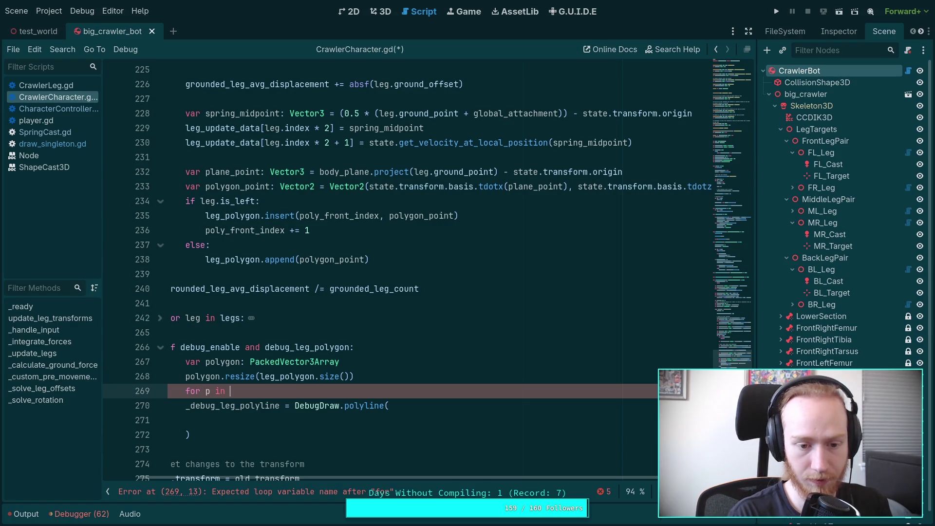
key("Return")
- Settle the loop header as for i in range(leg_polygon.size())
key("BackSpace")
key("BackSpace")
key("BackSpace")
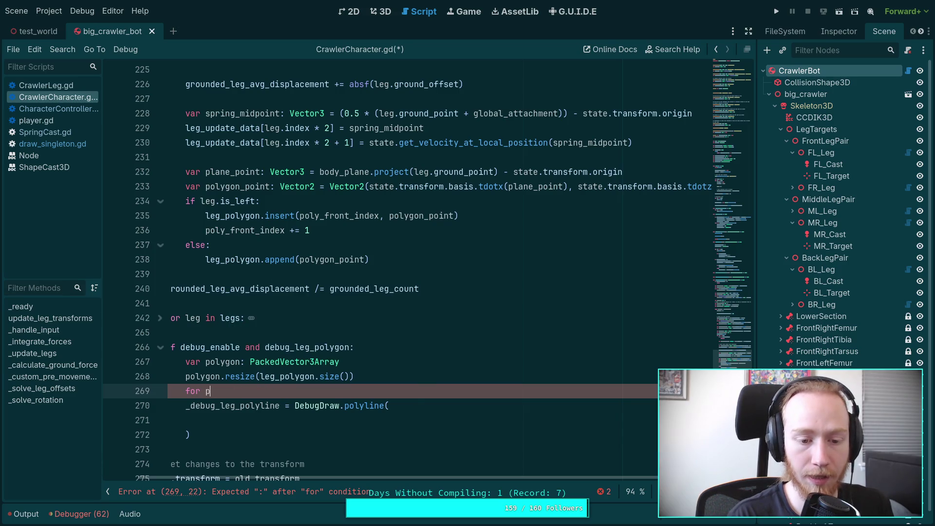
type("i nin range")
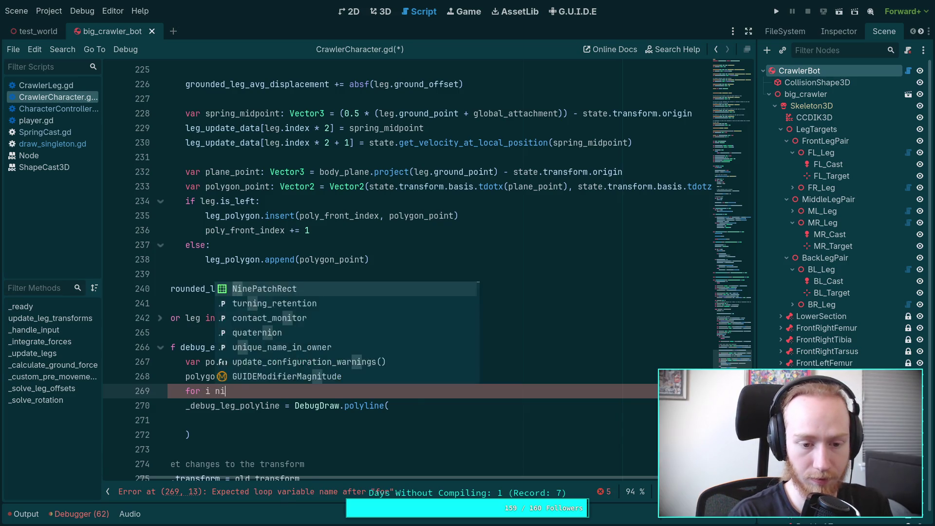
type("(leg.")
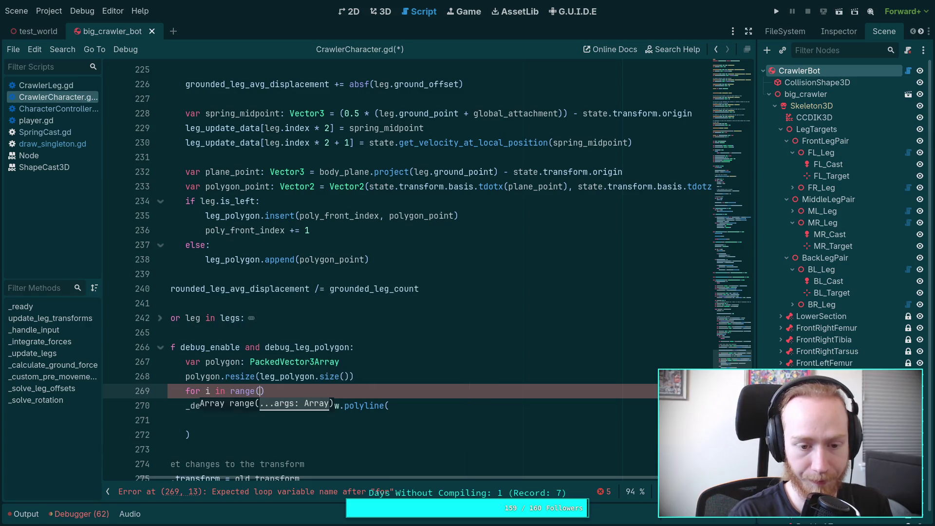
key("BackSpace")
type("_p")
key("Return")
type(".size(")
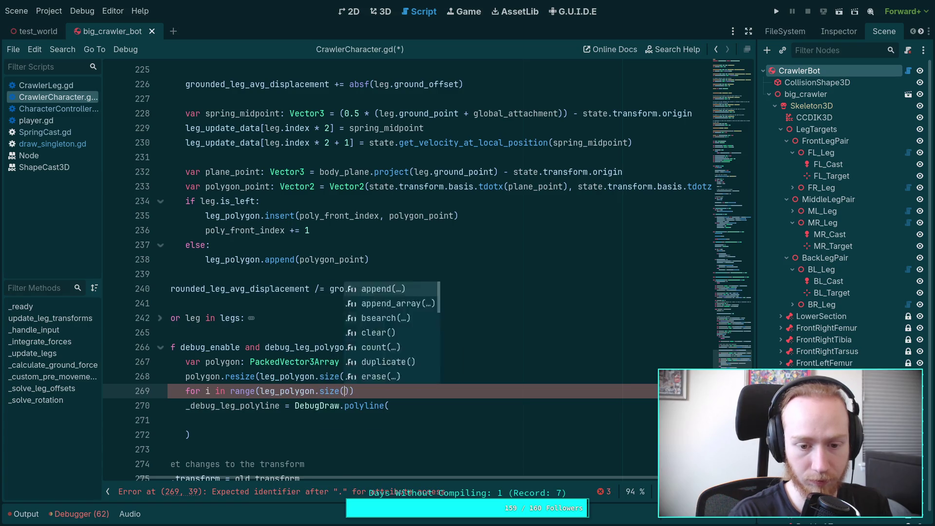
key("Return")
scroll(420, 469, "left", 3)
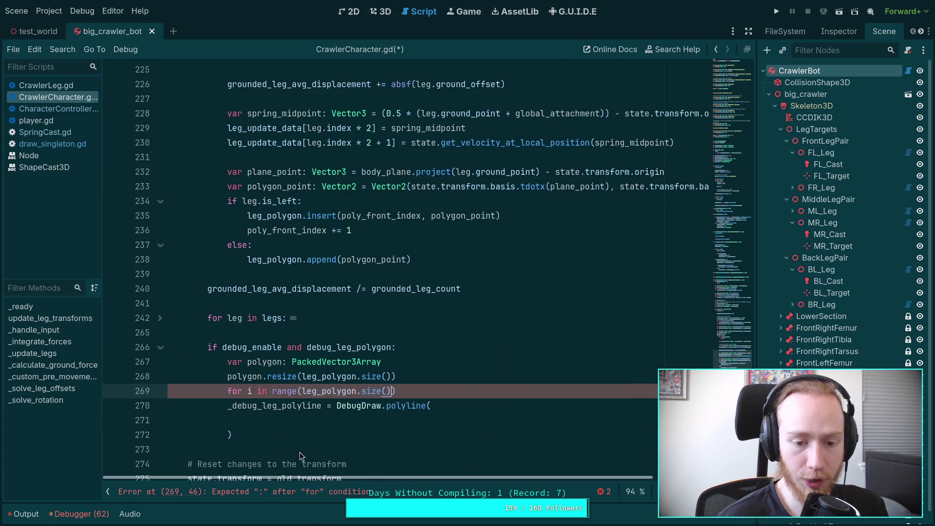
- Replace leg_polygon.size() in polygon.resize() with a partly typed ground_ value
scroll(343, 354, "up", 5)
scroll(342, 355, "down", 1)
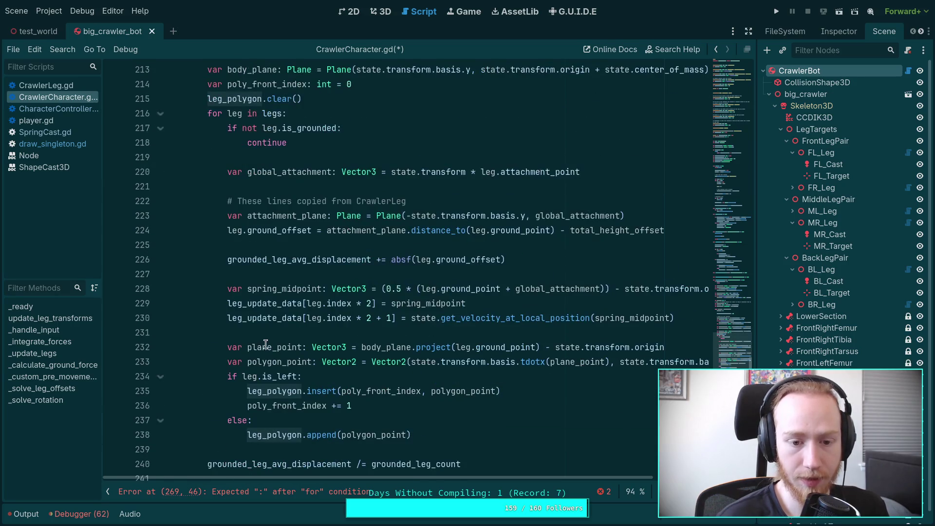
scroll(300, 344, "up", 3)
scroll(301, 344, "down", 5)
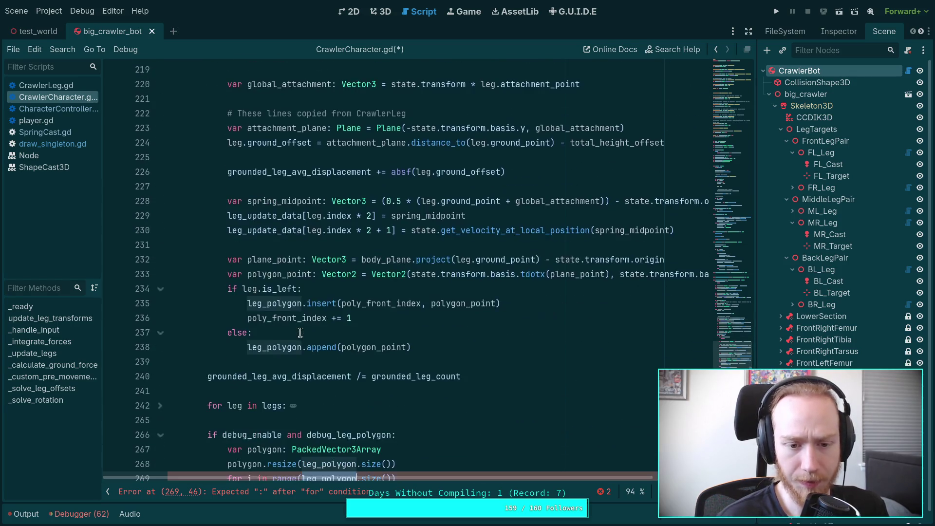
scroll(274, 329, "up", 2)
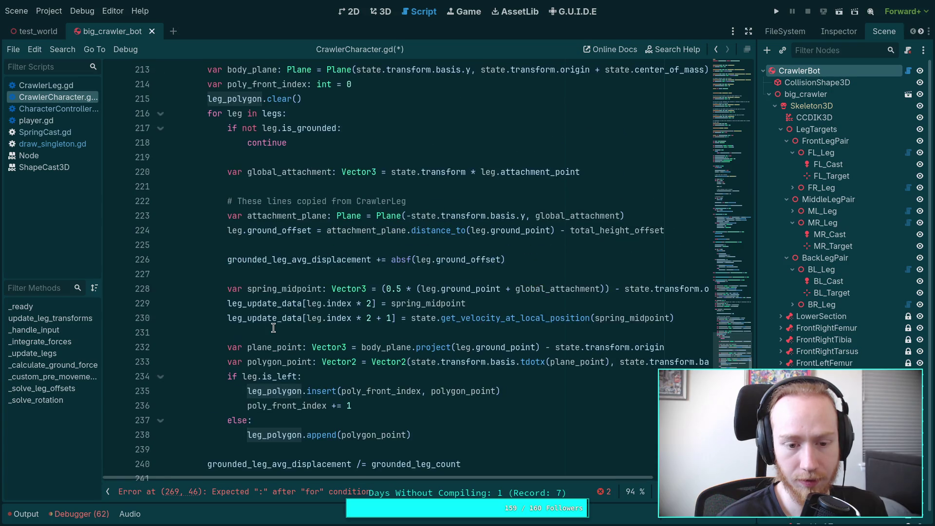
scroll(273, 328, "down", 2)
scroll(273, 322, "up", 4)
scroll(275, 319, "down", 3)
scroll(274, 318, "down", 2)
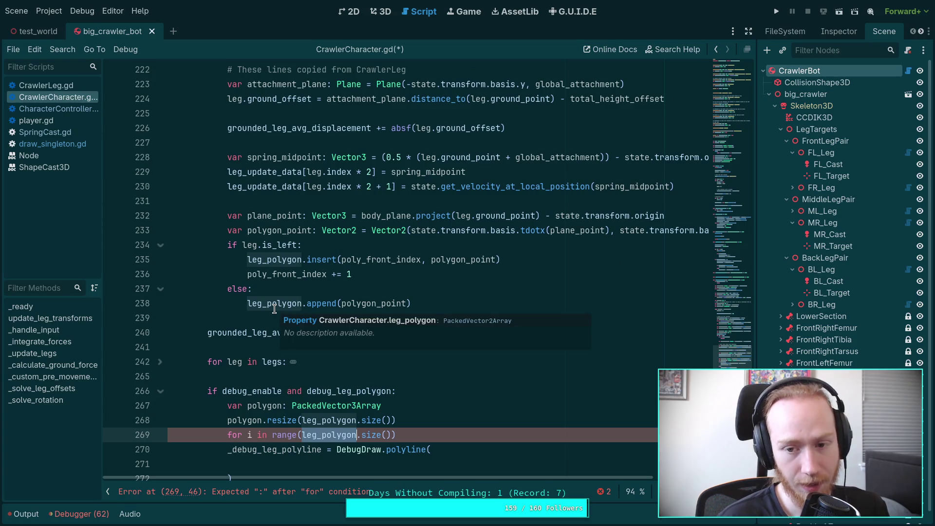
left_click_drag(412, 304, 246, 262)
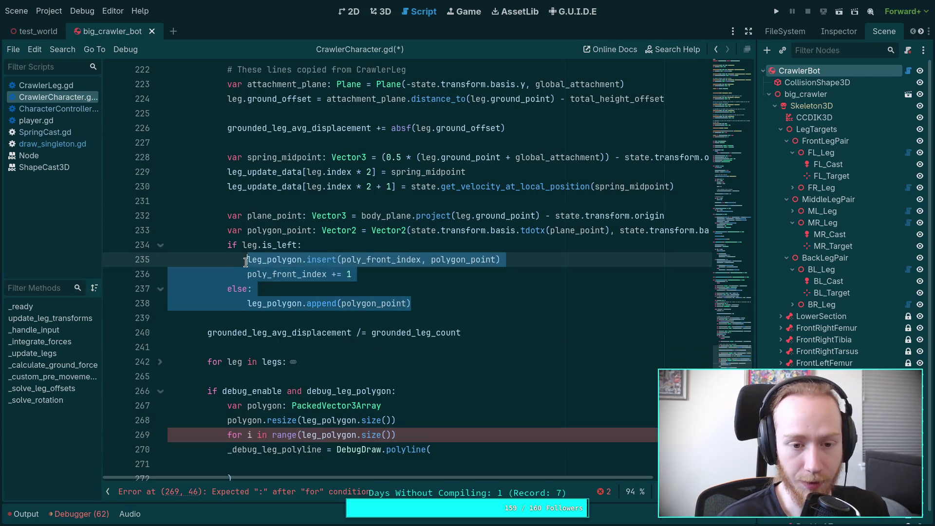
scroll(246, 262, "down", 3)
left_click(372, 303)
left_click_drag(302, 288, 387, 288)
type("ground_")
key("Down")
key("Down")
key("Down")
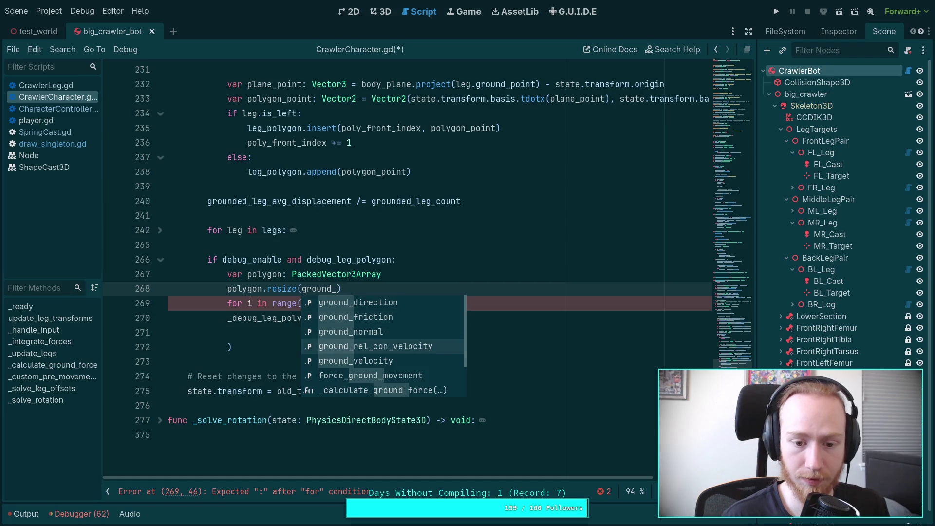
- Use grounded_leg_count as both the resize size and the loop range bound
type("le")
key("Down")
key("Return")
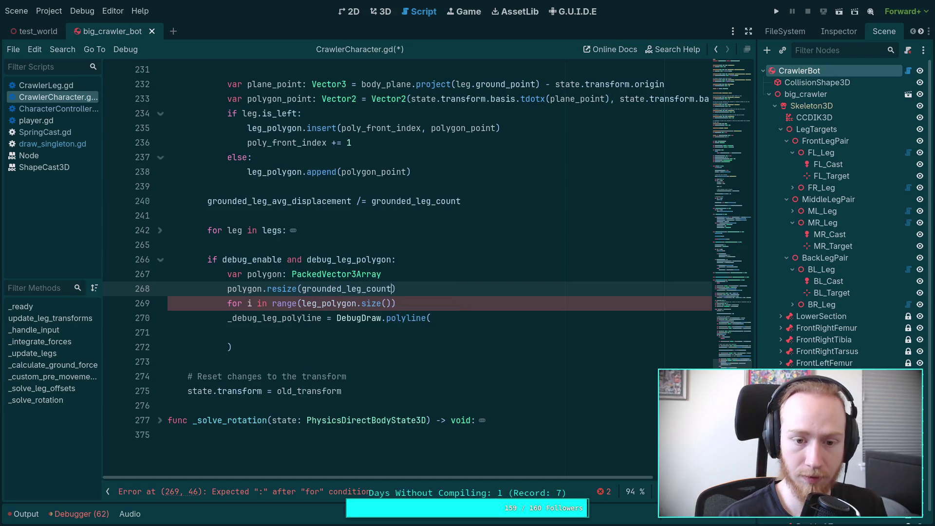
left_click_drag(303, 303, 395, 304)
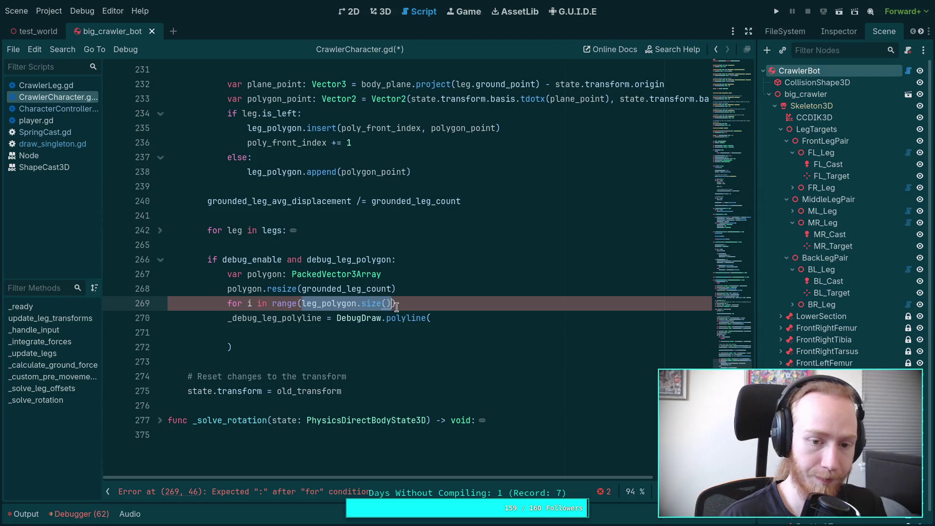
type("grounded_")
type("l")
key("Down")
key("Return")
- In the loop body, set polygon[i] = state.transform * Vector3(leg_polygon[i].x, 0.0, leg_polygon[i].y)
key("End")
type(":")
key("Return")
type("polygon[i] = state.transform * Vector3(leg_polygon[i].x, 0.0, leg_polygon[")
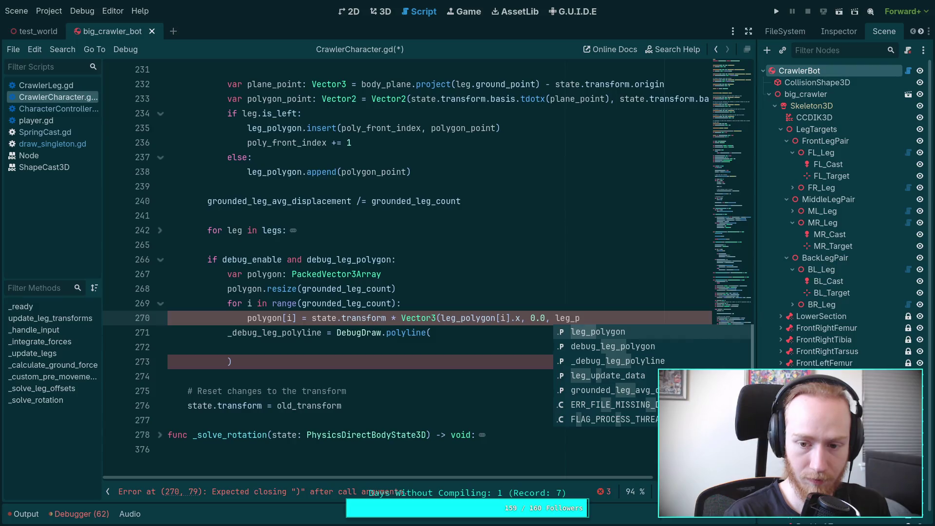
type("i].f")
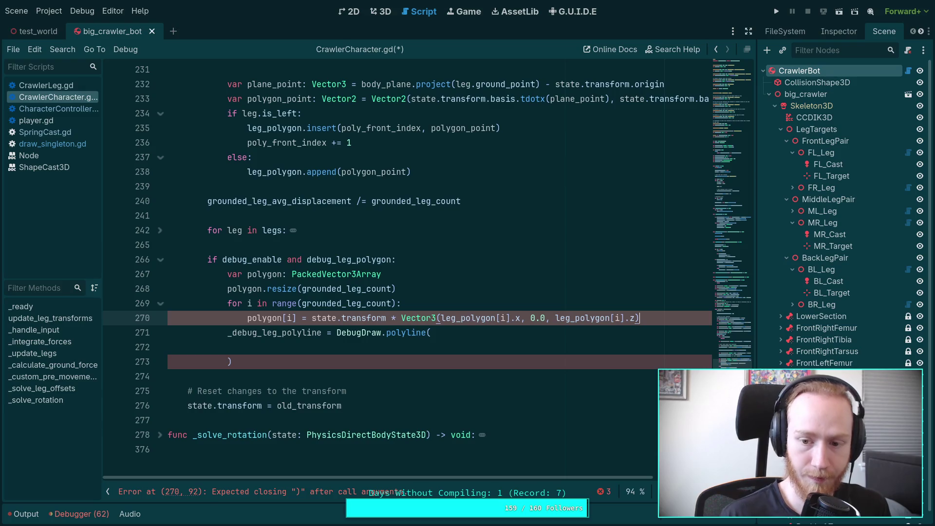
key("BackSpace")
type("y")
- Pass polygon and true as the first DebugDraw.polyline arguments, with true on its own line
left_click(486, 341)
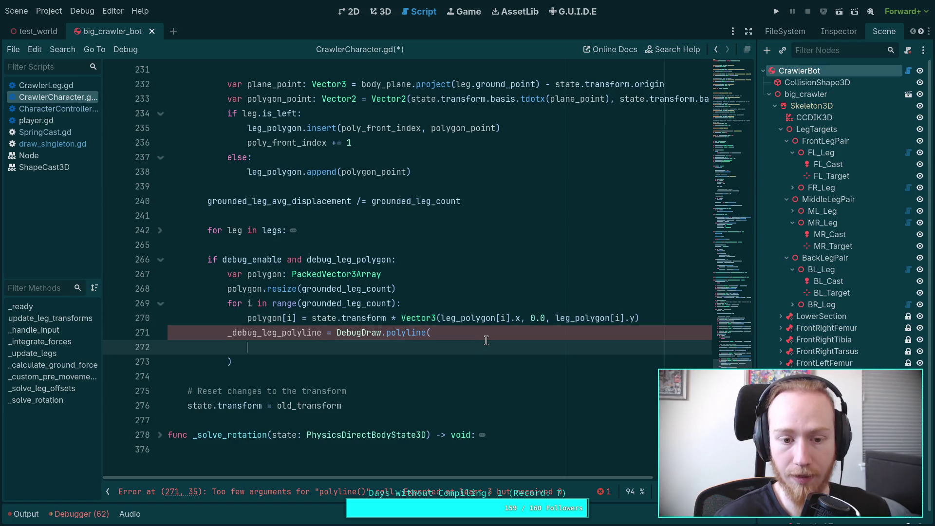
type("pol")
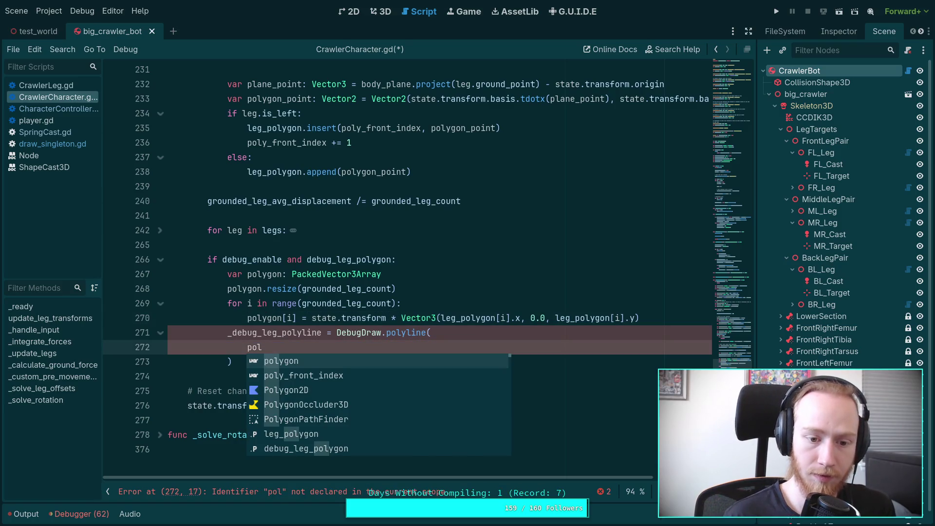
key("Return")
type(", true,")
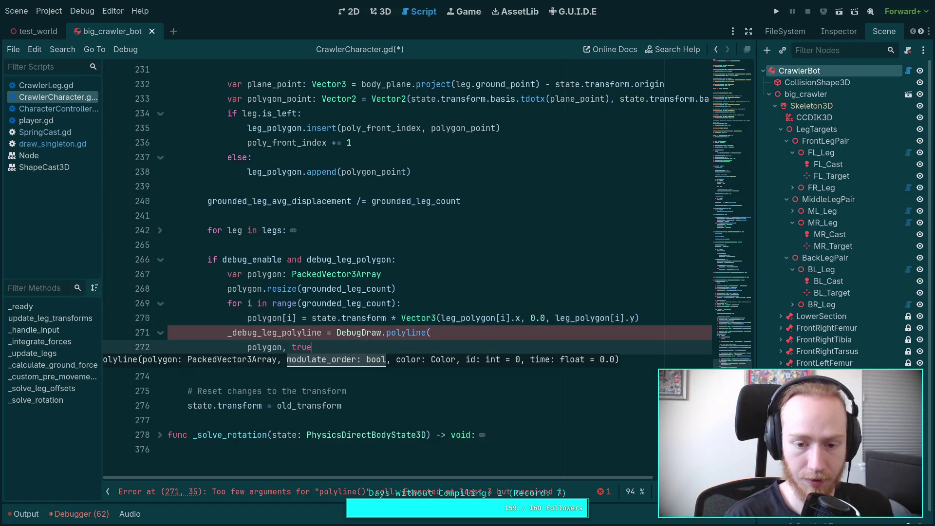
left_click(292, 346)
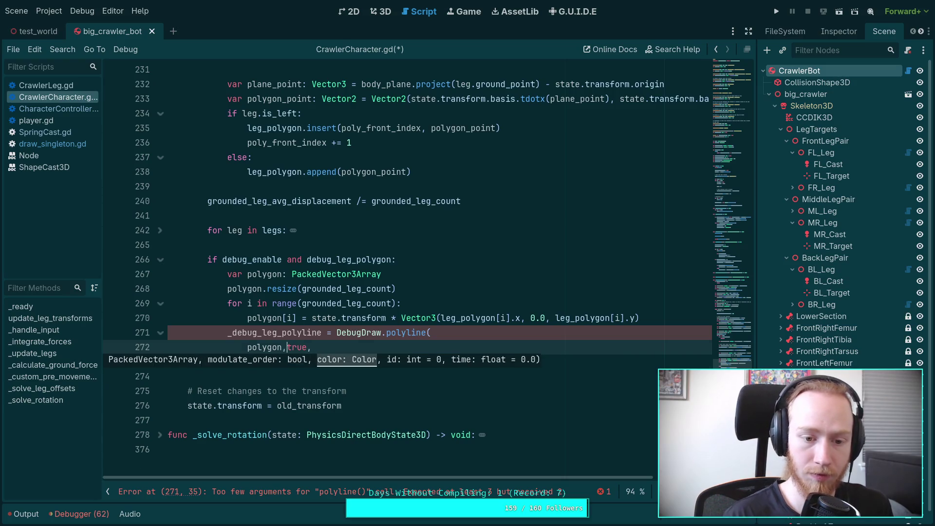
key("Return")
key("Return")
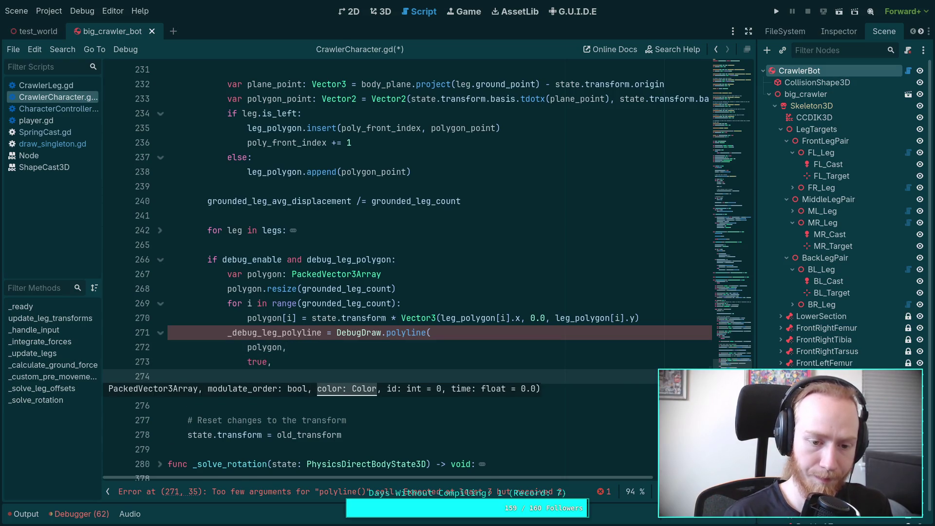
- Choose Color.KHAKI from the Color constant suggestions as the polyline colour
type("Color.")
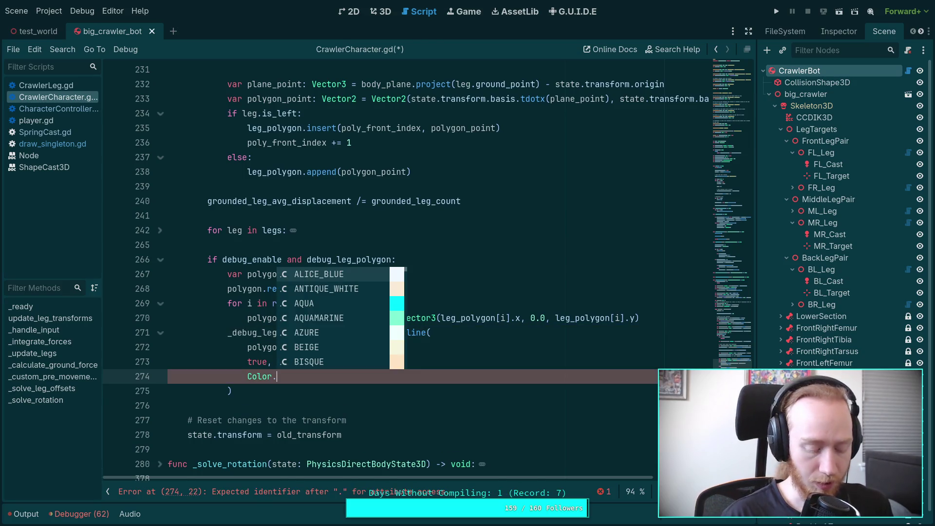
key("Down")
key("Down")
key("Down")
key("Down")
key("Down")
key("Down")
key("Down")
key("Down")
key("Down")
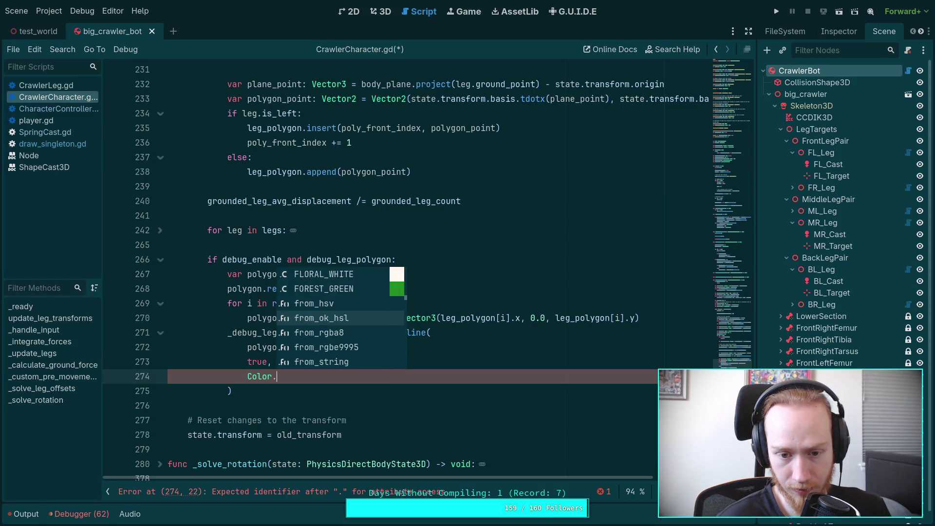
key("Up")
key("Up")
key("Up")
key("Down")
key("Down")
key("Down")
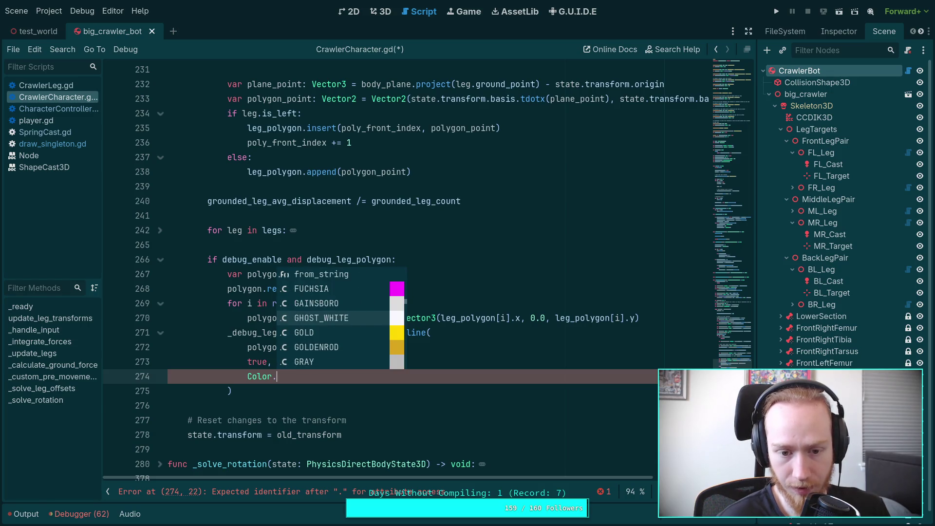
key("Down")
key("Down")
key("Down")
key("Down")
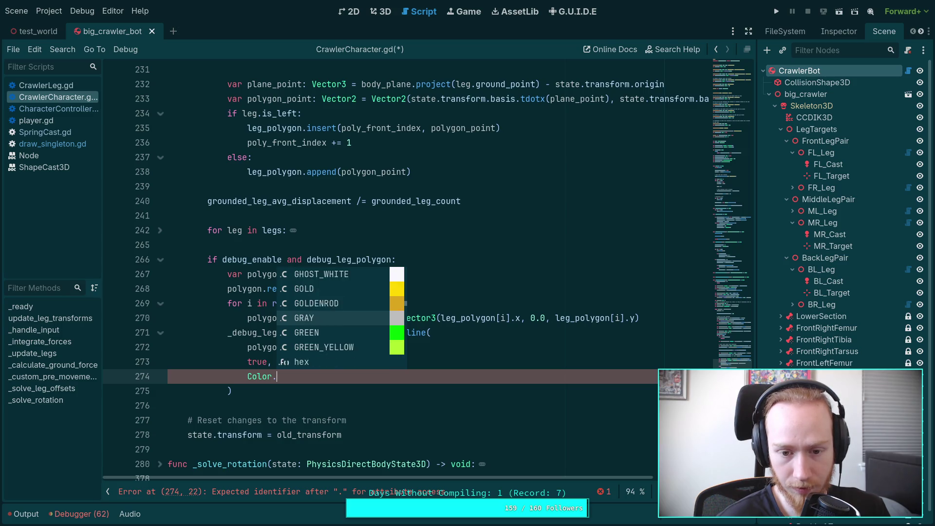
key("Down")
key("Down")
key("Down")
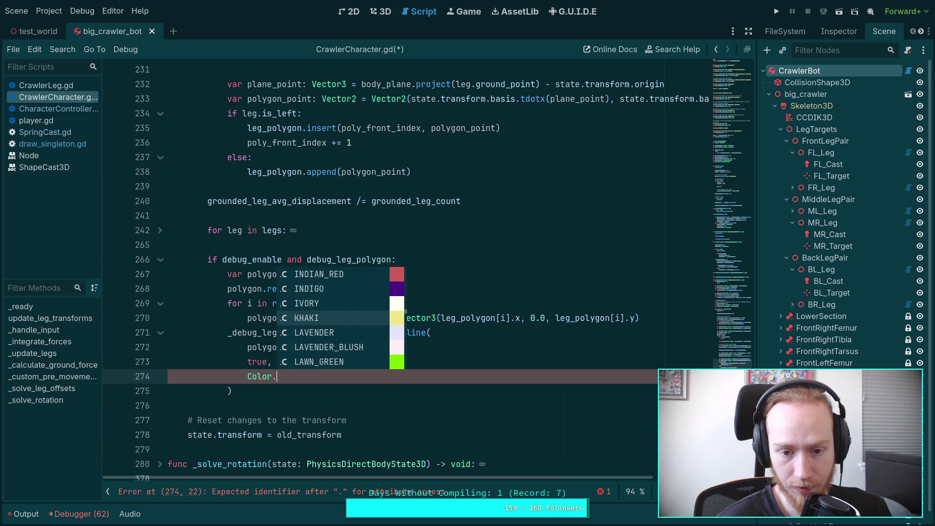
key("Down")
key("Down")
key("Down")
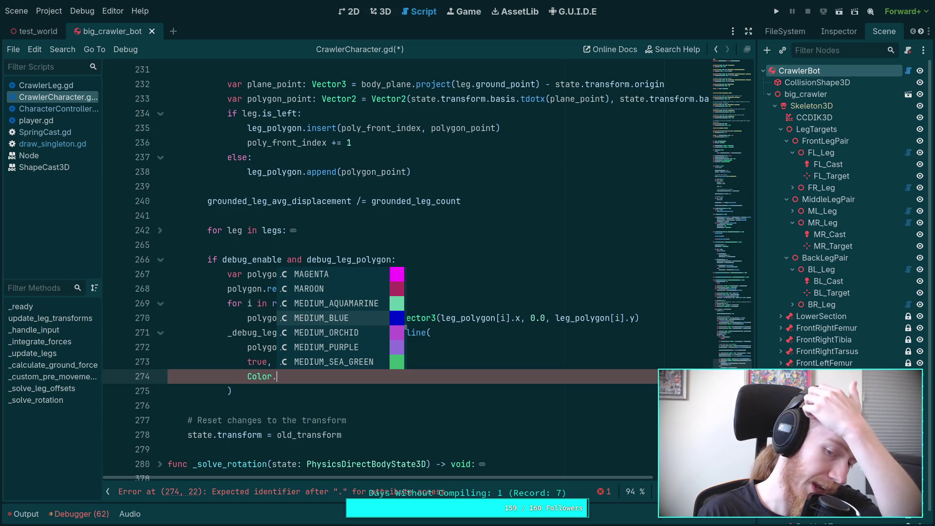
key("Down")
key("Down")
key("Down")
key("Down")
key("Down")
key("Down")
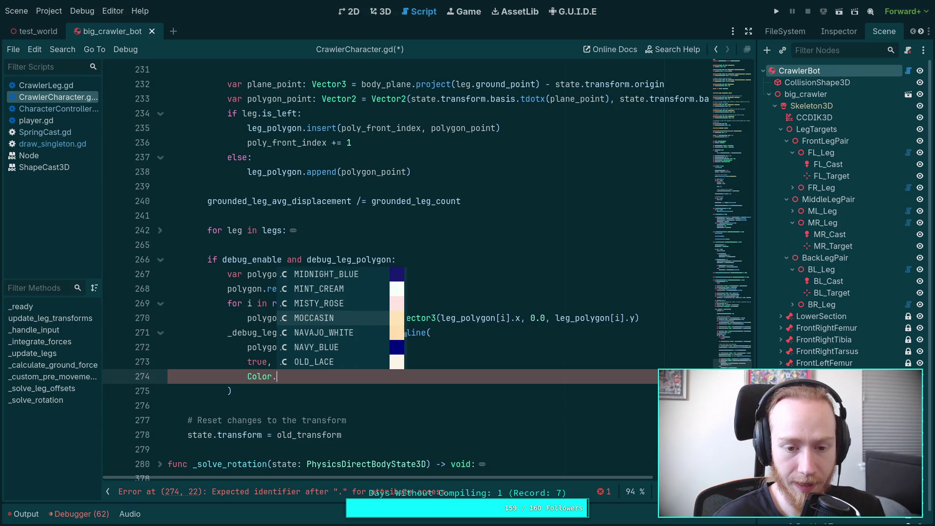
key("Down")
key("Down")
key("Down")
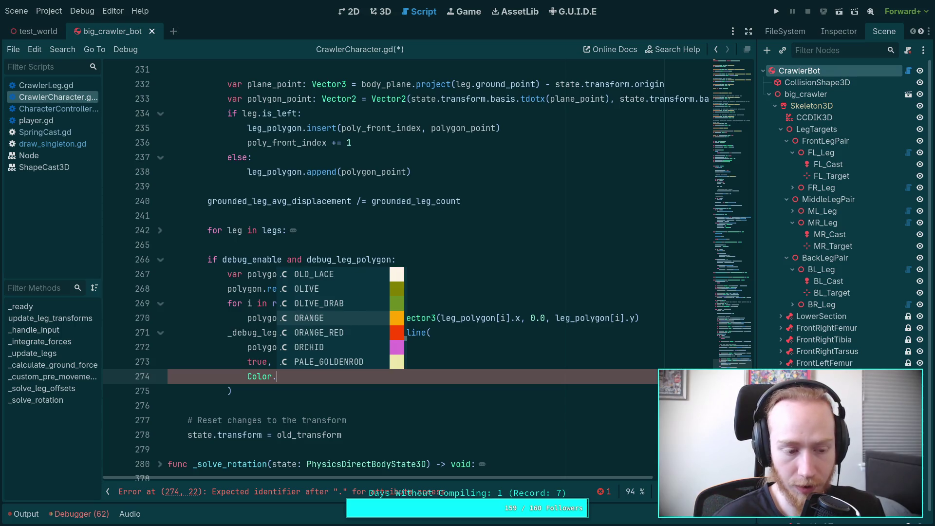
key("Down")
key("Down")
key("Down")
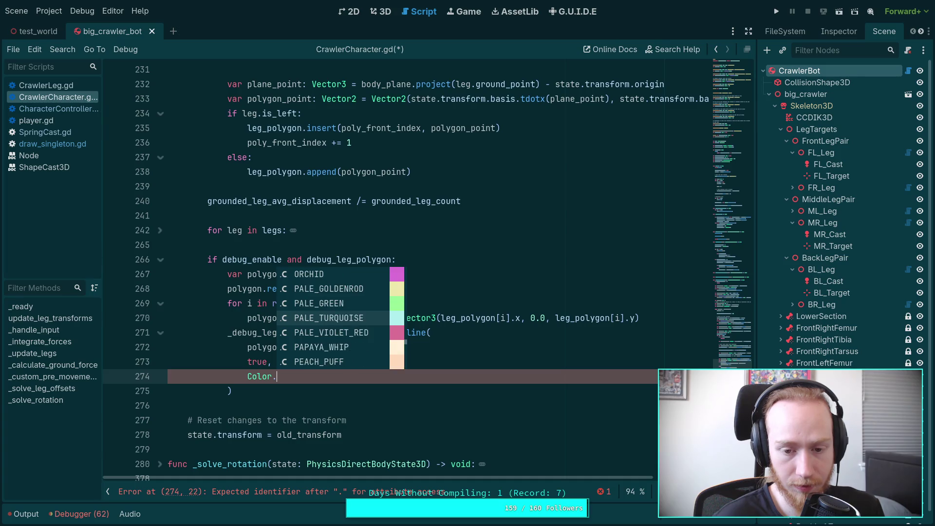
key("Down")
key("Down")
key("Down")
key("Down")
key("Down")
key("Down")
key("Down")
key("Down")
key("Down")
key("Up")
key("Up")
key("Up")
key("Up")
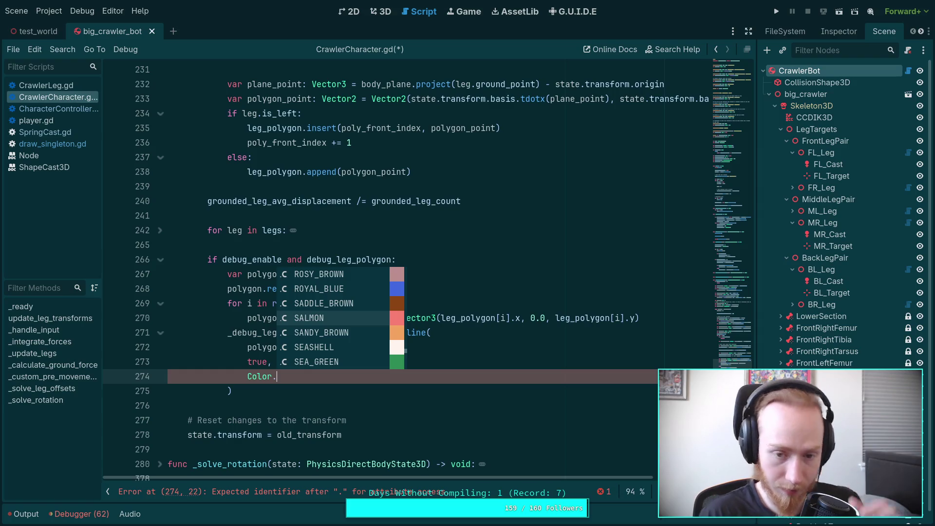
key("Up")
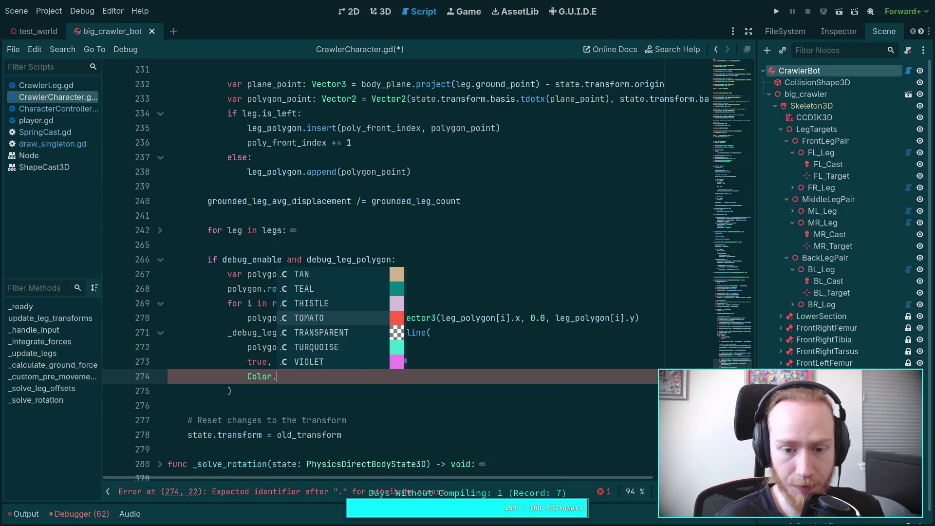
key("Down")
key("Down")
key("Down")
key("Up")
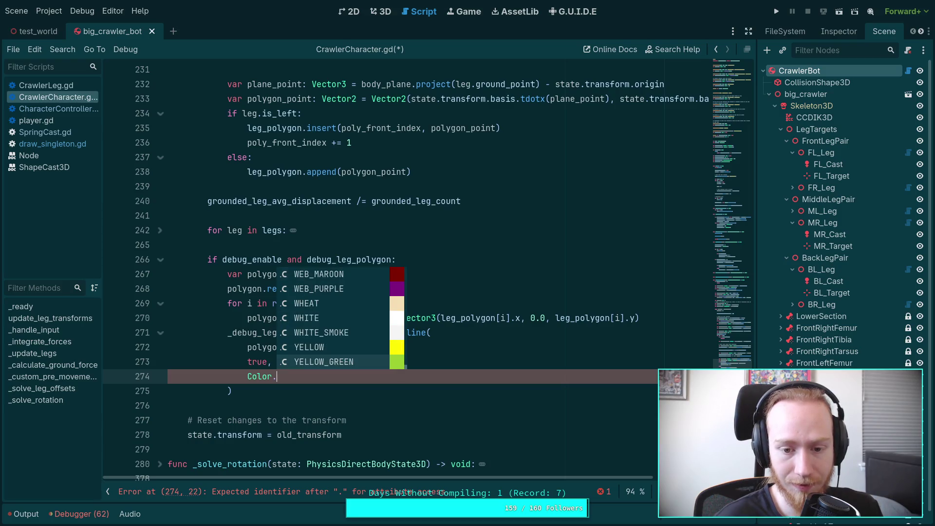
key("Up")
key("Up")
key("Up")
key("Up")
key("Up")
key("Up")
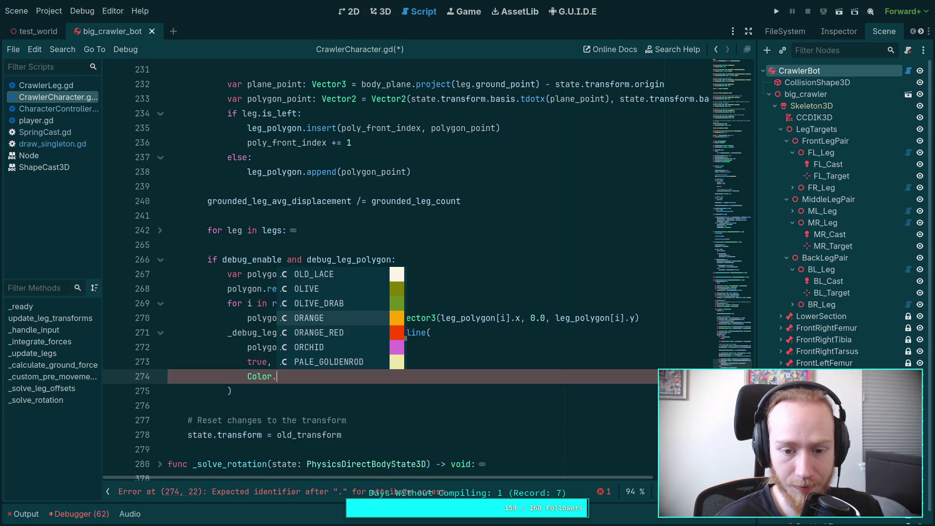
key("Up")
key("Up")
key("Up")
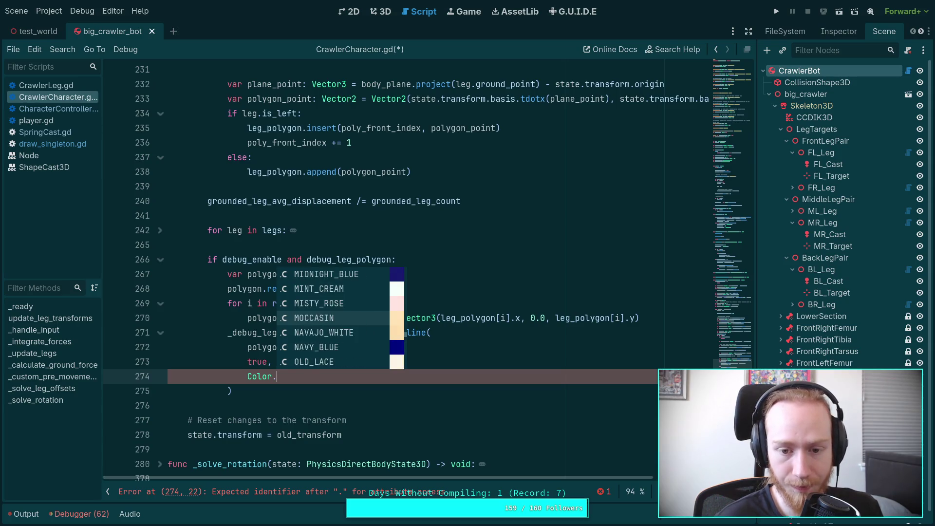
key("Up")
key("Up")
key("Up")
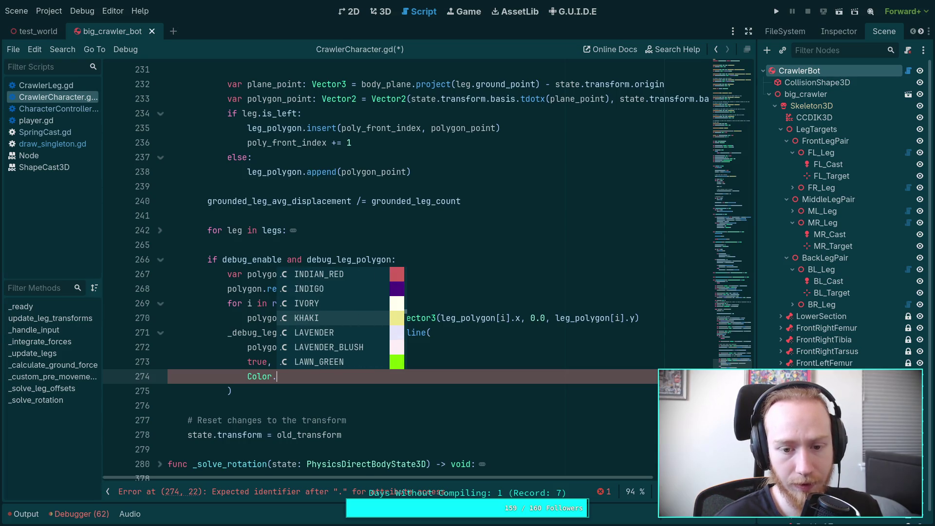
key("Return")
- Add _debug_leg_polyline and 0.01 as the remaining polyline arguments on separate lines
type(",")
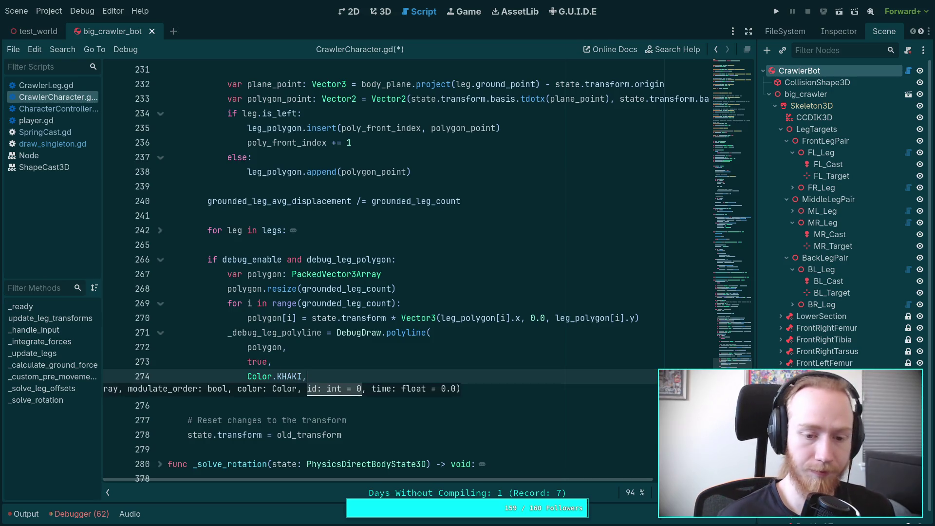
key("Return")
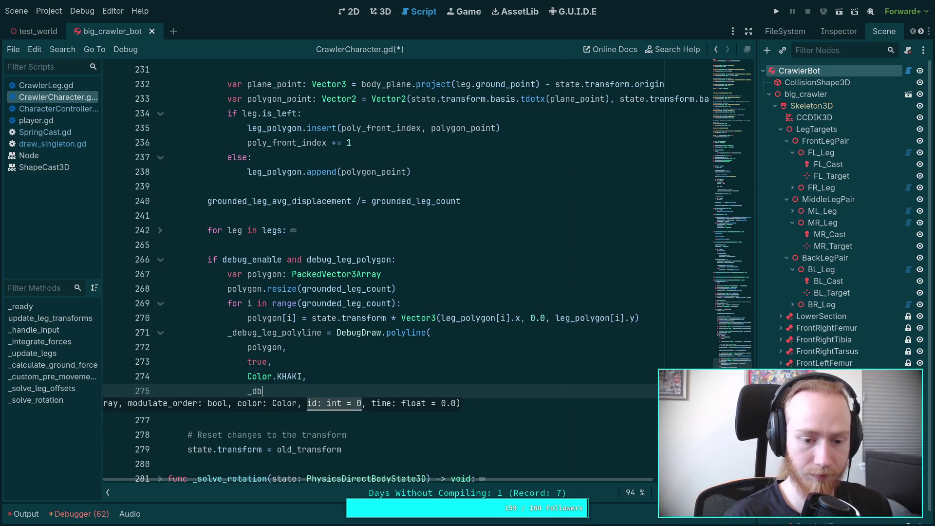
type("e")
key("Return")
type(",")
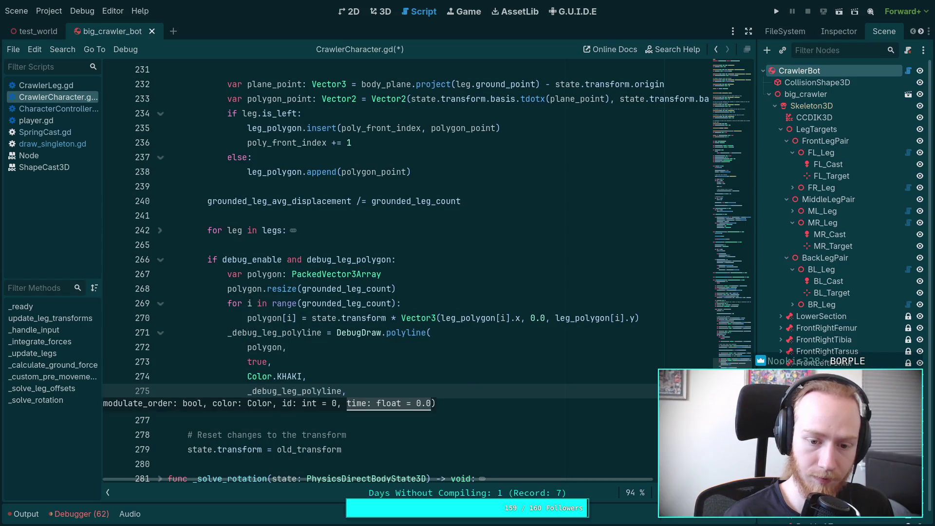
key("Return")
key("BackSpace")
key("BackSpace")
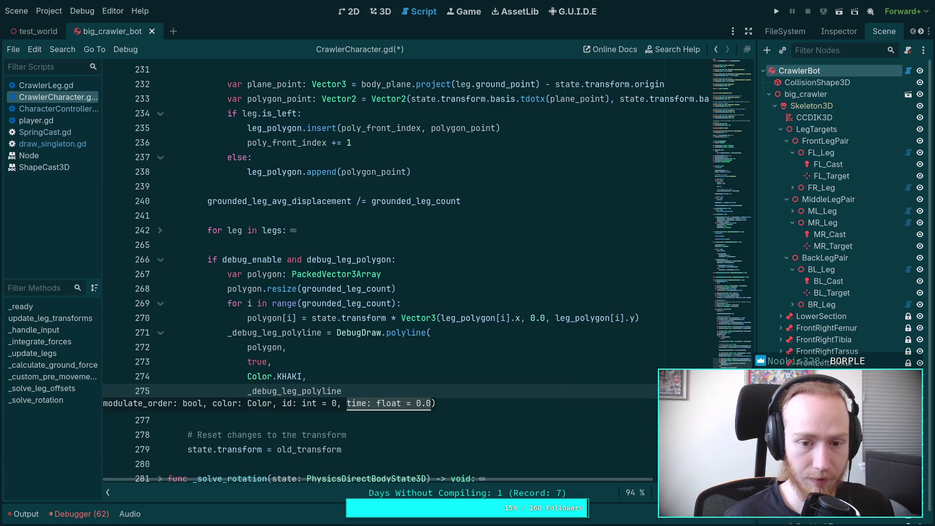
key("Return")
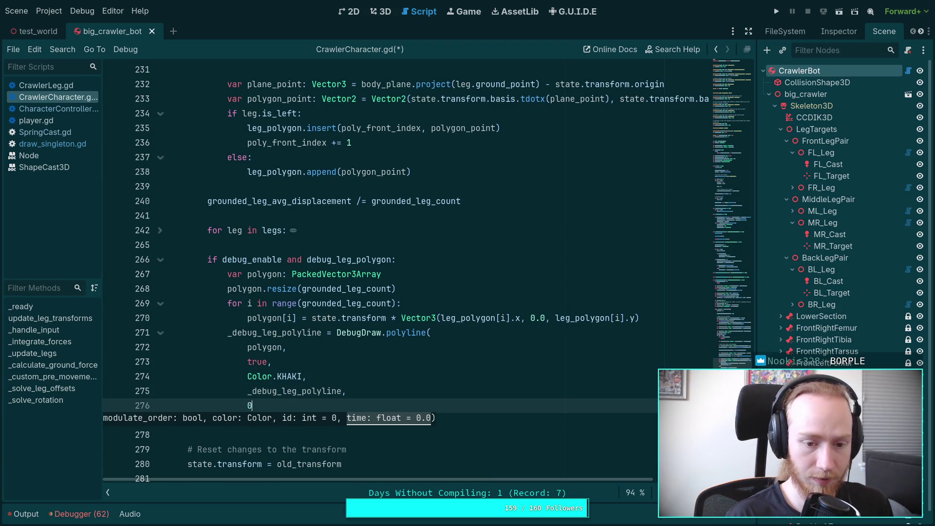
left_click(421, 299)
left_click(302, 421)
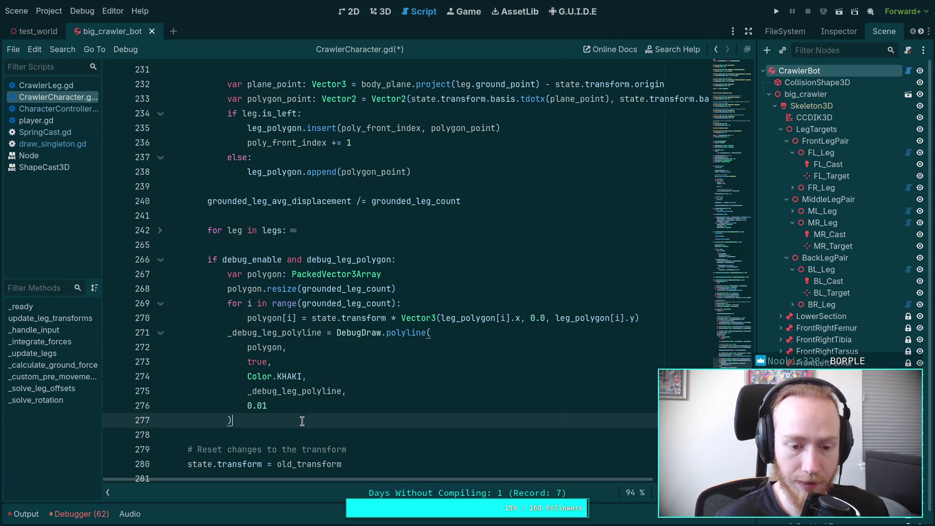
left_click(276, 433)
scroll(292, 419, "down", 1)
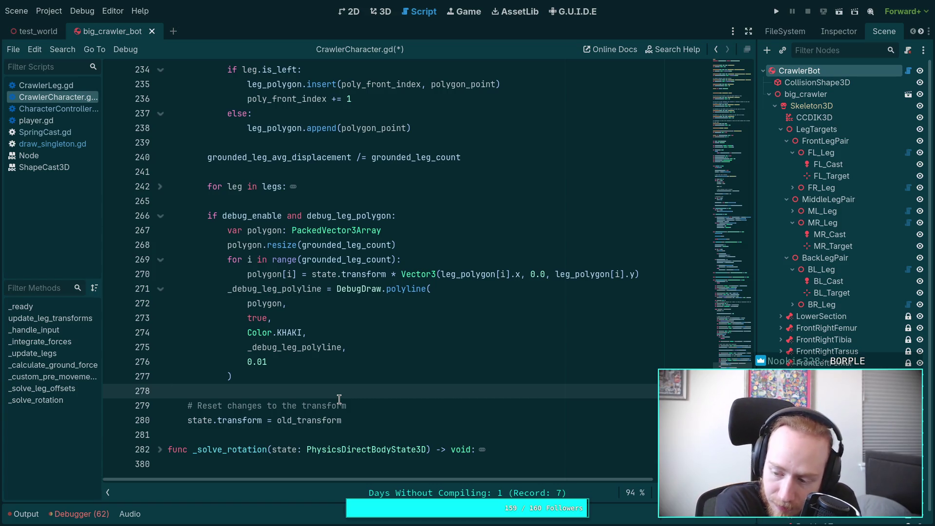
- Replace Color.KHAKI on line 274 with Color.MEDIUM_PURPLE from the autocomplete list
double_click(291, 332)
type("P")
key("BackSpace")
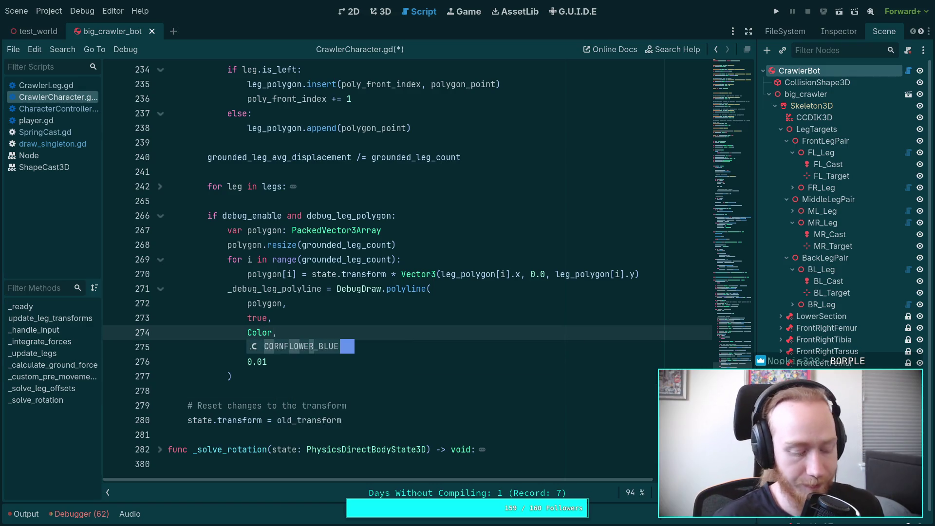
key("Down")
key("Down")
key("Down")
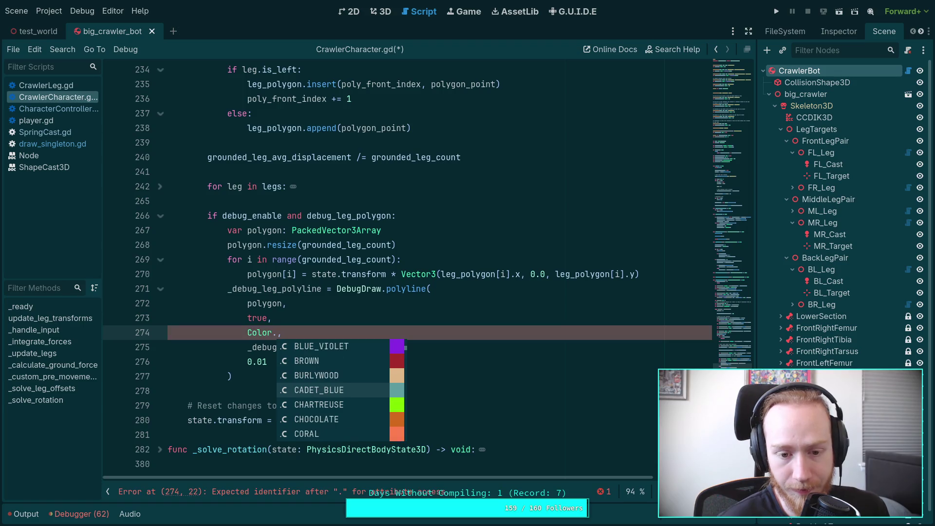
key("Down")
key("Down")
key("Down")
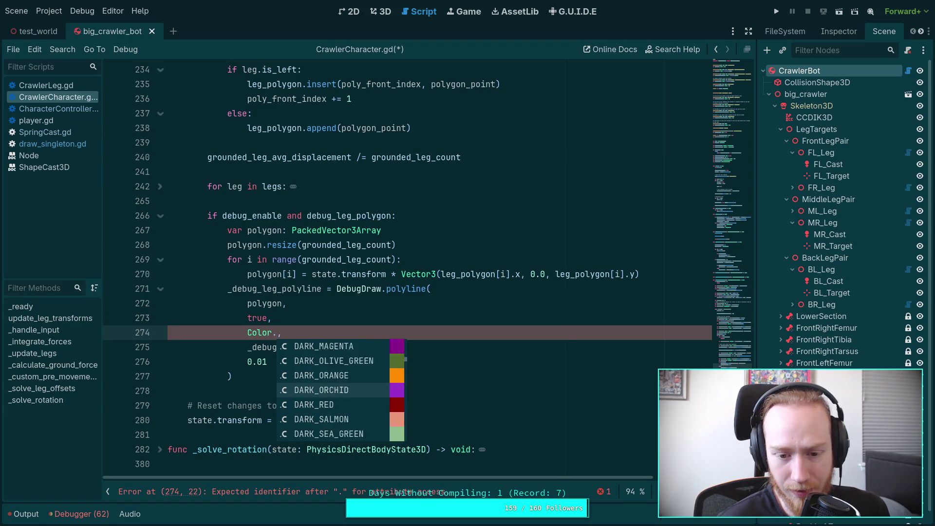
key("Down")
key("Down")
key("Down")
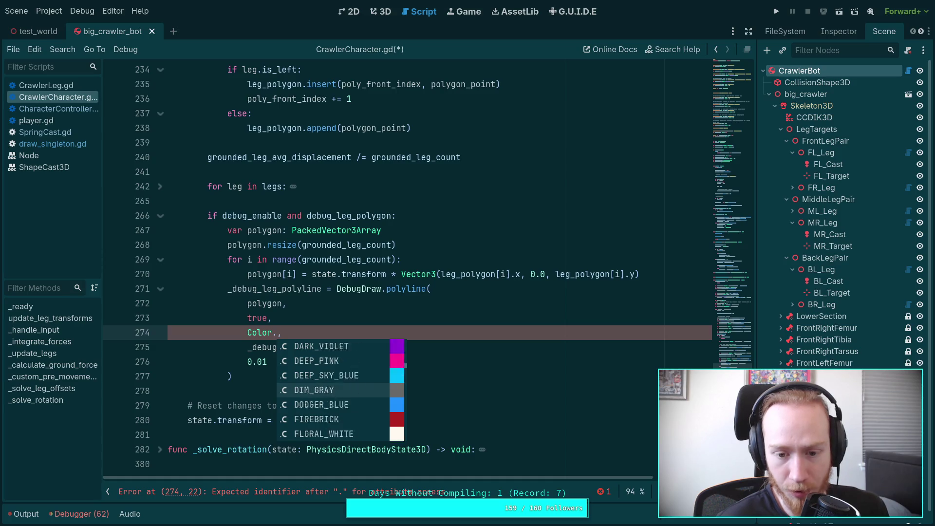
key("Down")
key("Down")
key("Down")
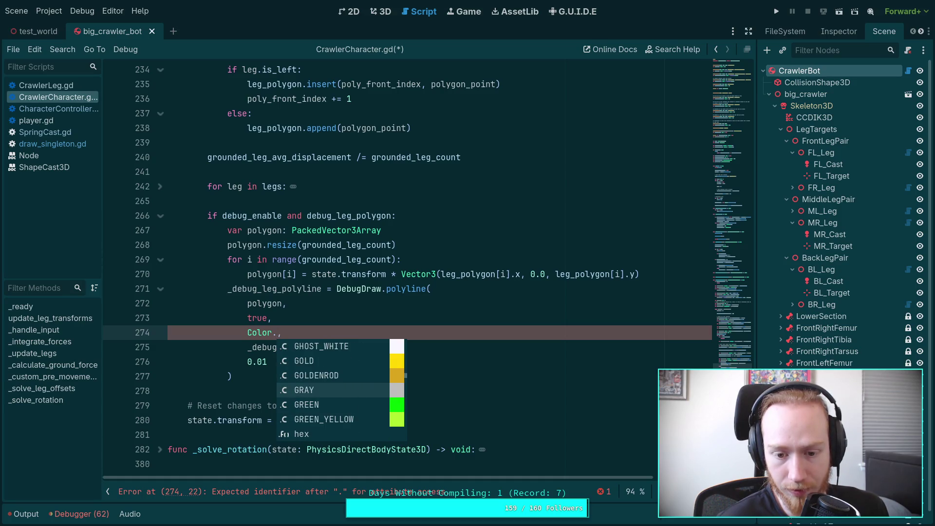
key("Down")
key("Down")
key("Down")
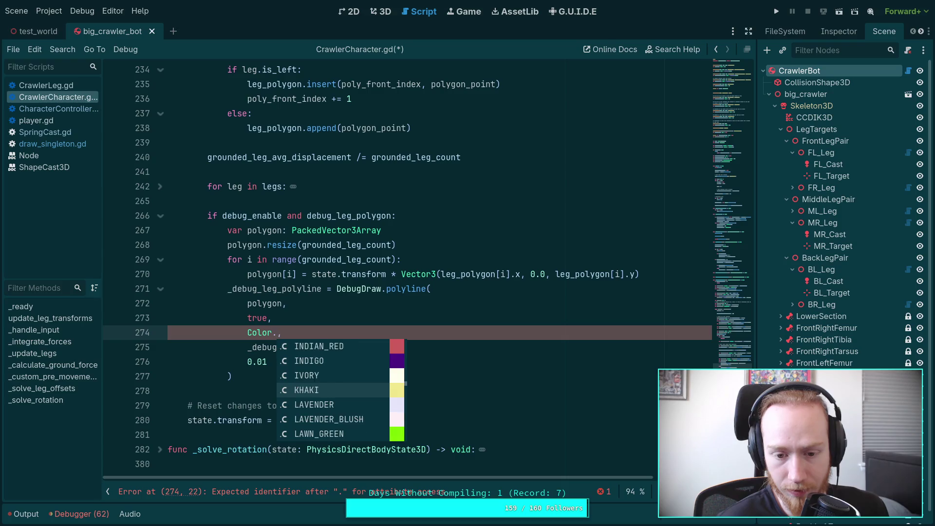
key("Down")
key("Down")
key("Down")
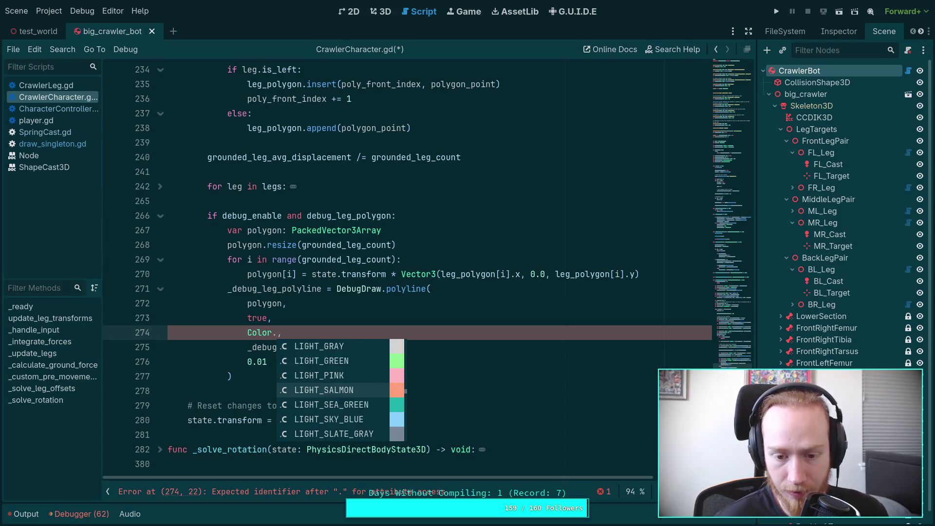
key("Down")
key("Down")
key("Down")
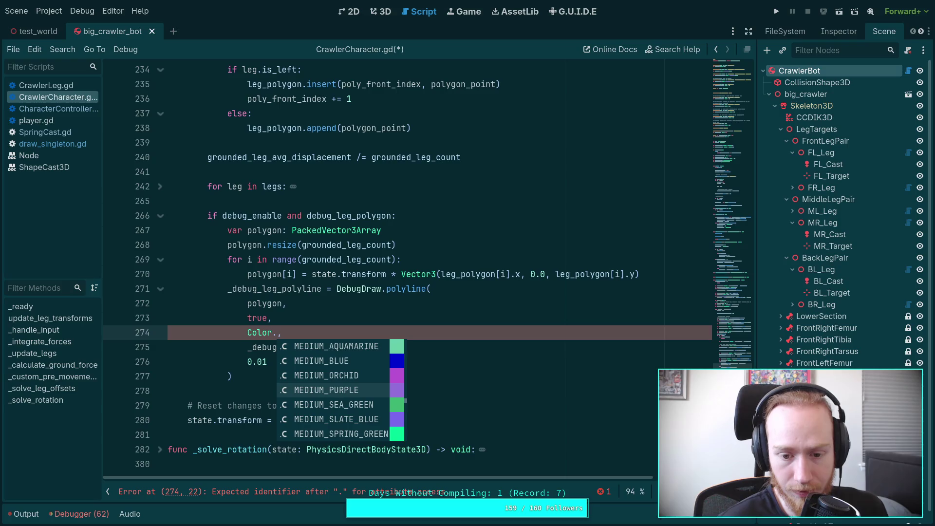
key("Down")
key("Up")
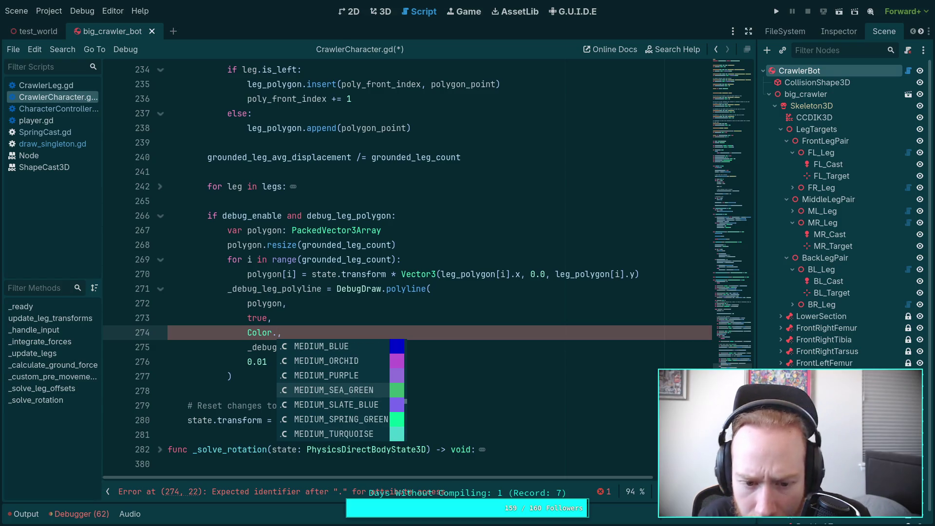
key("Down")
key("Up")
key("Down")
key("Down")
key("Down")
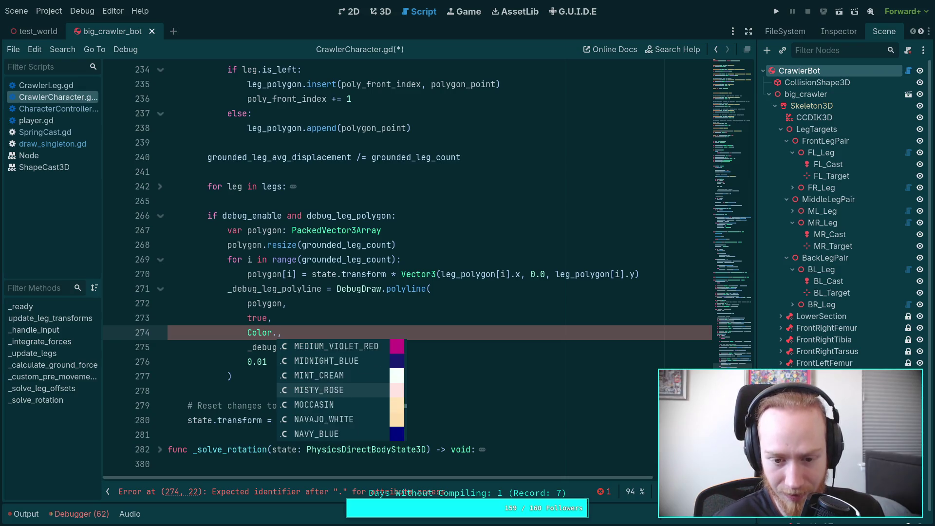
key("Up")
key("Up")
key("Up")
key("Return")
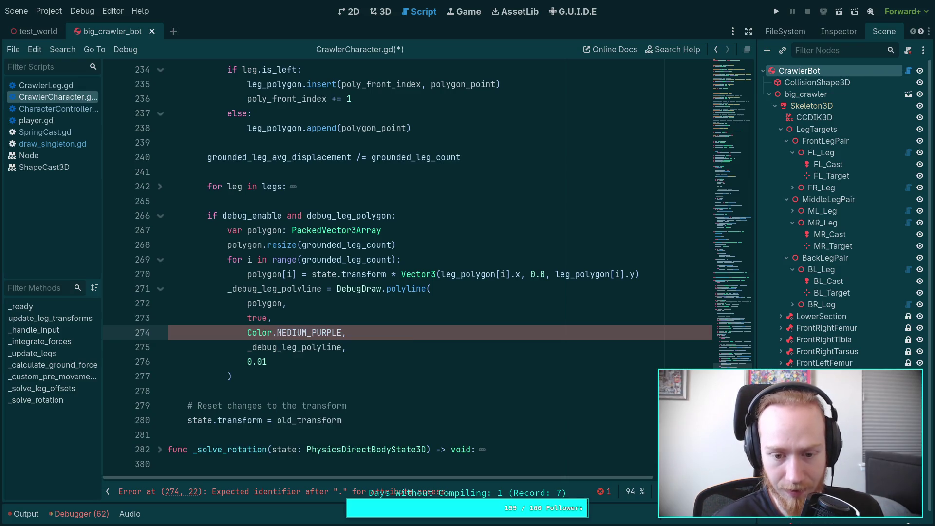
left_click(267, 361)
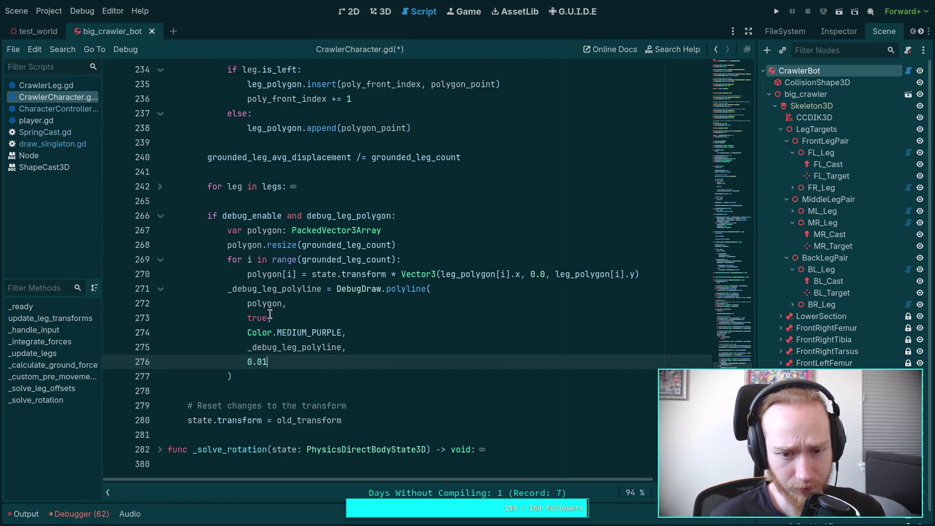
- Replace the 0.0 height on line 270 with grounded_leg_avg_displacement - body_height_offset
mouse_move(661, 274)
left_mouse_down()
mouse_move(434, 289)
mouse_move(312, 274)
left_mouse_up()
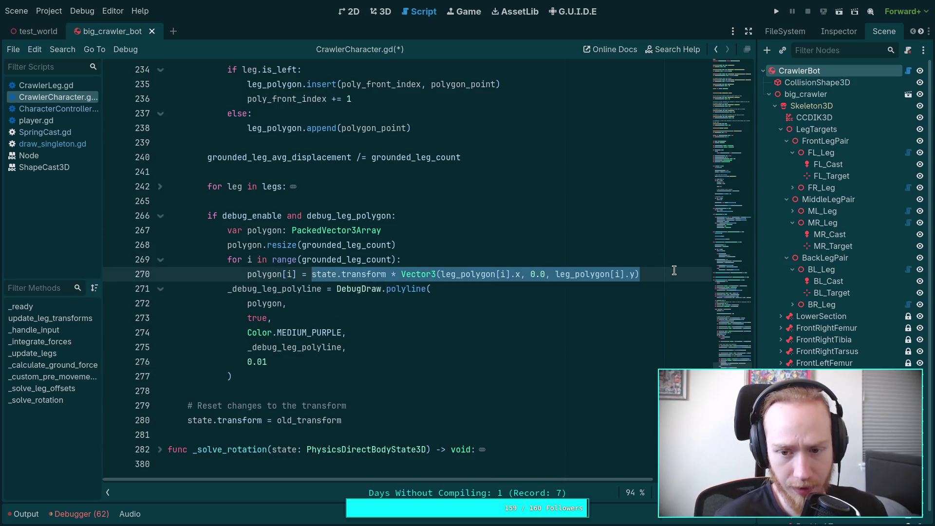
double_click(538, 274)
scroll(516, 347, "up", 2)
scroll(516, 346, "up", 4)
scroll(510, 359, "down", 3)
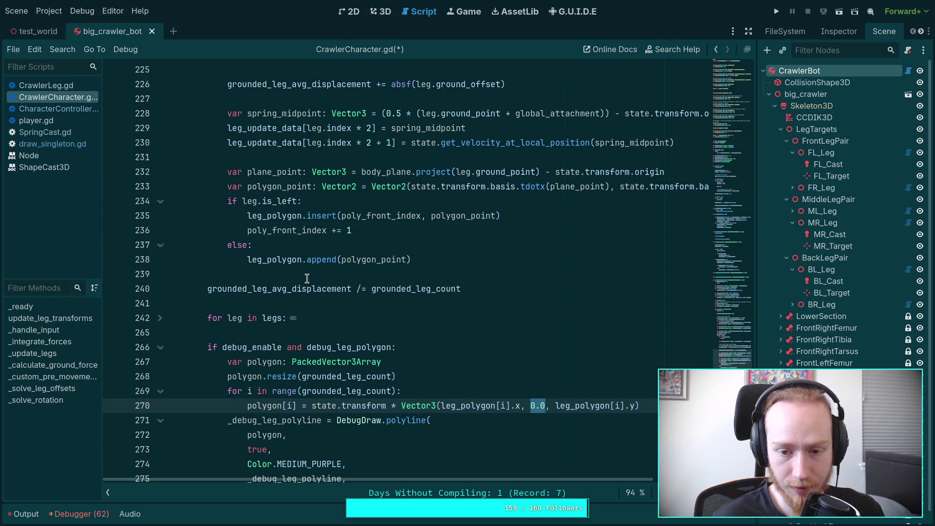
scroll(307, 278, "up", 6)
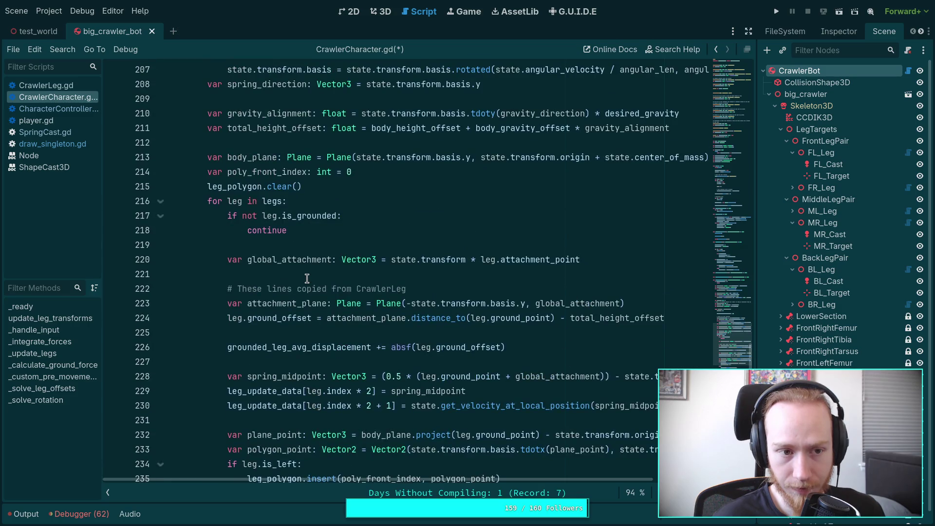
scroll(307, 278, "down", 7)
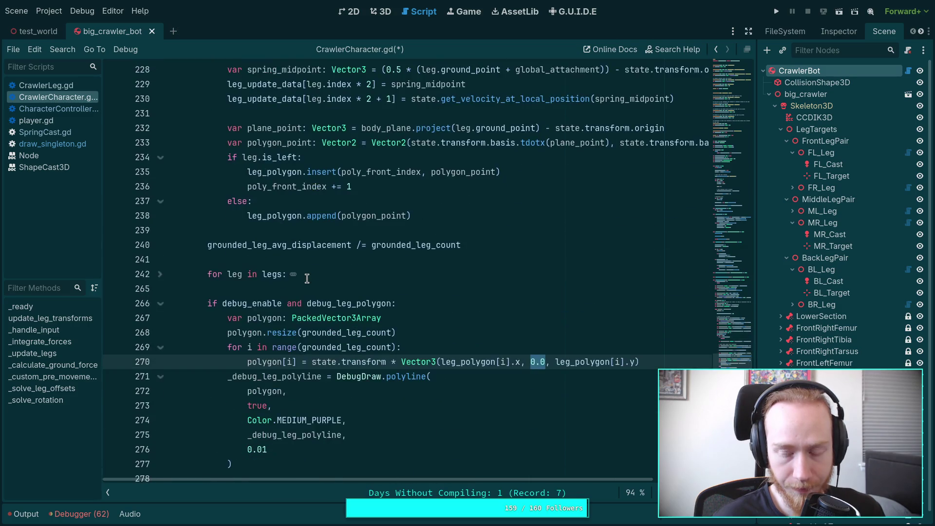
scroll(307, 278, "up", 1)
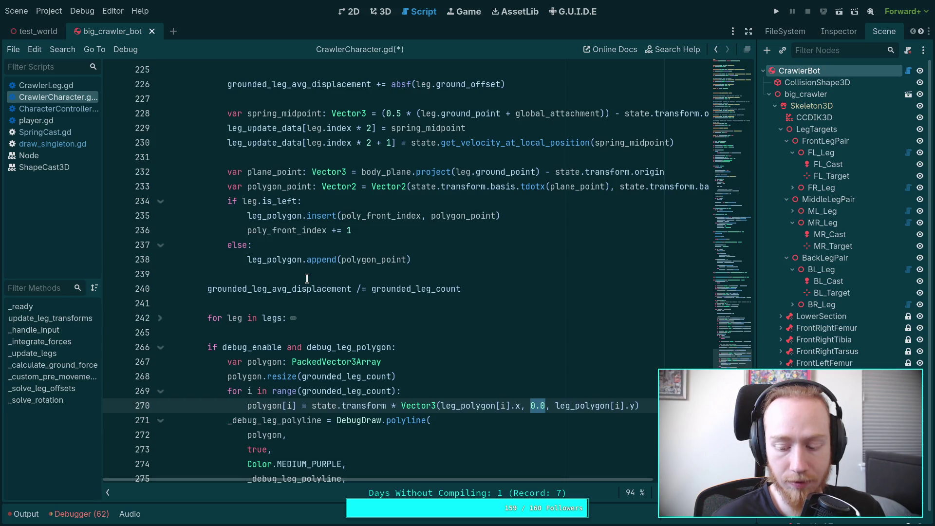
type("ground")
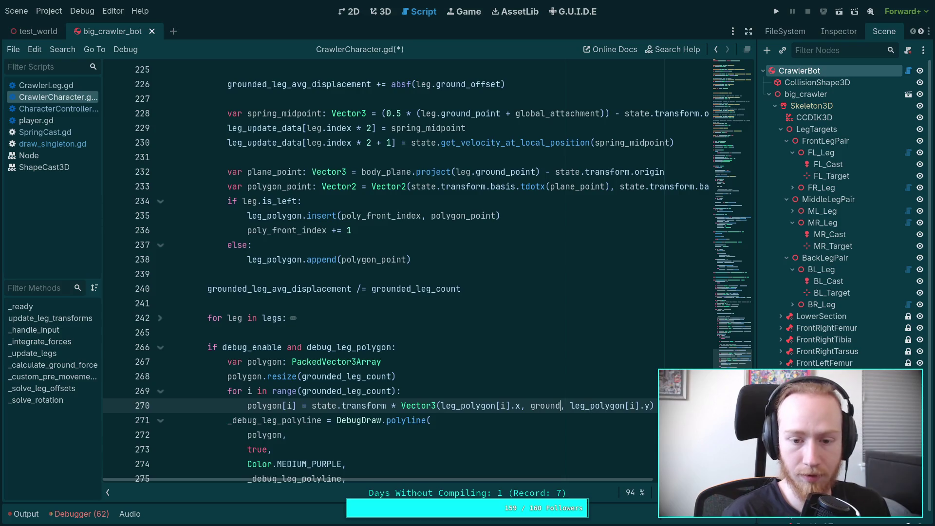
key("Return")
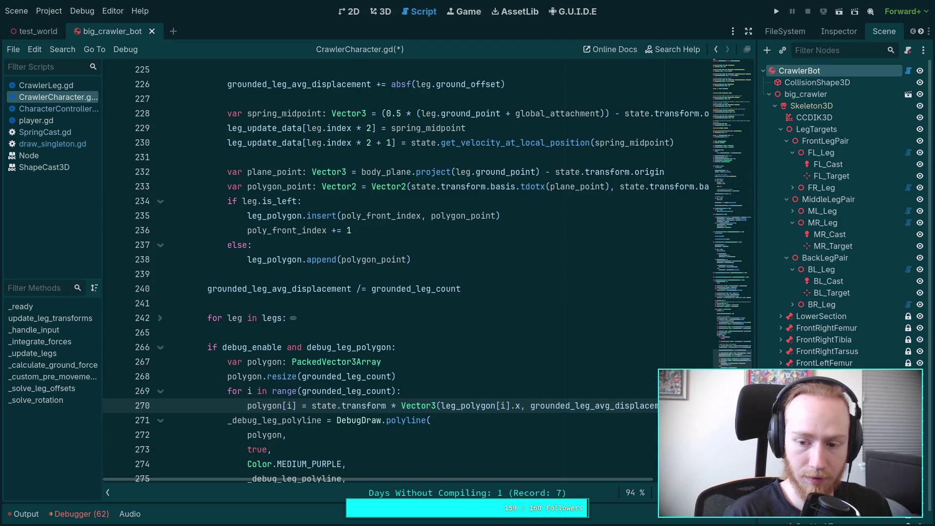
type("- body")
key("Return")
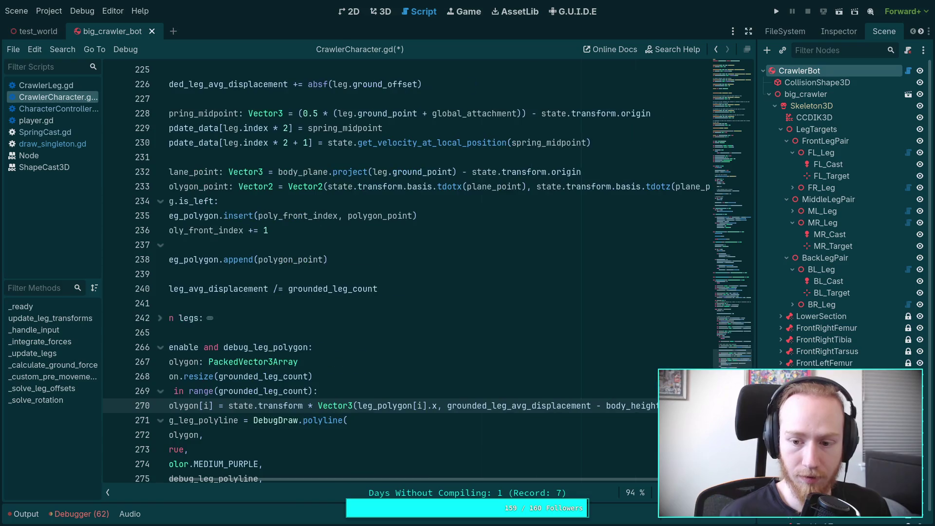
- Swap body_height_offset for total_height_offset after checking that variable's definition
scroll(416, 478, "up", 7)
scroll(416, 479, "left", 2)
scroll(289, 319, "up", 4)
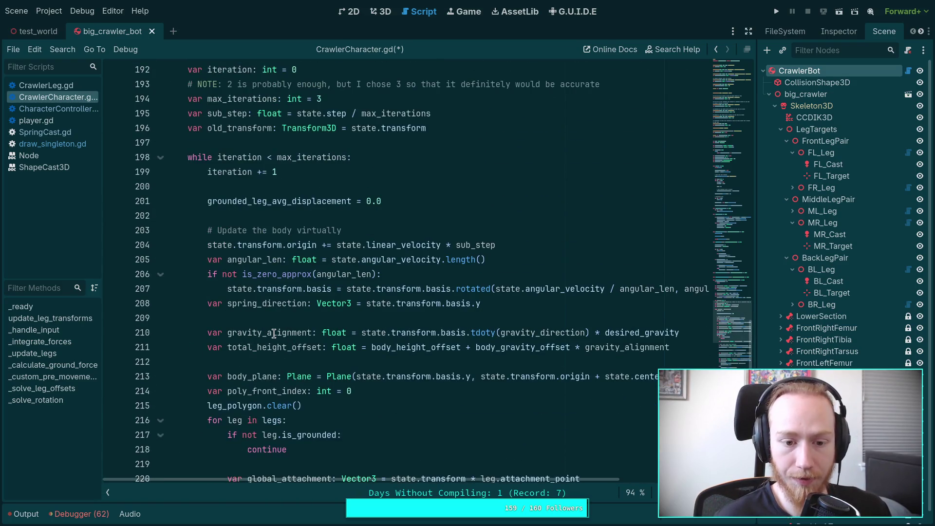
double_click(281, 348)
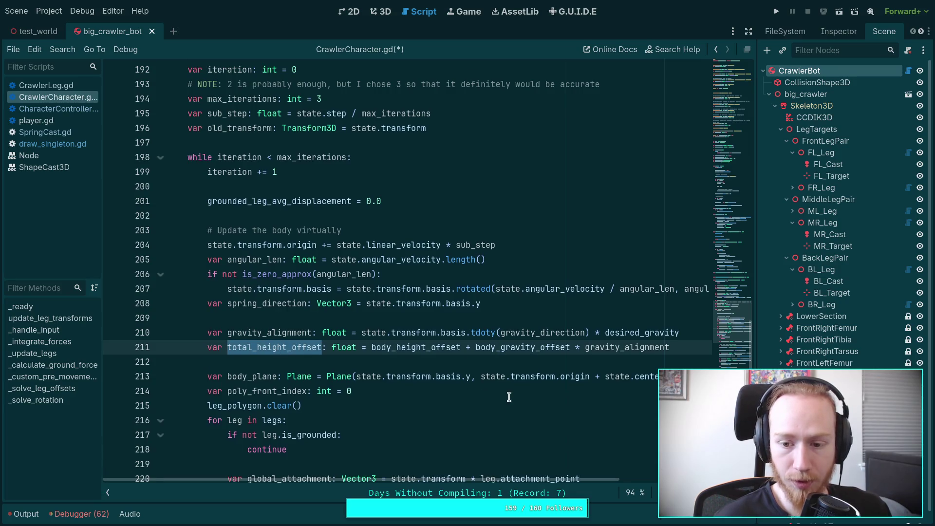
scroll(534, 397, "down", 12)
left_click_drag(569, 480, 630, 480)
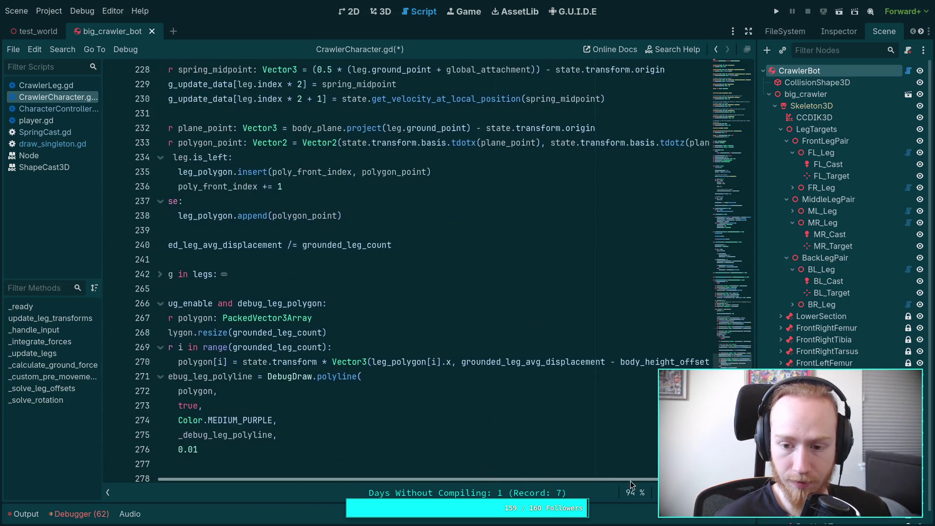
double_click(655, 362)
type("total_, leg_polygon[")
key("Return")
- Save CrawlerCharacter.gd
scroll(575, 362, "up", 5)
scroll(575, 362, "up", 2)
scroll(481, 360, "left", 4)
scroll(397, 341, "up", 3)
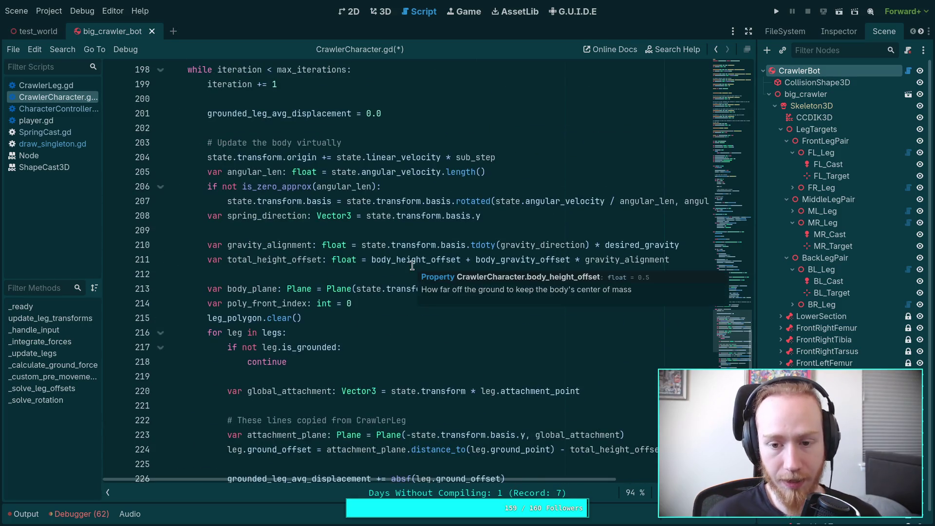
mouse_move(412, 259)
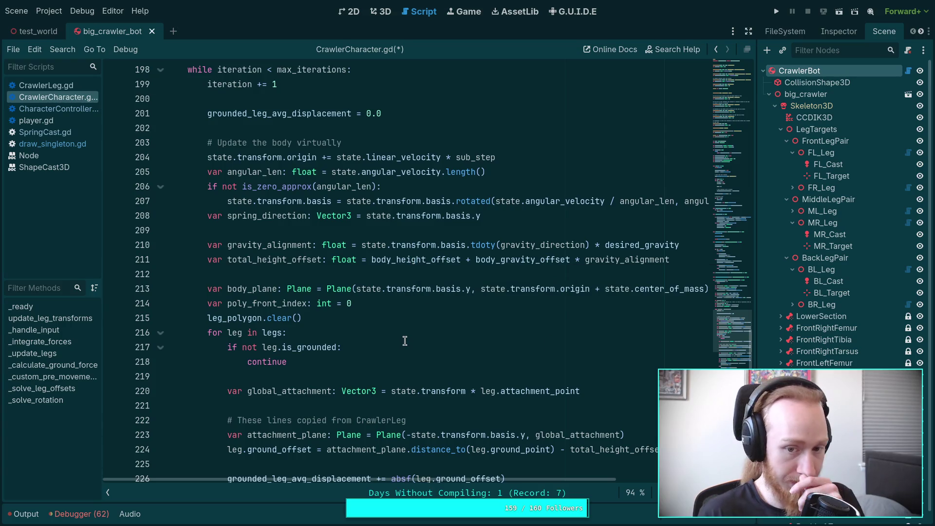
scroll(406, 337, "down", 11)
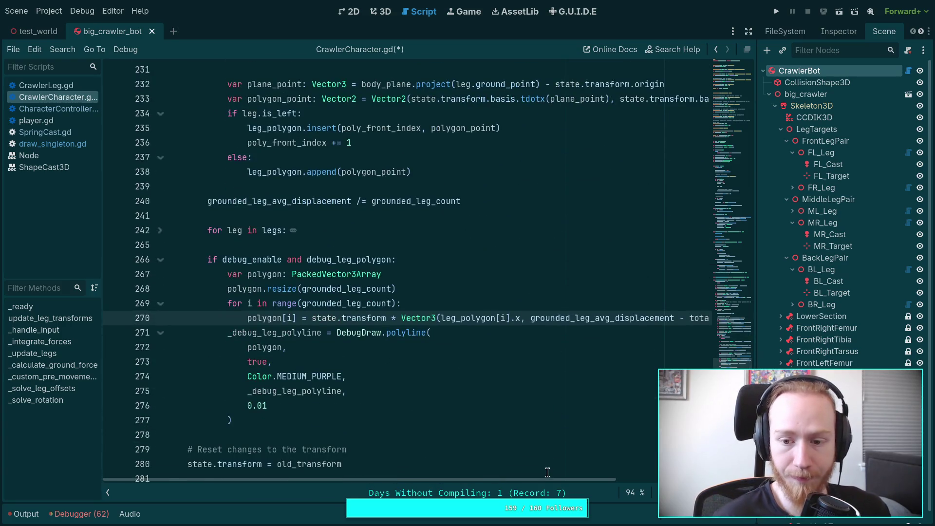
scroll(585, 482, "right", 2)
scroll(586, 490, "right", 3)
scroll(512, 482, "left", 5)
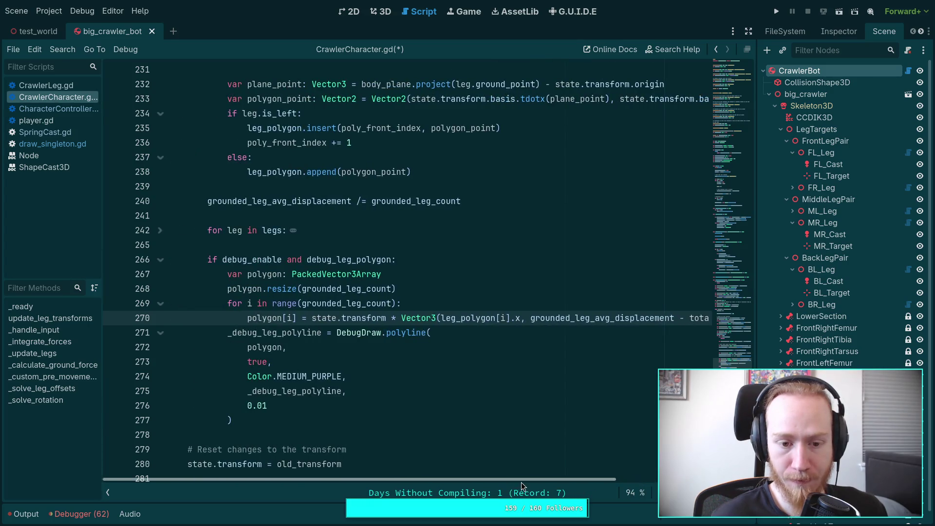
left_click(441, 404)
key("ctrl+s")
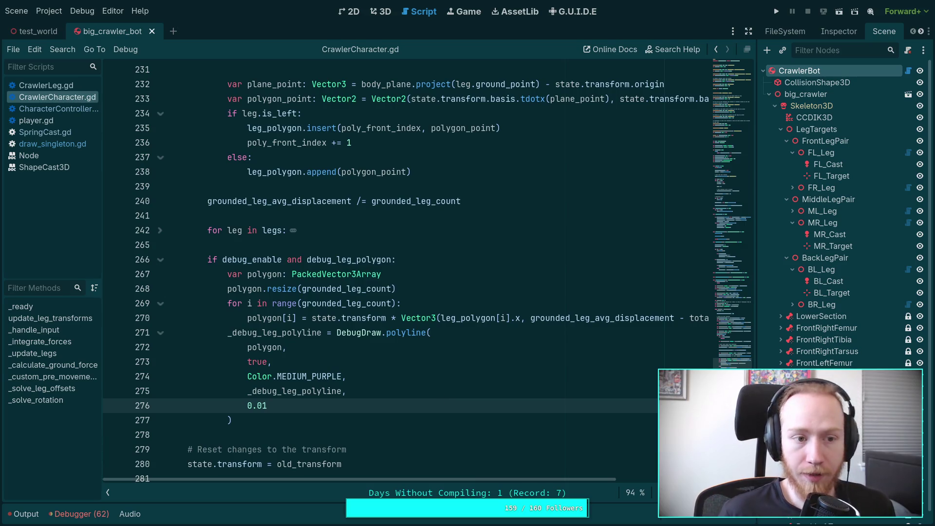
- Test-run the game, stop it, and close big_crawler_bot to return to test_world
key("F5")
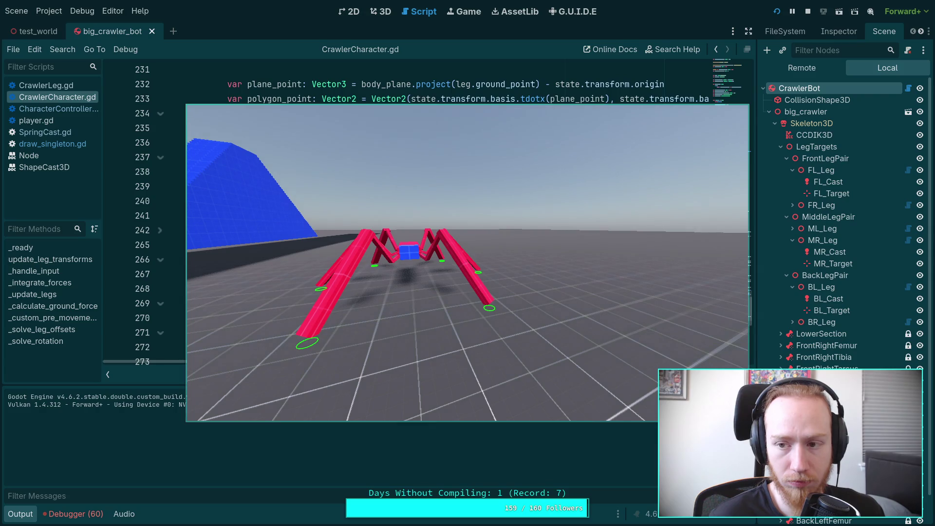
key("Escape")
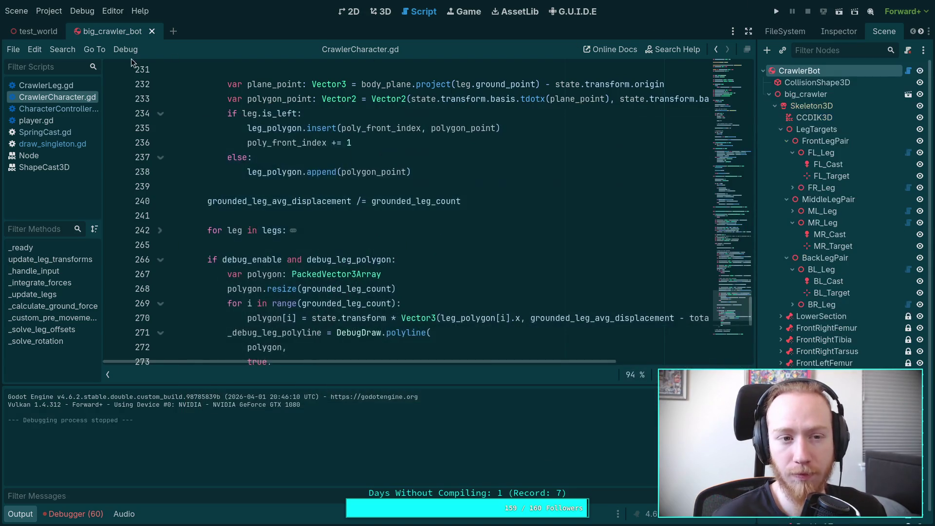
left_click(152, 31)
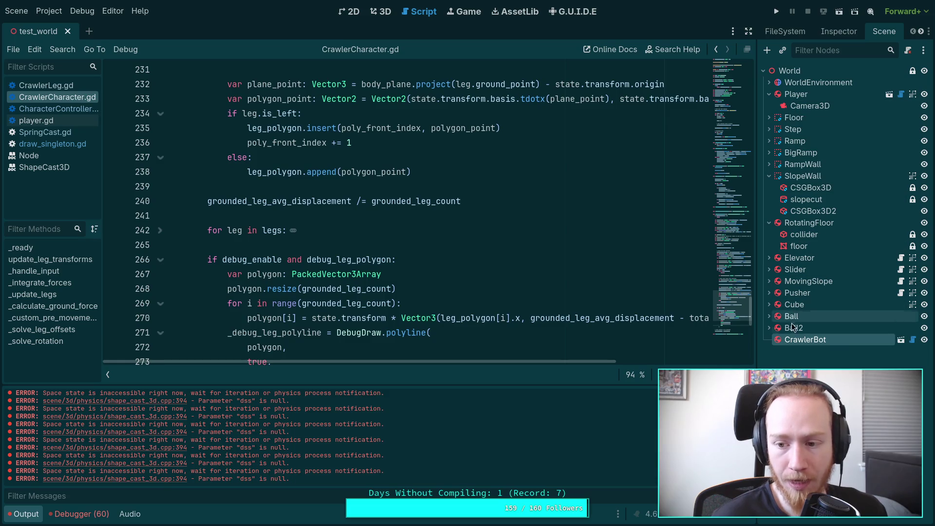
- Enable Debug On for the CrawlerBot and test-run the game again
left_click(794, 339)
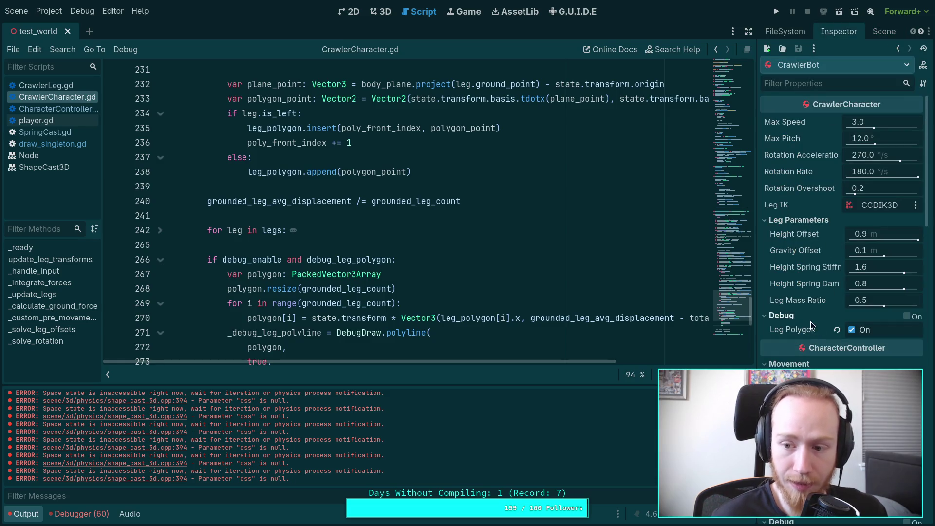
left_click(908, 316)
key("F5")
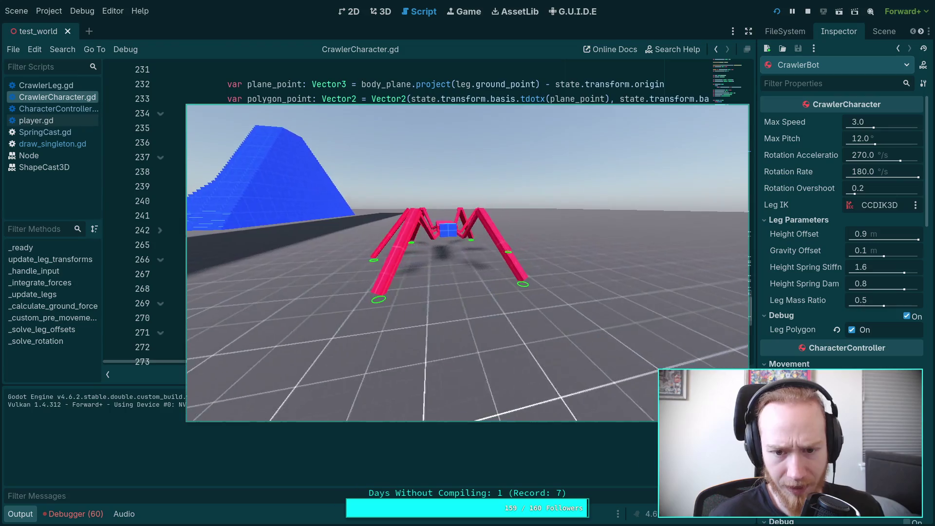
left_click(808, 11)
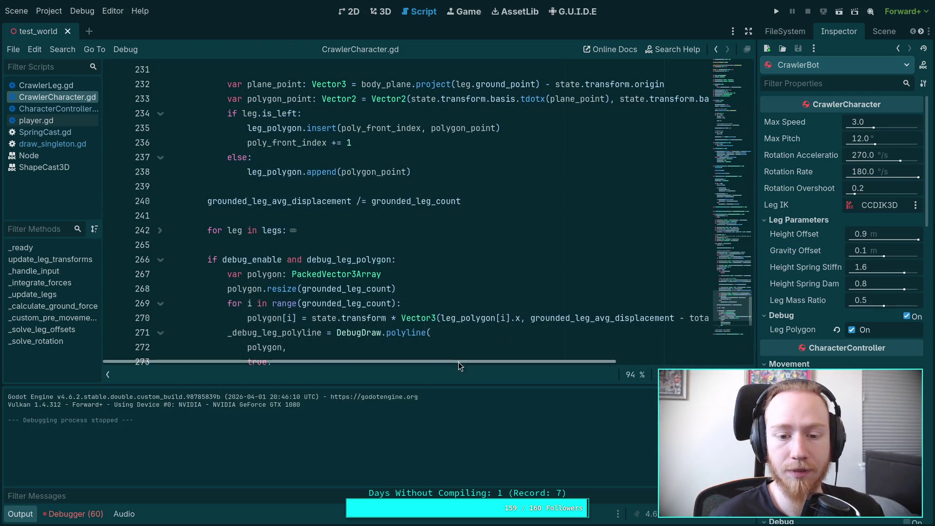
mouse_move(468, 366)
left_mouse_down()
mouse_move(616, 371)
mouse_move(463, 367)
mouse_move(583, 367)
left_mouse_up()
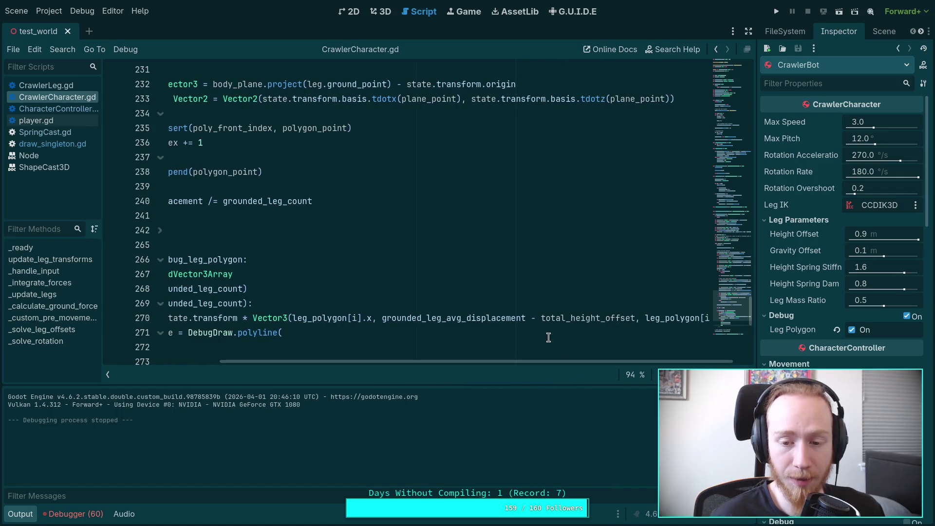
- Change the minus to a plus so line 270 adds total_height_offset, then test-run
mouse_move(541, 322)
left_click_drag(541, 318, 380, 318)
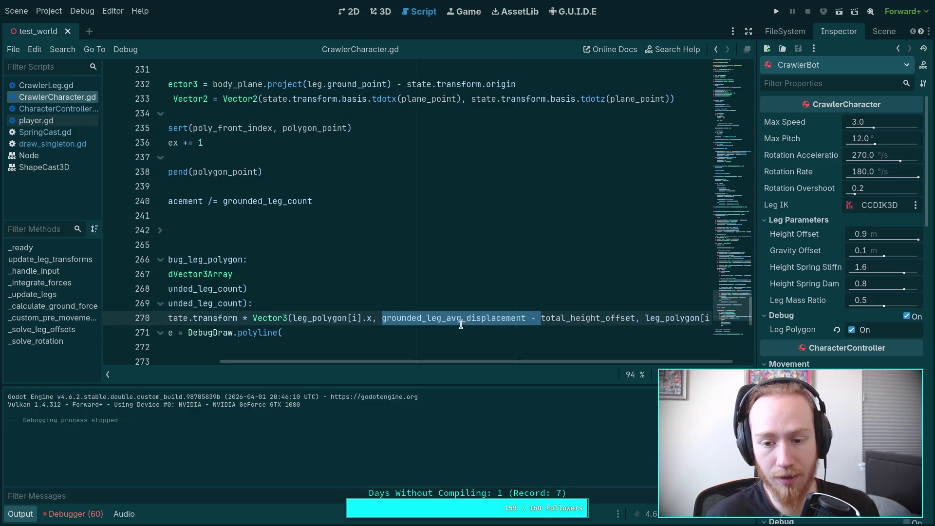
key("Right")
key("Left")
key("BackSpace")
type("+")
key("F5")
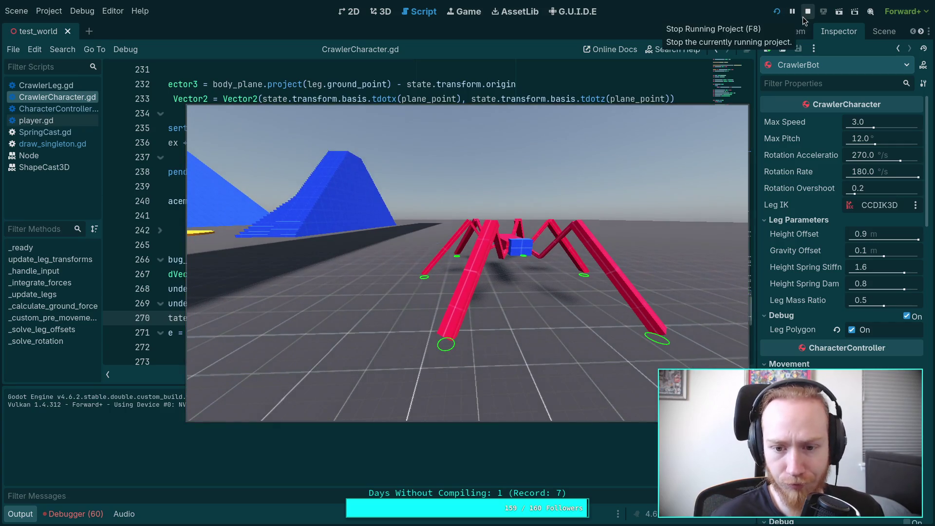
left_click(804, 16)
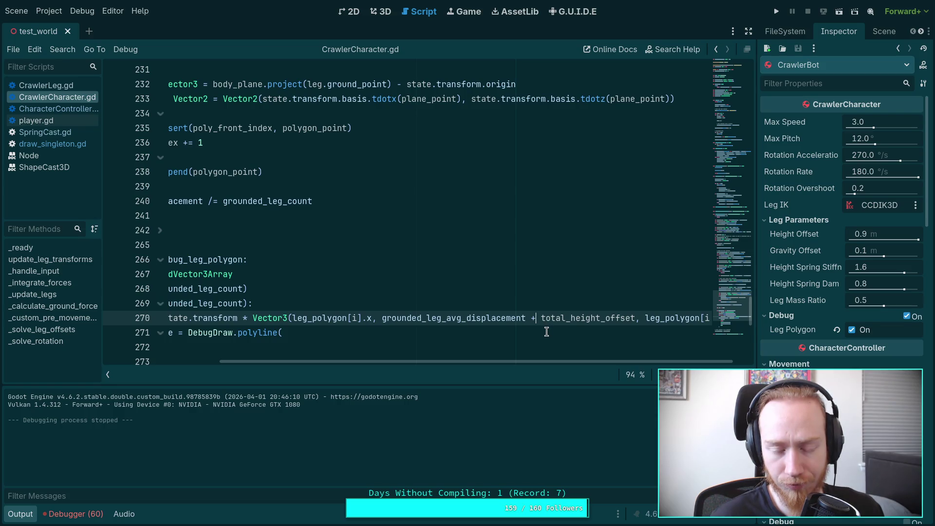
- Collapse the Output panel and move to the leg_polygon.insert call on line 235
mouse_move(540, 359)
left_mouse_down()
mouse_move(428, 366)
mouse_move(437, 366)
left_mouse_up()
scroll(434, 323, "up", 4)
scroll(487, 341, "down", 3)
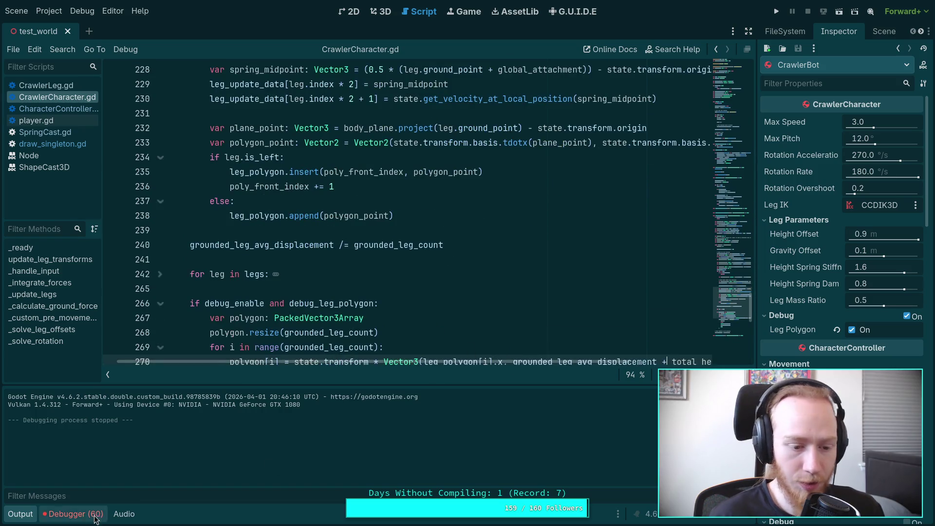
left_click(20, 514)
scroll(377, 366, "up", 2)
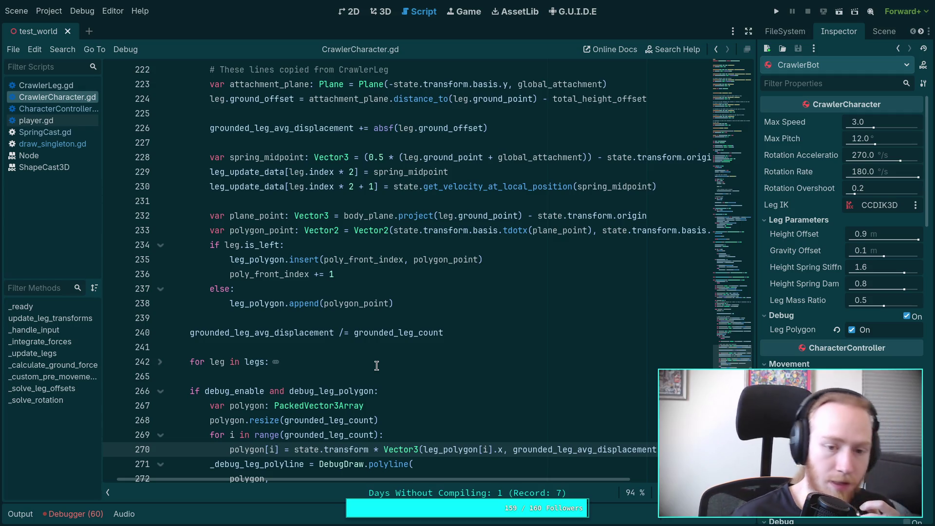
mouse_move(312, 259)
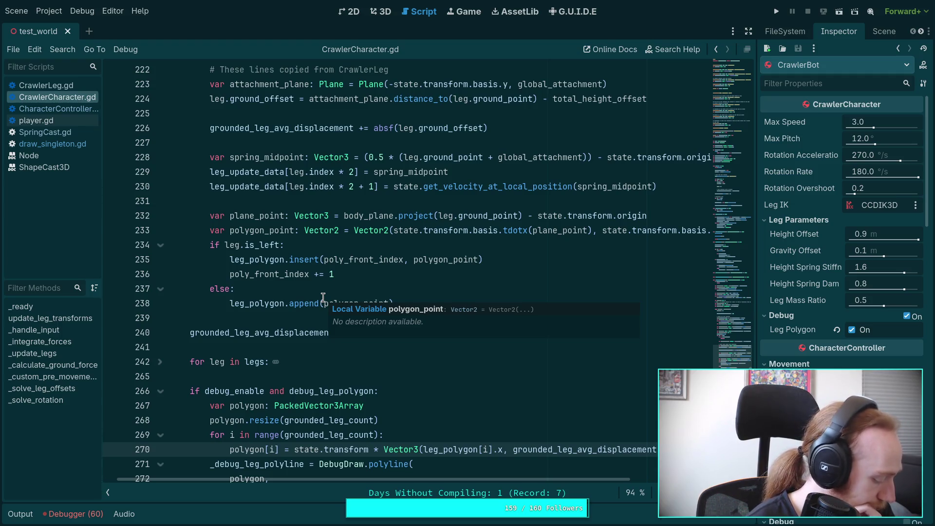
left_click(383, 259)
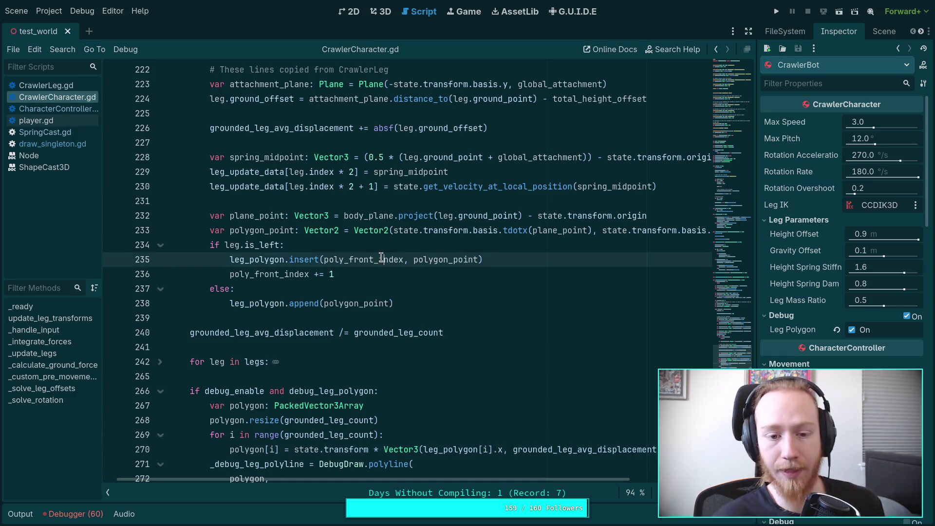
- Move leg_polygon.insert above the is_left check, drop the else/append lines, dedent, and test-run
key("alt+Up")
key("Down")
key("Down")
key("Down")
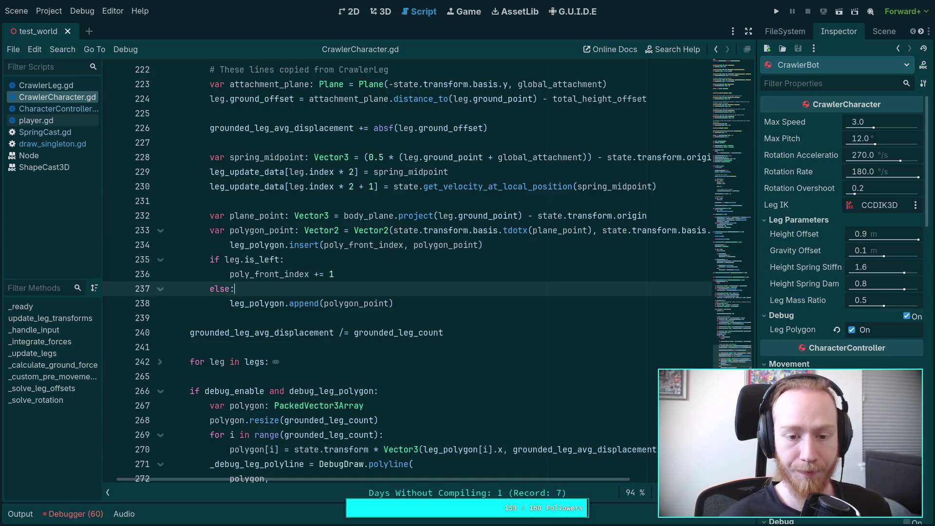
key("ctrl+shift+k")
left_click(388, 267)
key("shift+Down")
key("Delete")
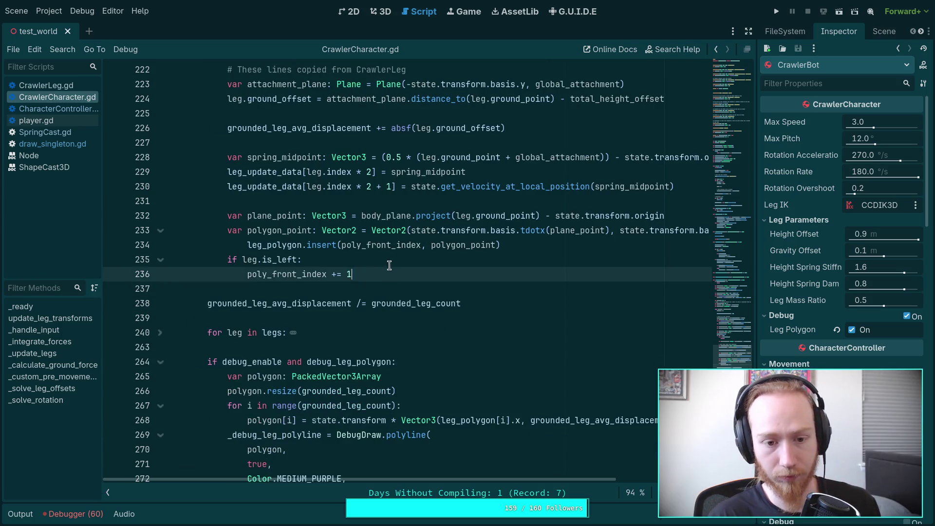
left_click(319, 243)
key("shift+Tab")
left_click(482, 276)
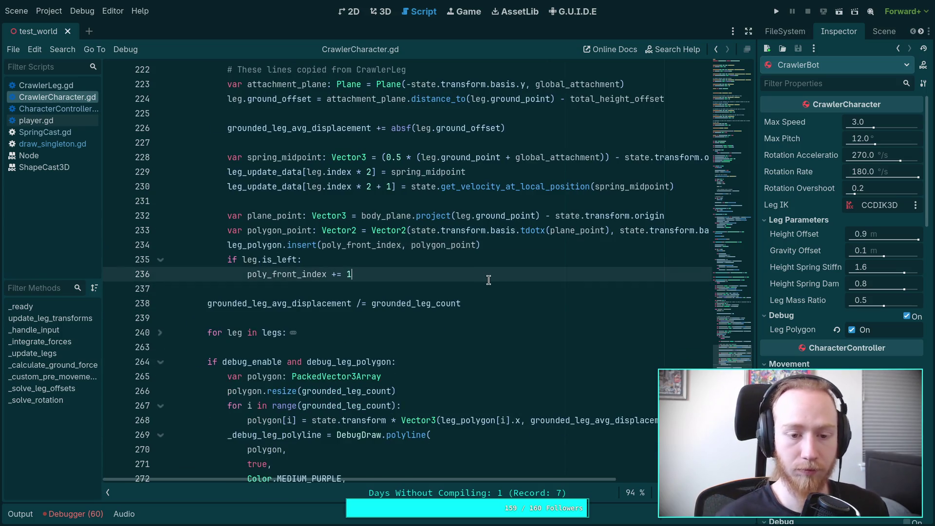
key("F5")
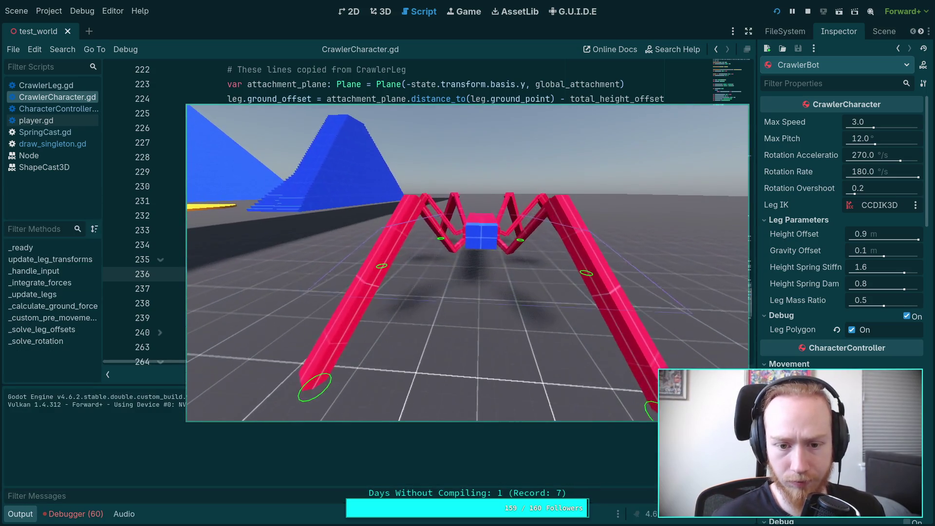
left_click(808, 11)
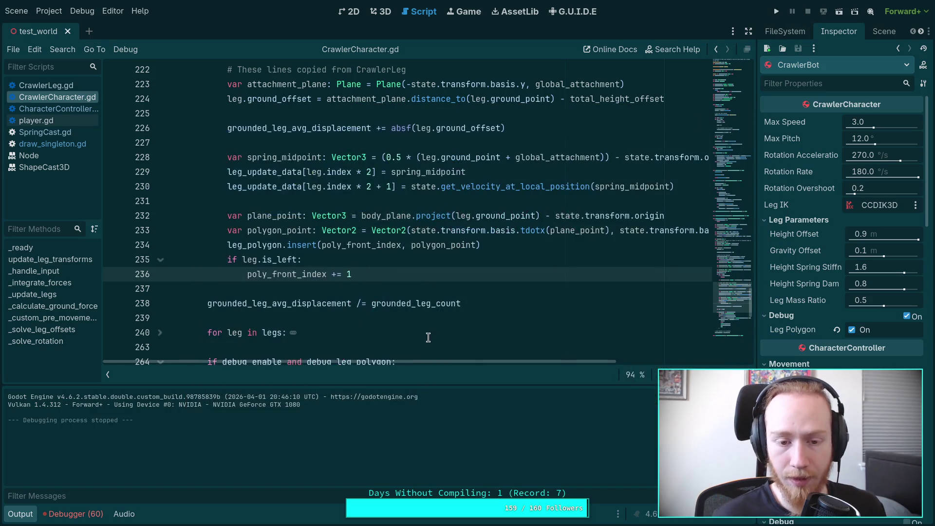
- Delete the 0.01 width argument from the polyline call and test the thicker line in-game
scroll(425, 324, "down", 1)
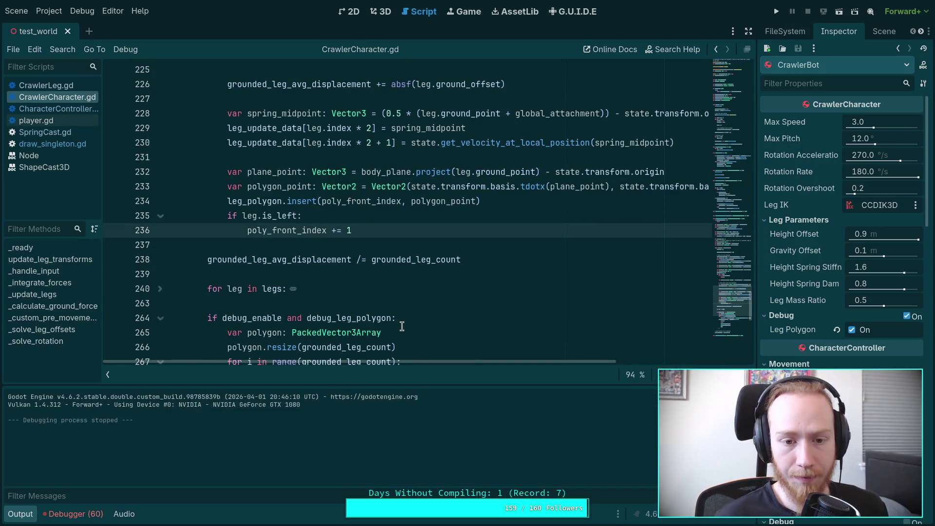
left_click(22, 514)
scroll(378, 334, "up", 5)
scroll(385, 336, "down", 7)
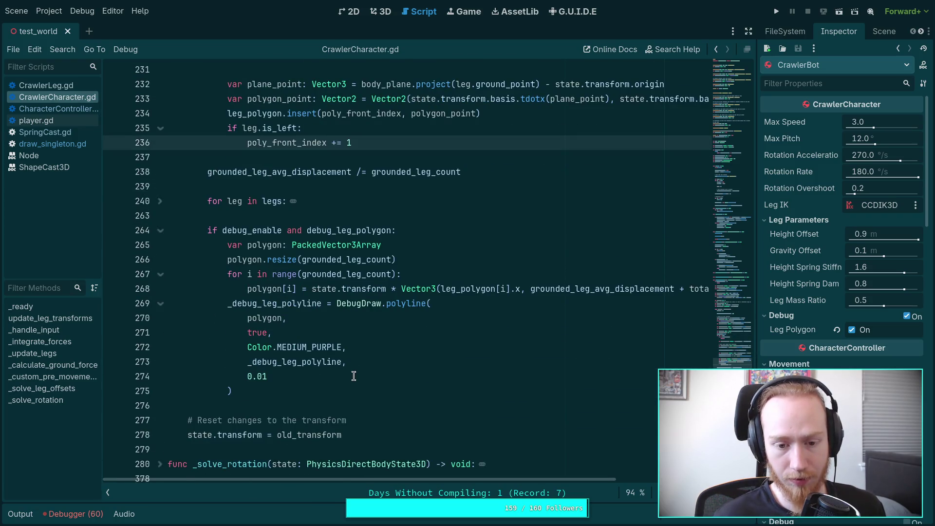
left_click_drag(354, 376, 356, 365)
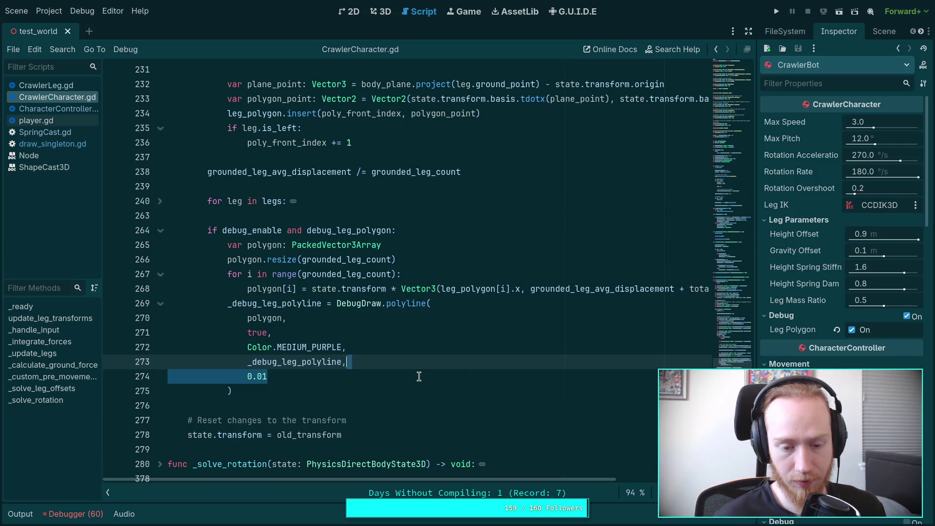
key("BackSpace")
left_click(776, 11)
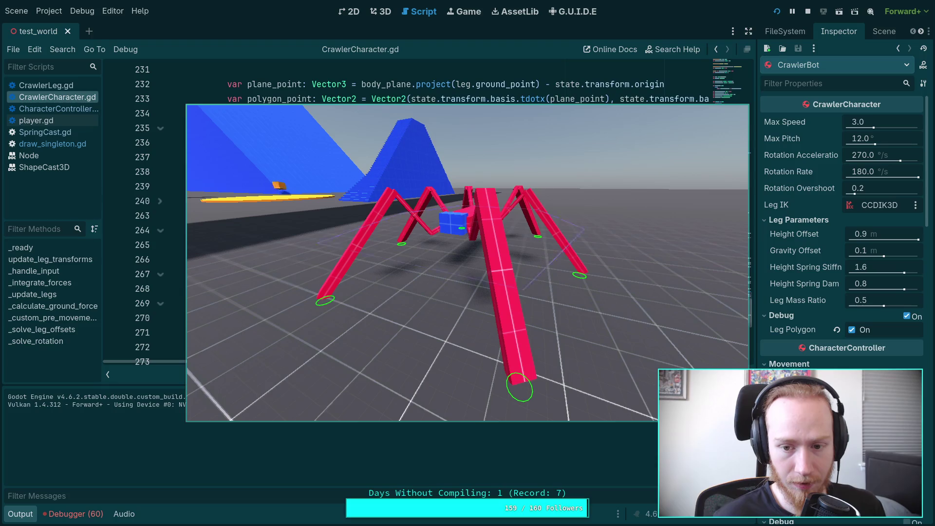
left_click(809, 16)
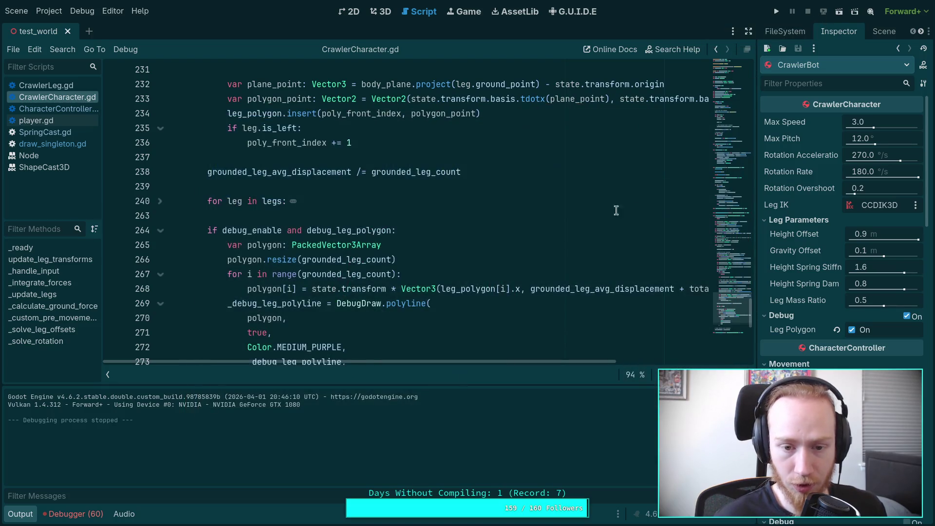
- Hide the output log and locate the leg polygon point code around line 268
left_click(23, 515)
left_click(293, 333)
scroll(314, 343, "up", 4)
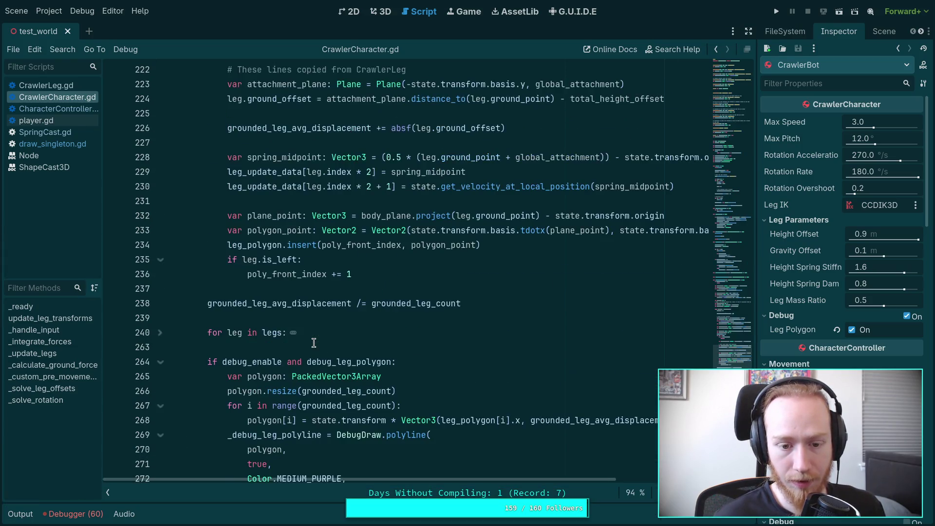
scroll(313, 343, "down", 2)
scroll(314, 343, "down", 1)
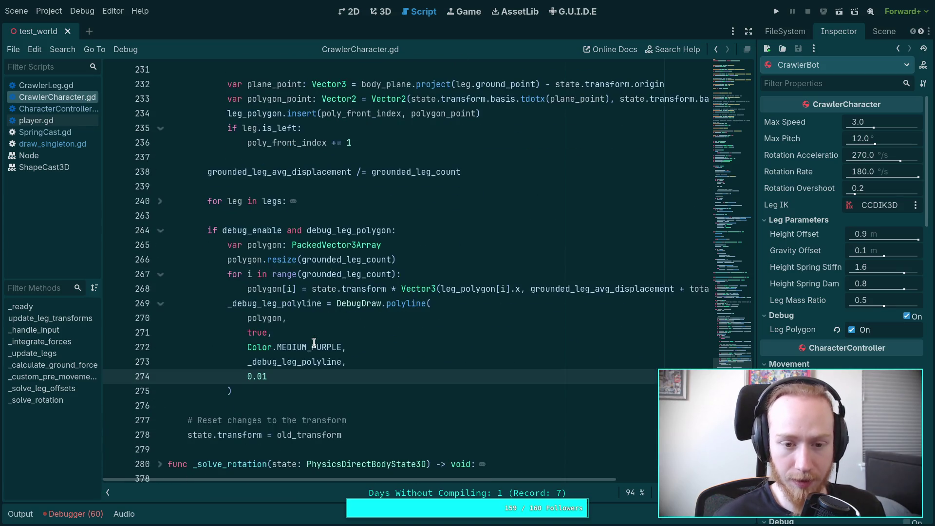
scroll(314, 343, "up", 5)
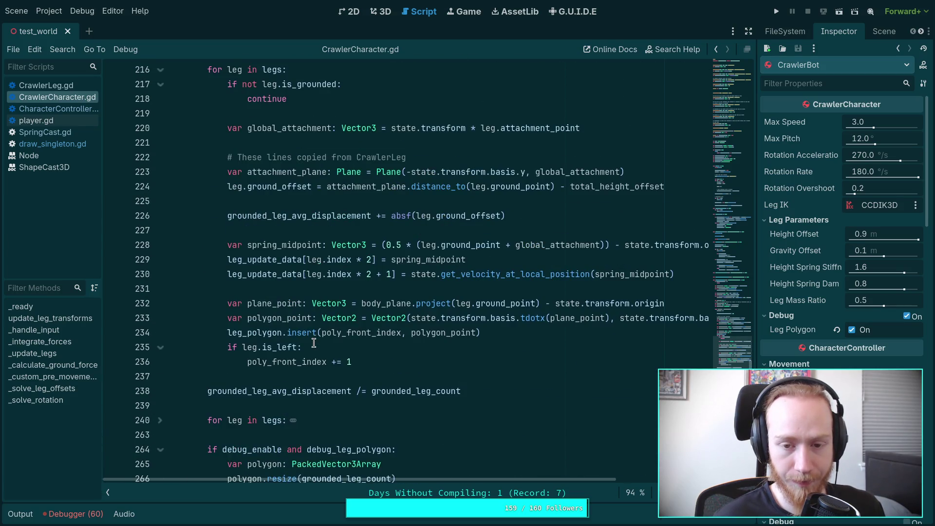
scroll(314, 343, "up", 7)
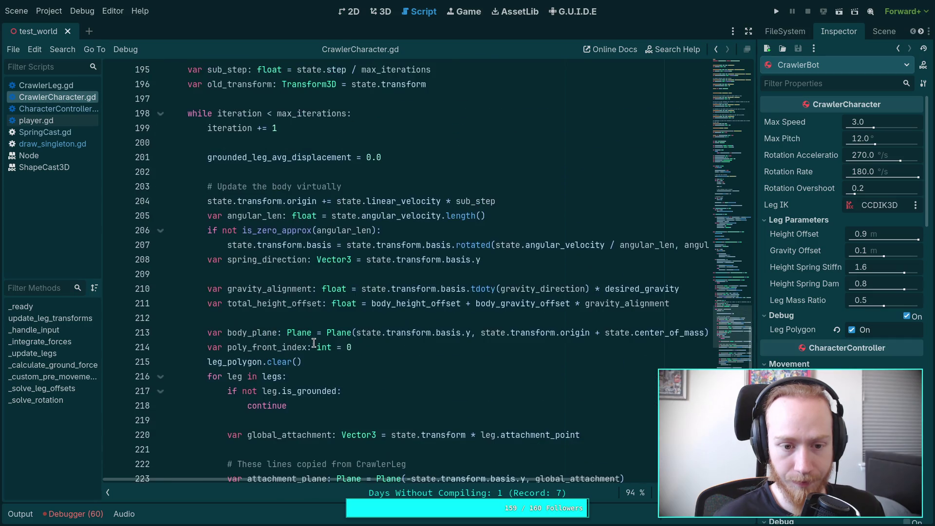
left_click(243, 358)
scroll(242, 358, "down", 11)
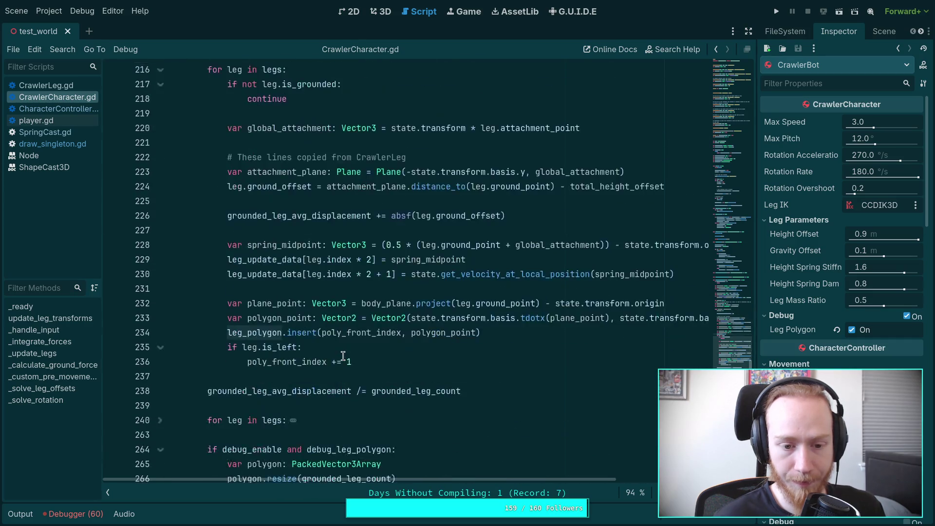
left_click_drag(501, 484, 645, 472)
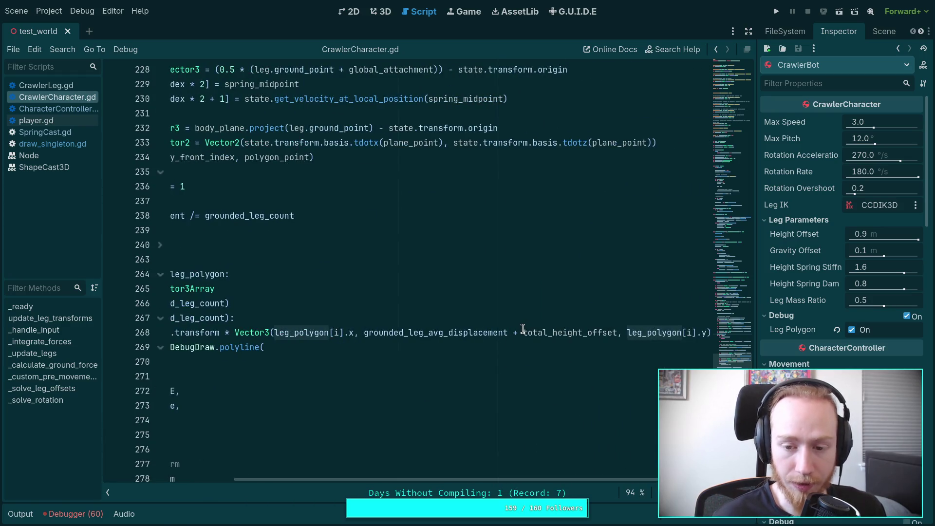
left_click(360, 333)
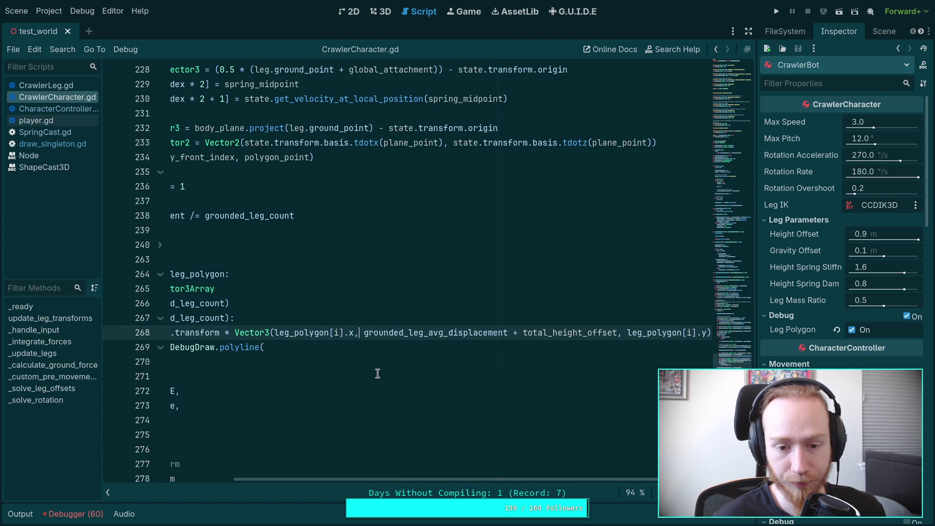
- Delete ' + total_height_offset' from the leg polygon points on line 268 and run the game
double_click(528, 336)
double_click(515, 333)
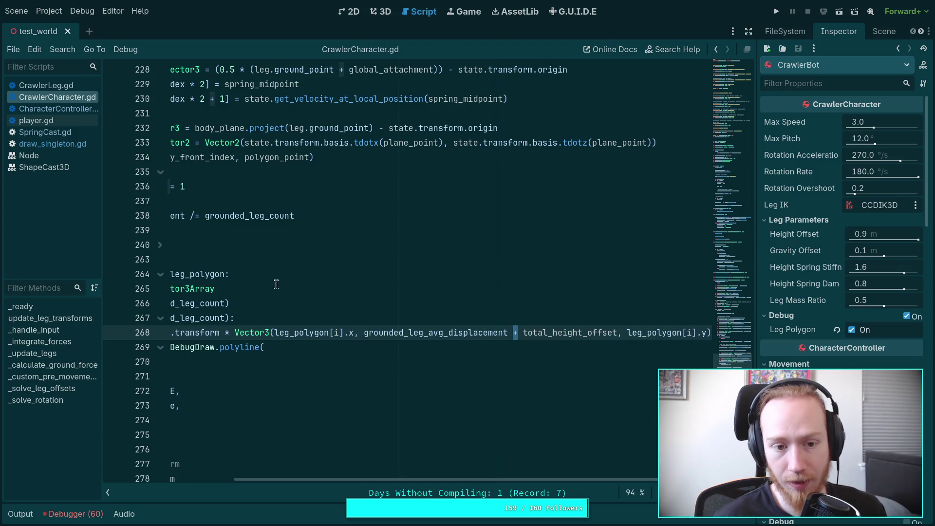
left_click(524, 334)
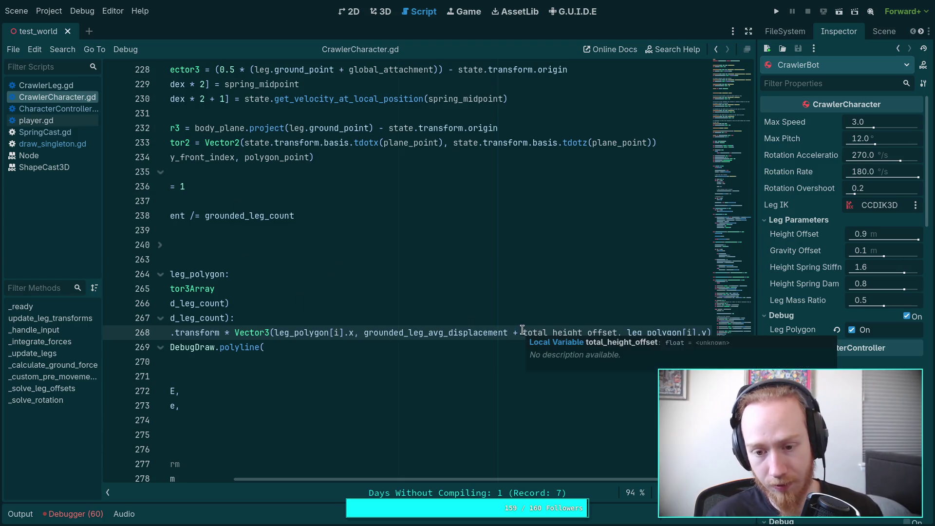
double_click(514, 336)
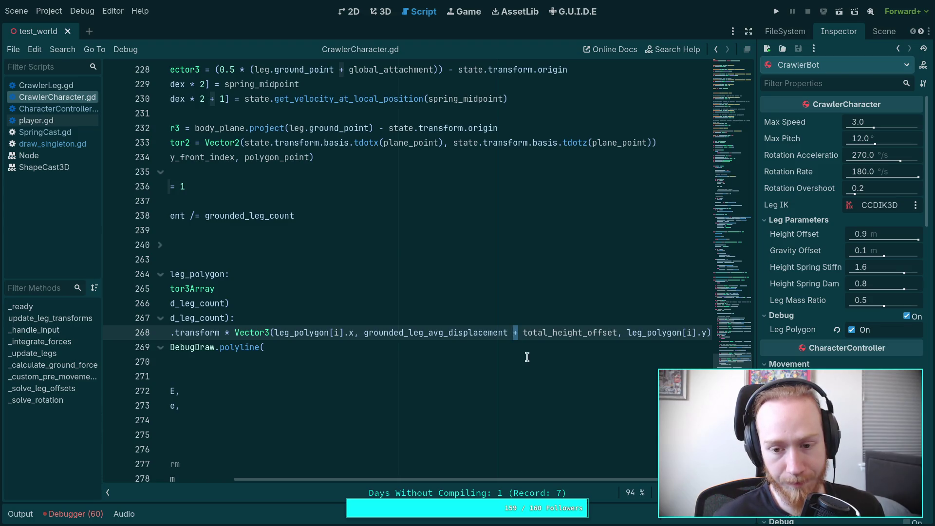
left_click_drag(509, 334, 617, 335)
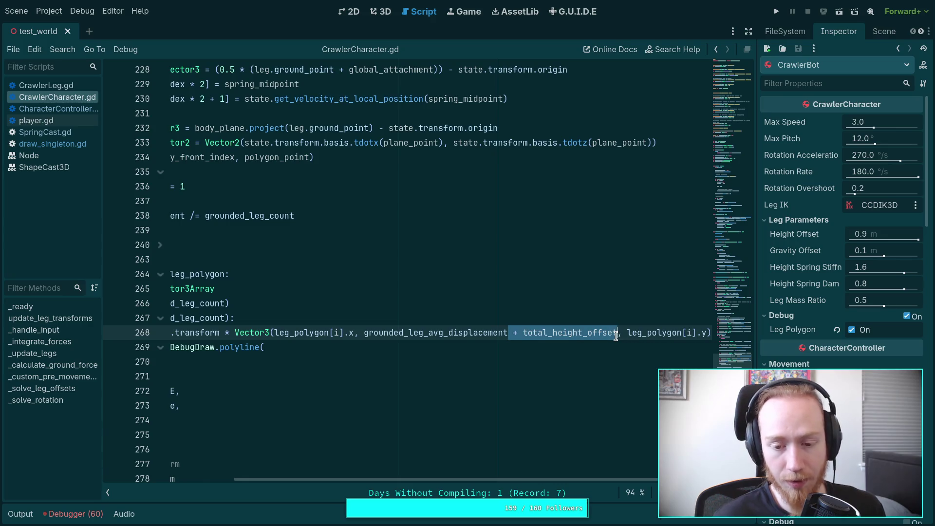
left_click_drag(365, 338, 616, 332)
left_click(522, 332)
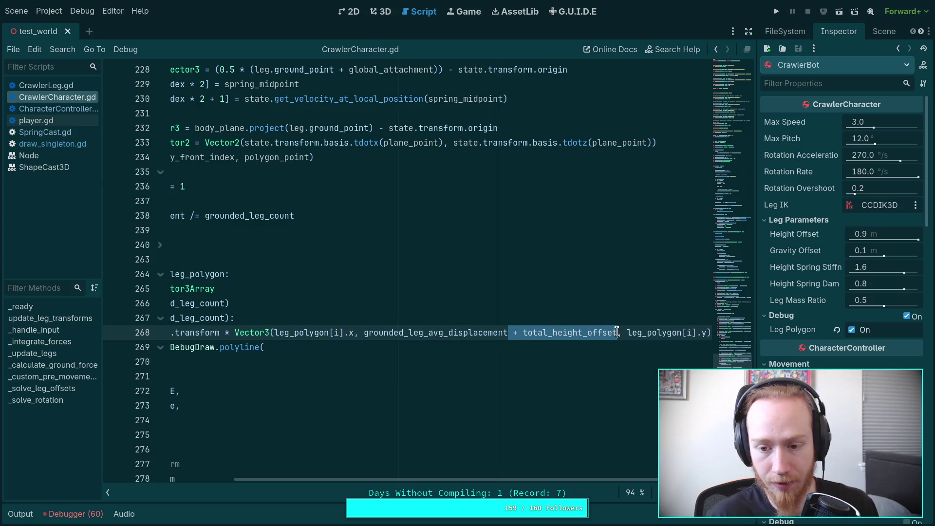
key("BackSpace")
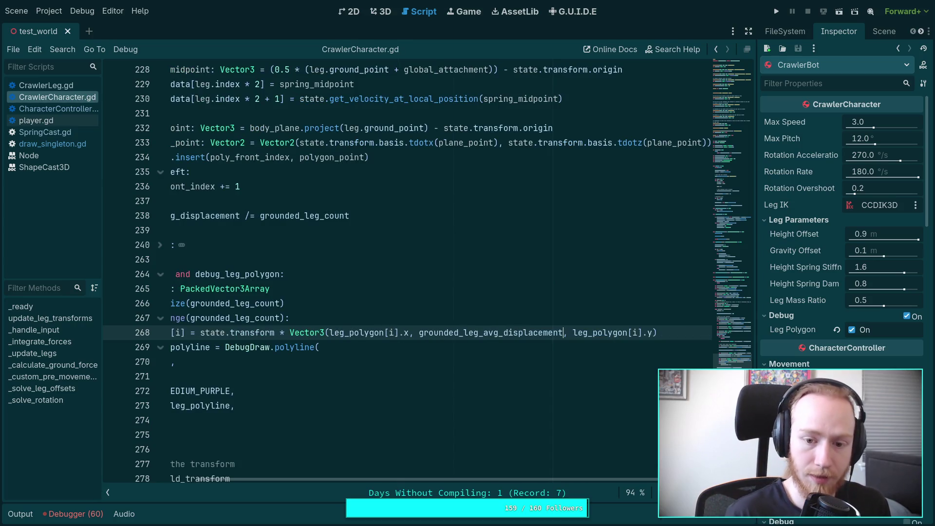
key("F5")
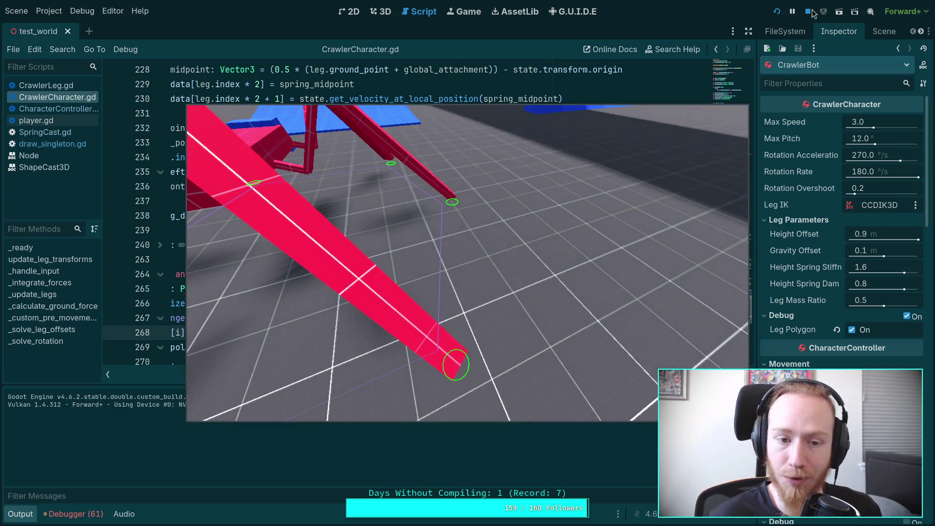
- Stop the game, select _debug_leg_polyline, and bring up code options on the DebugDraw polyline call
left_click(808, 11)
scroll(336, 263, "down", 4)
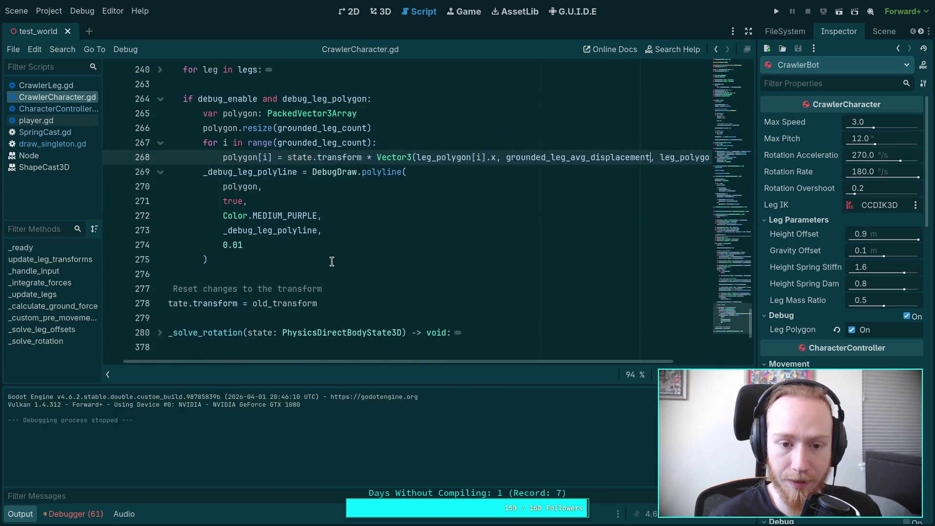
scroll(322, 256, "up", 1)
double_click(271, 275)
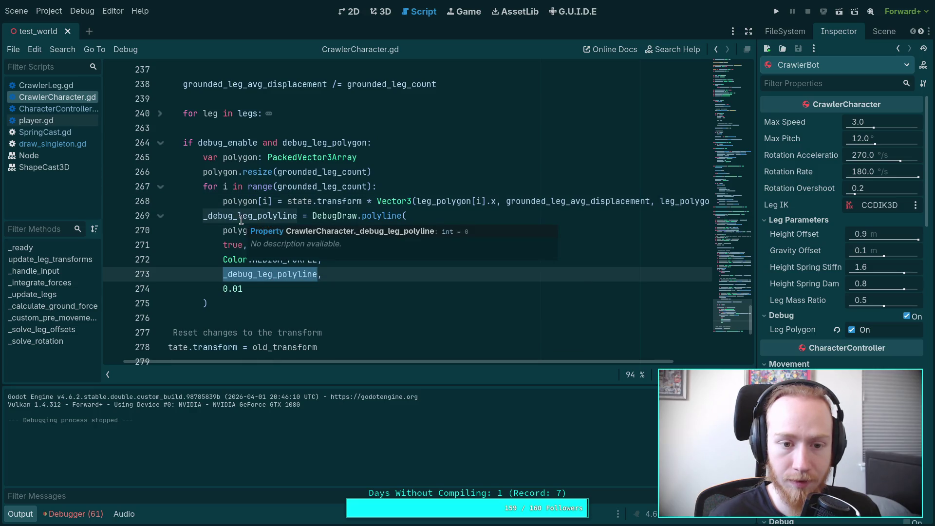
right_click(382, 216)
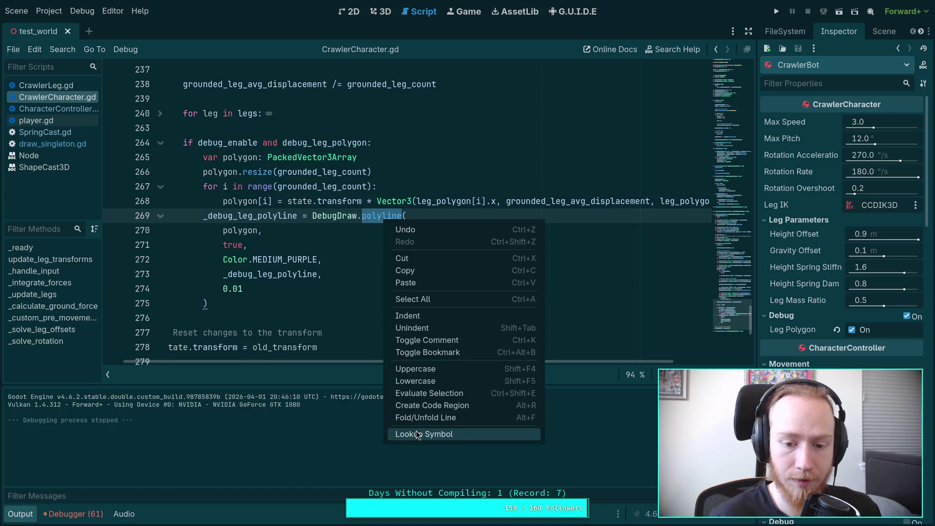
- Look up DebugDraw's polyline definition in draw_singleton.gd, inspect col in _draw_polyline, and rerun the game
left_click(416, 431)
scroll(331, 341, "down", 3)
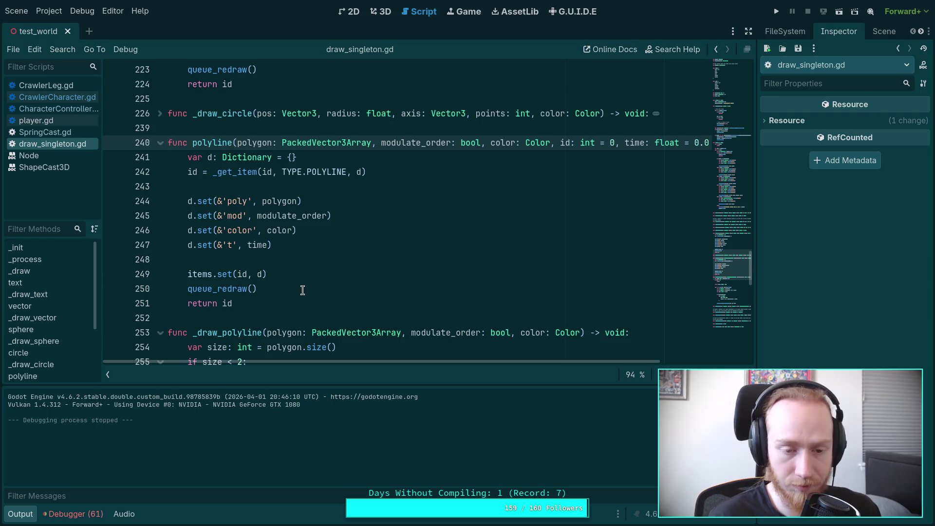
scroll(303, 290, "down", 10)
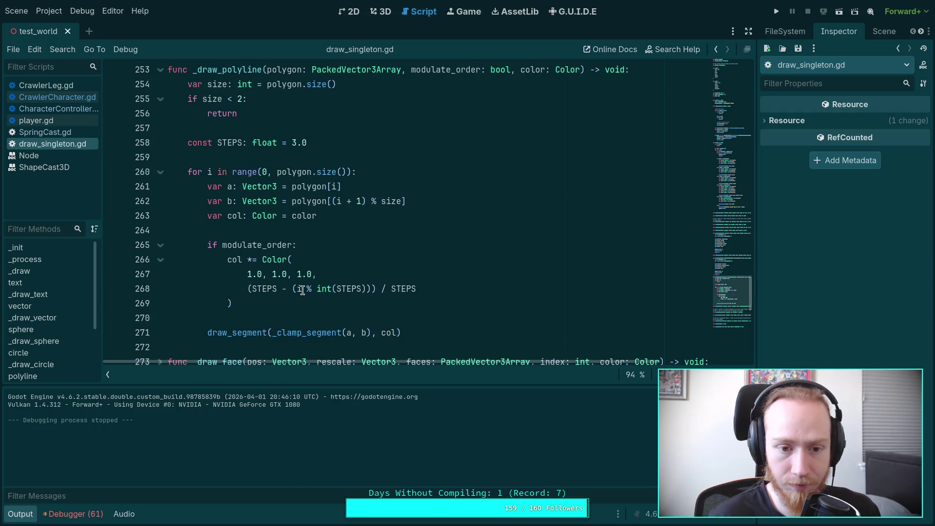
double_click(236, 263)
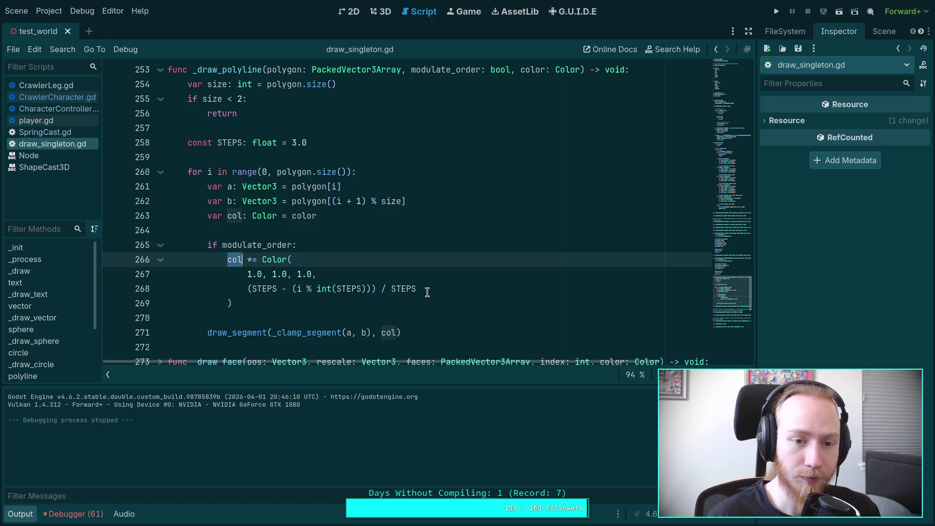
left_click(427, 291)
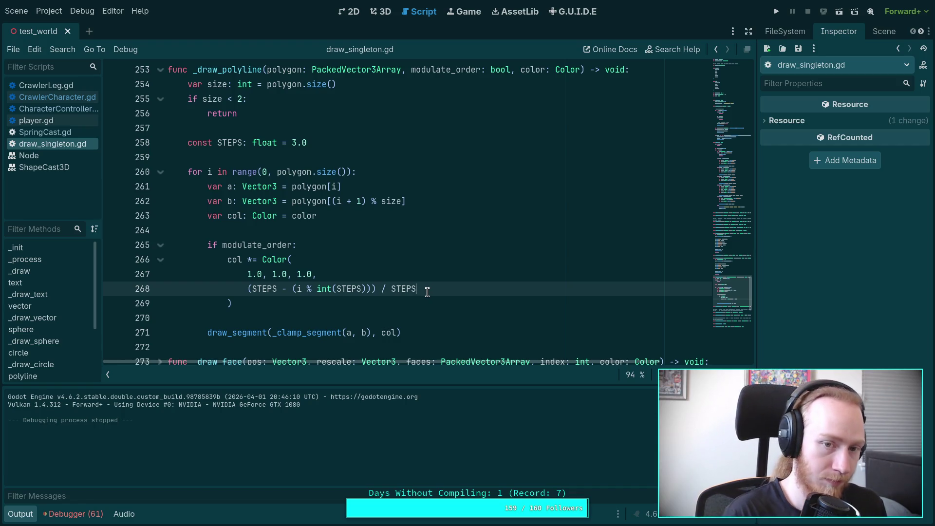
scroll(422, 267, "up", 1)
scroll(462, 258, "down", 1)
left_click(778, 11)
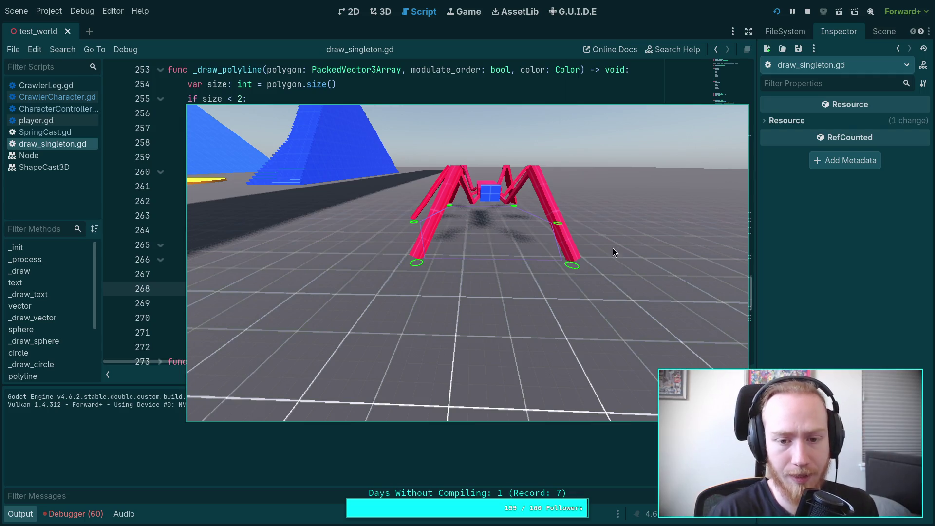
- Stop the game and scroll back up to draw_singleton.gd's polyline and _draw_polyline code
left_click(493, 261)
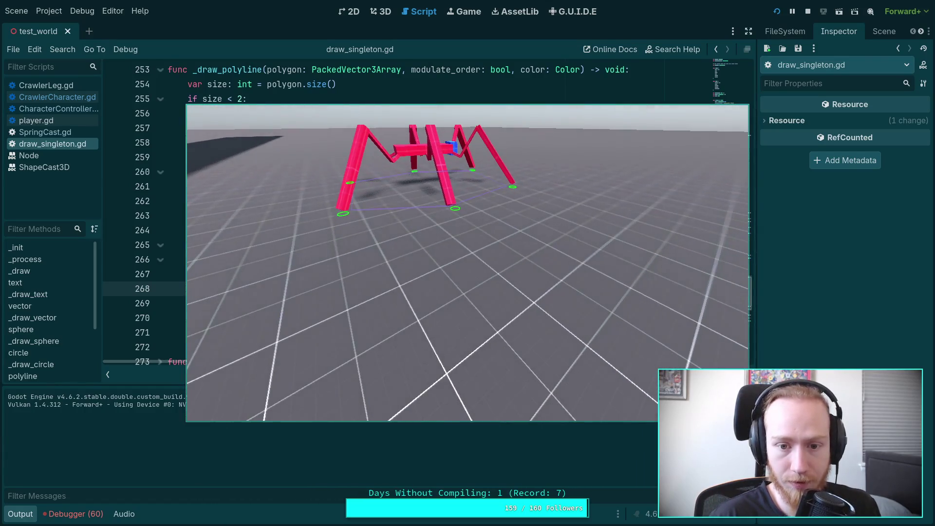
left_click(809, 12)
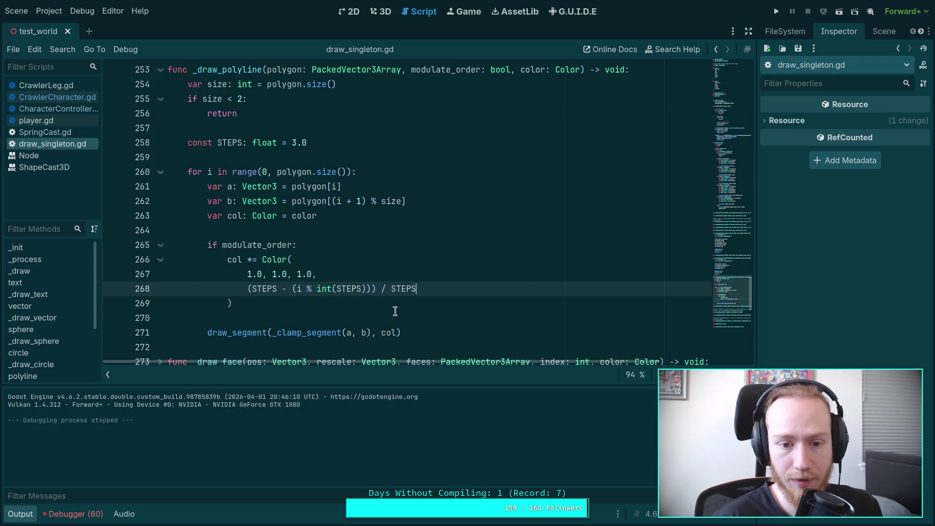
scroll(388, 291, "up", 8)
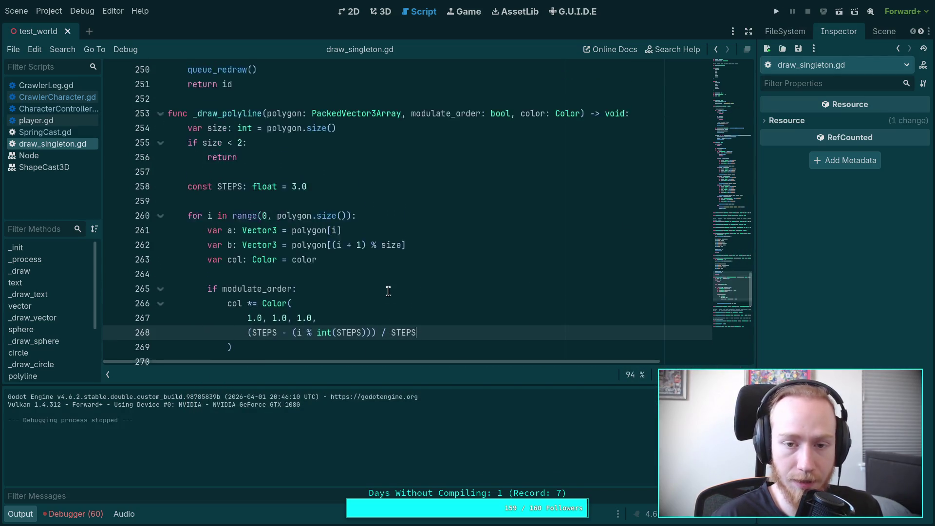
scroll(388, 291, "up", 1)
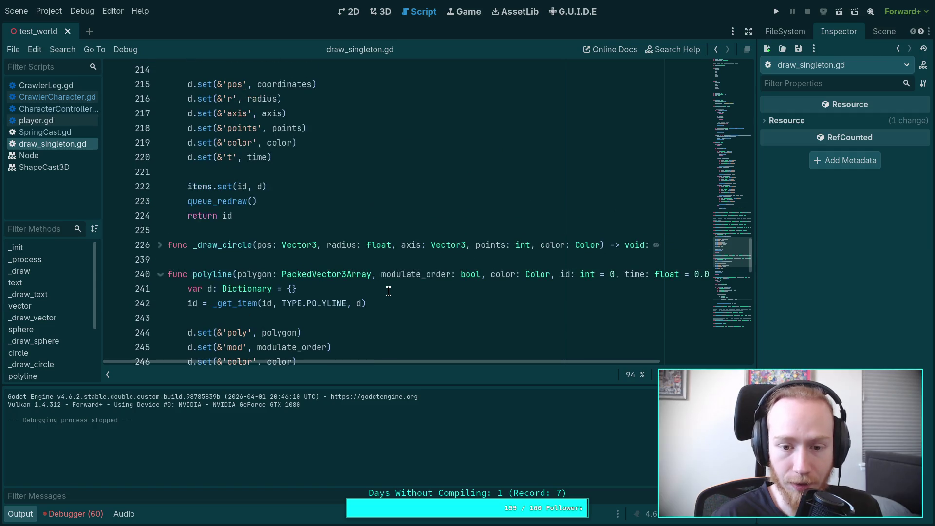
- Add ', 2' after col in the draw_segment call on line 271, then run the game
left_click(20, 514)
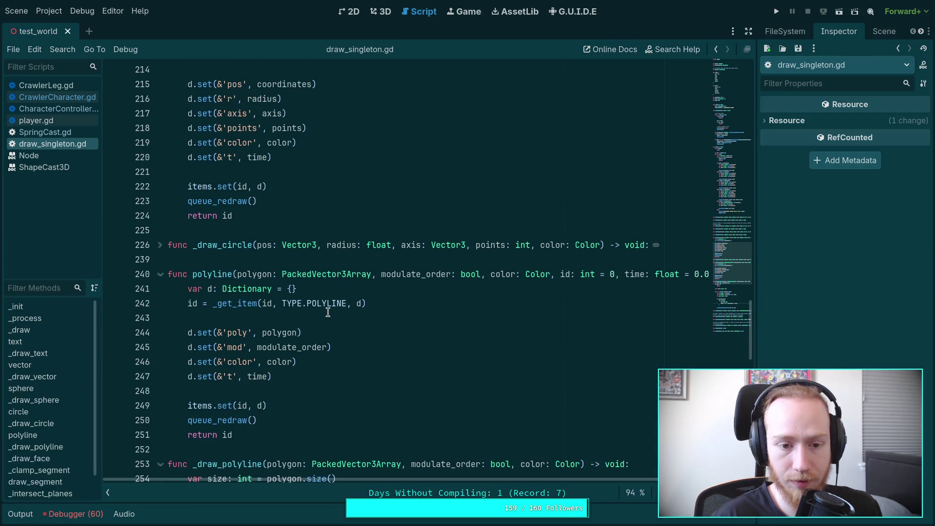
scroll(328, 312, "up", 1)
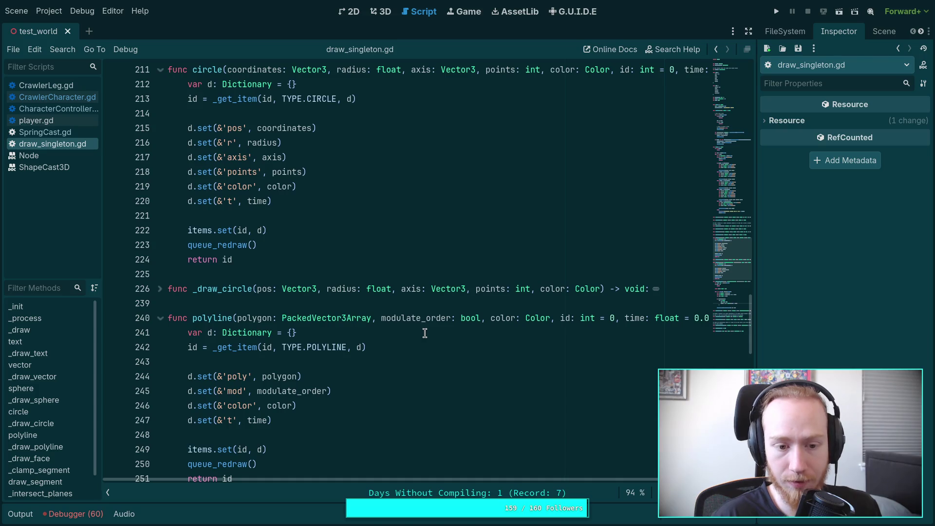
scroll(391, 322, "down", 5)
scroll(412, 315, "up", 1)
scroll(412, 315, "down", 7)
scroll(399, 315, "down", 1)
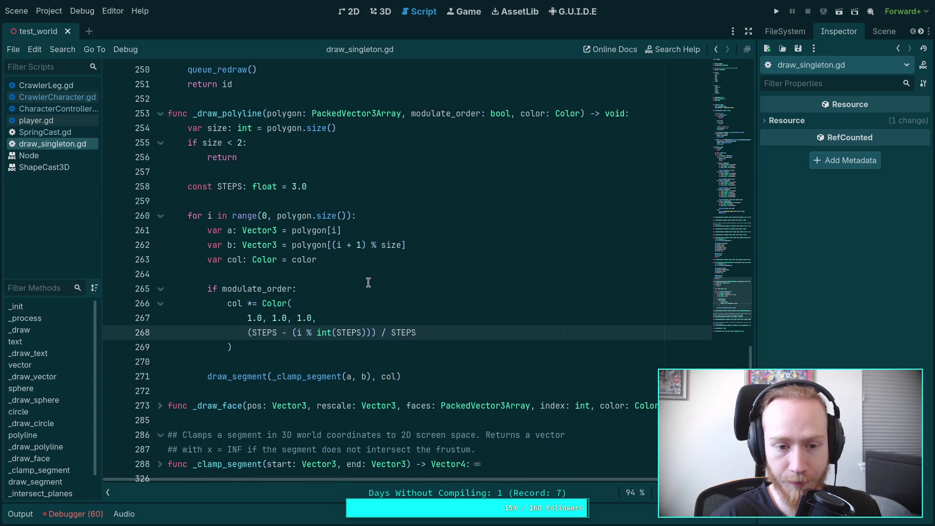
left_click(394, 376)
type(", 2")
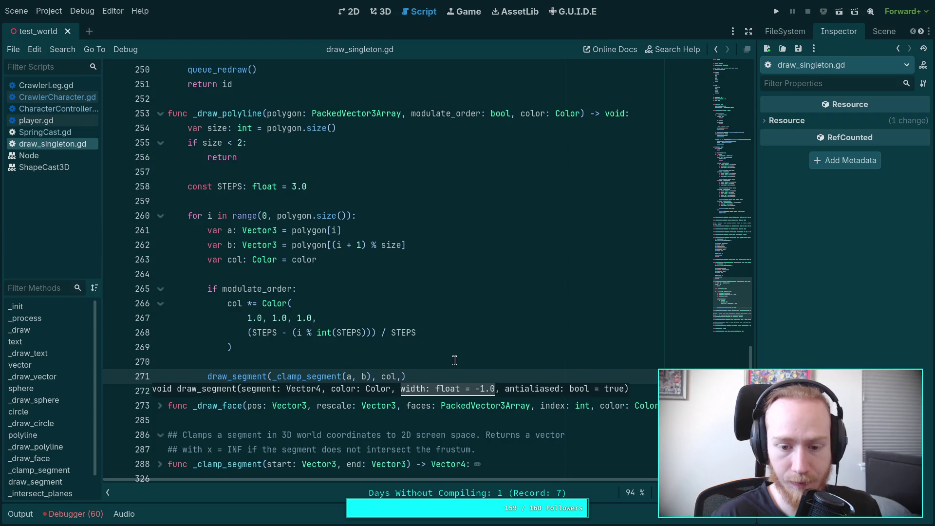
left_click(777, 11)
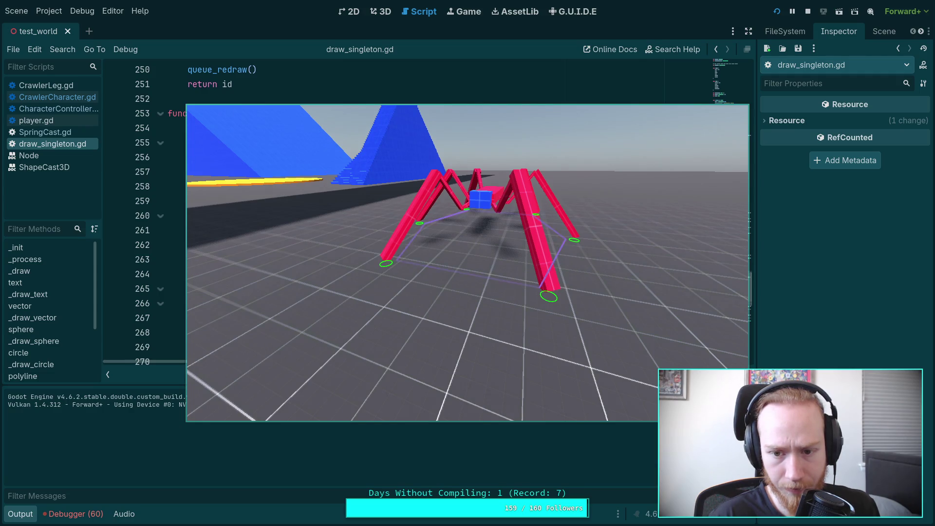
- Walk the spider forward with W to watch the thicker purple polygon, then stop the game
key("w")
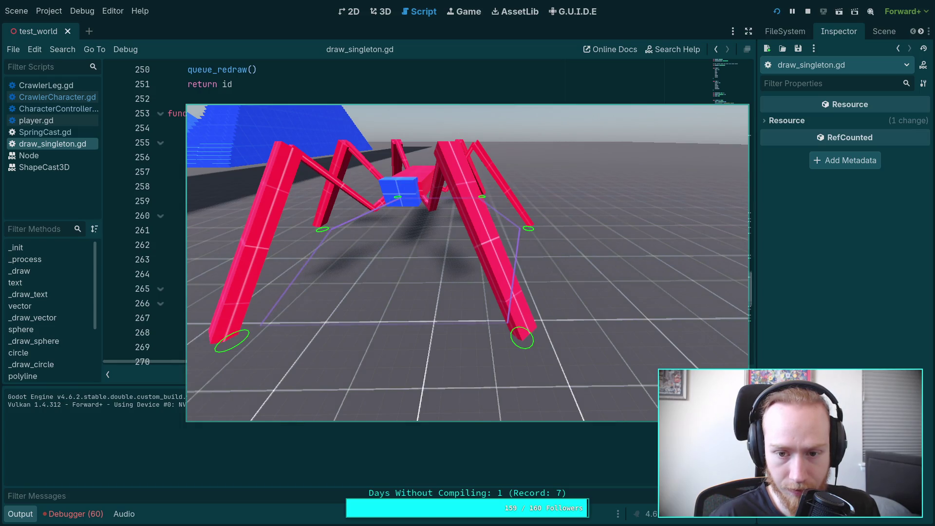
left_click(808, 11)
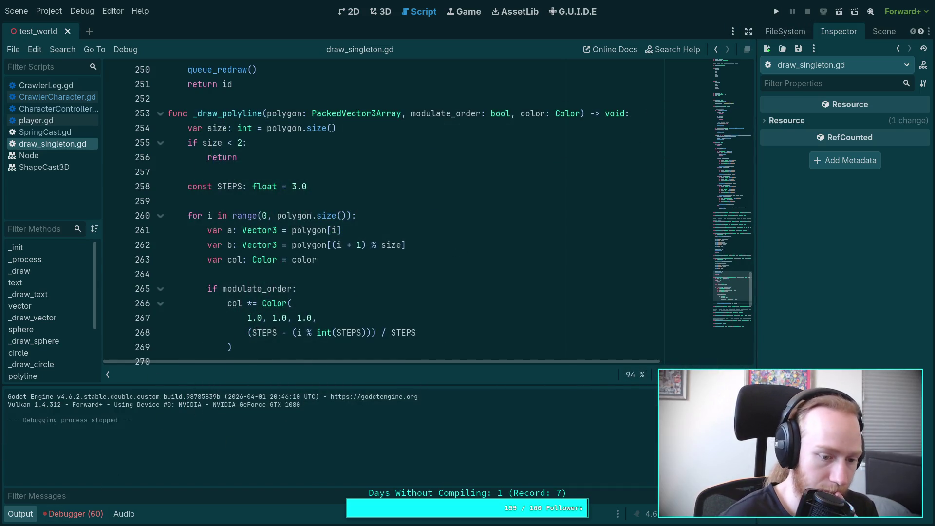
left_click(20, 514)
scroll(289, 337, "down", 1)
left_click(261, 318)
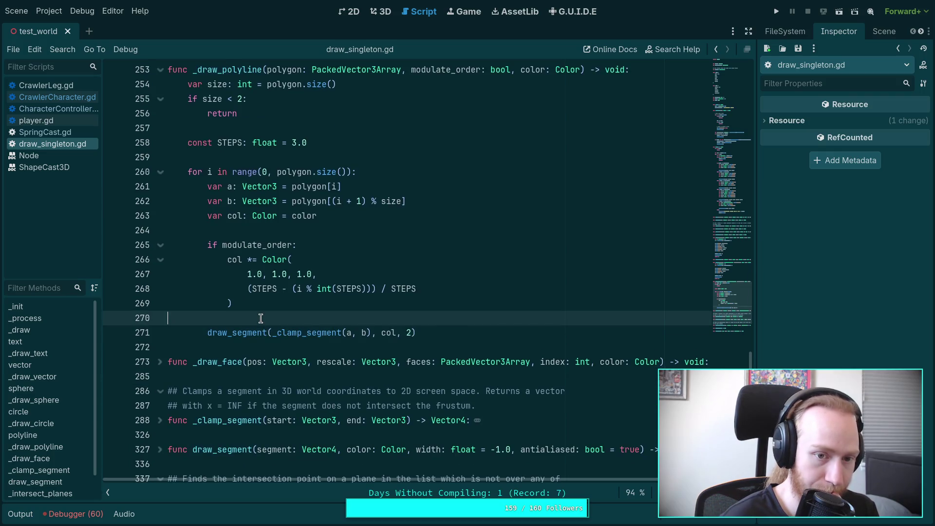
scroll(260, 319, "up", 2)
scroll(260, 319, "down", 7)
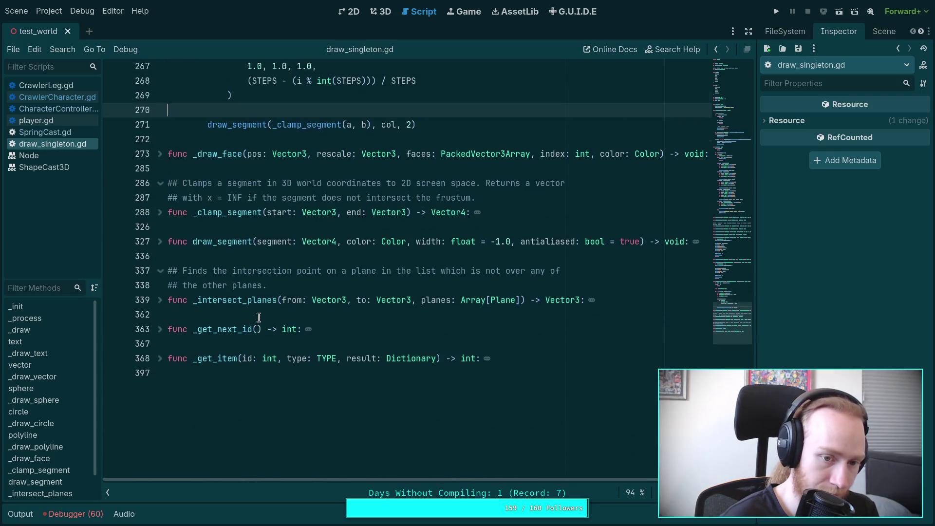
scroll(230, 312, "up", 3)
scroll(230, 312, "up", 2)
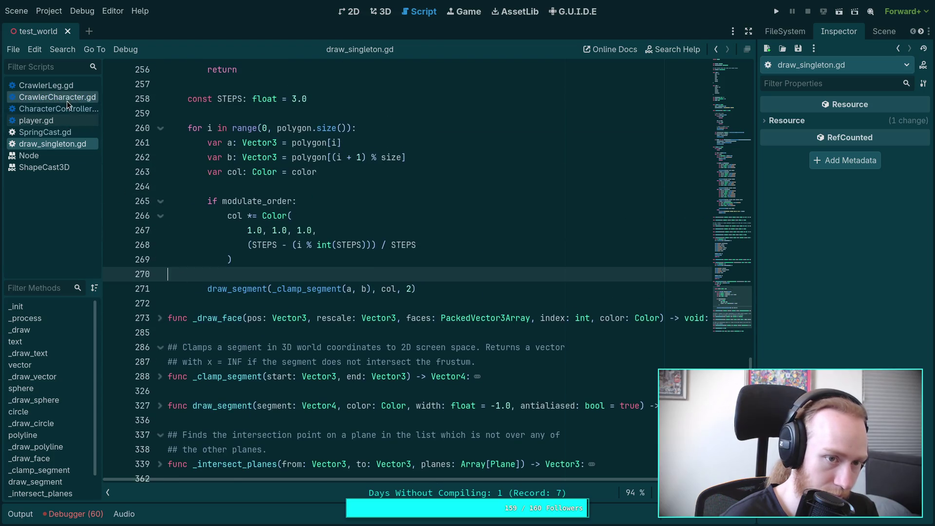
left_click(67, 99)
scroll(358, 321, "up", 2)
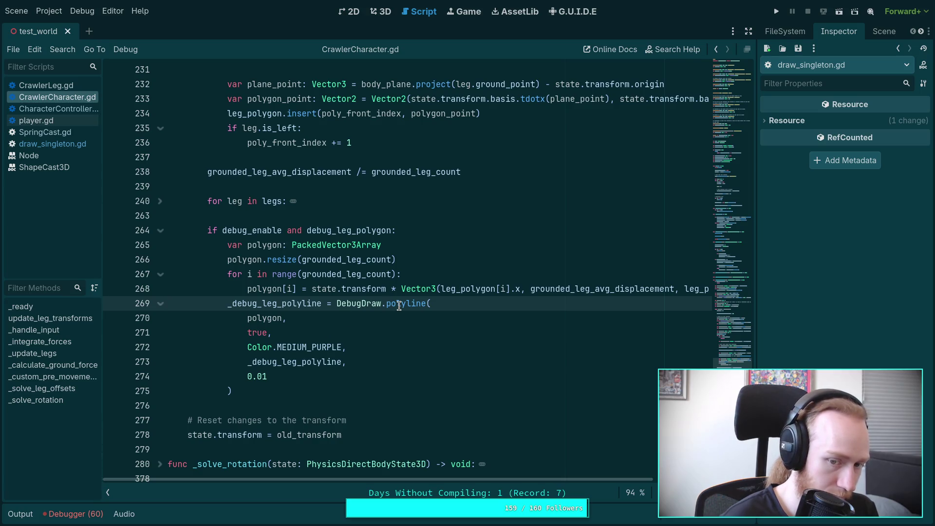
mouse_move(399, 306)
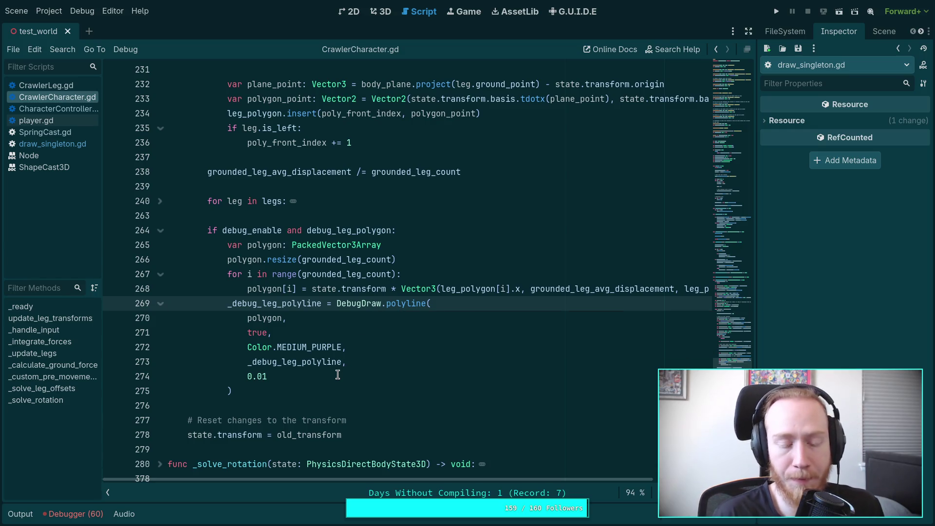
scroll(338, 374, "up", 8)
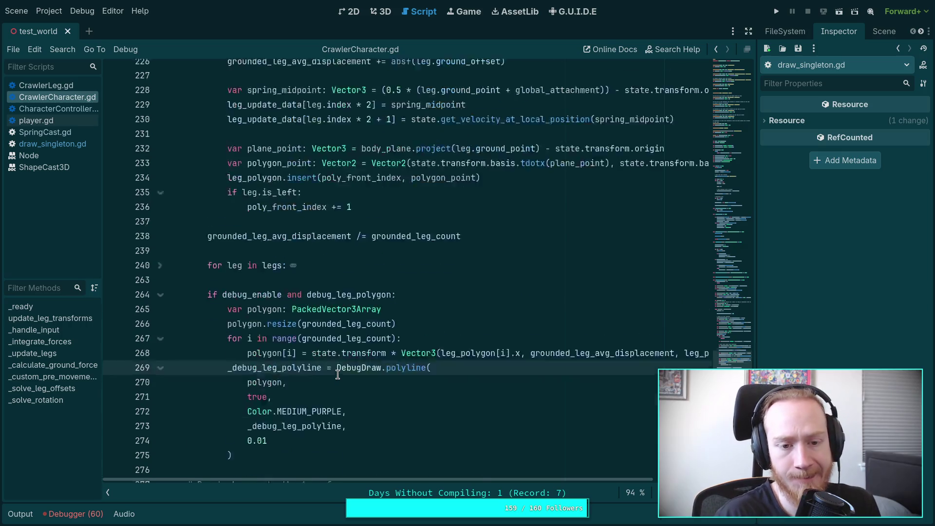
scroll(338, 373, "up", 11)
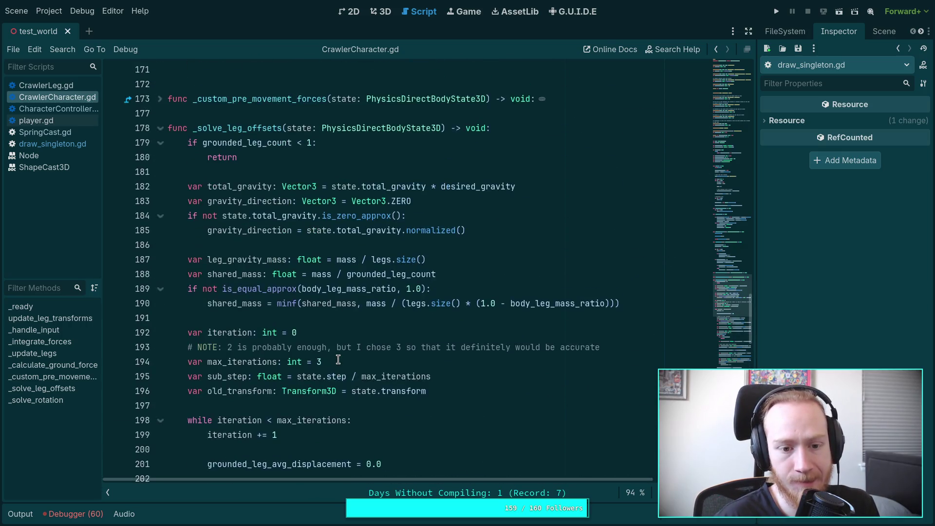
scroll(338, 360, "down", 18)
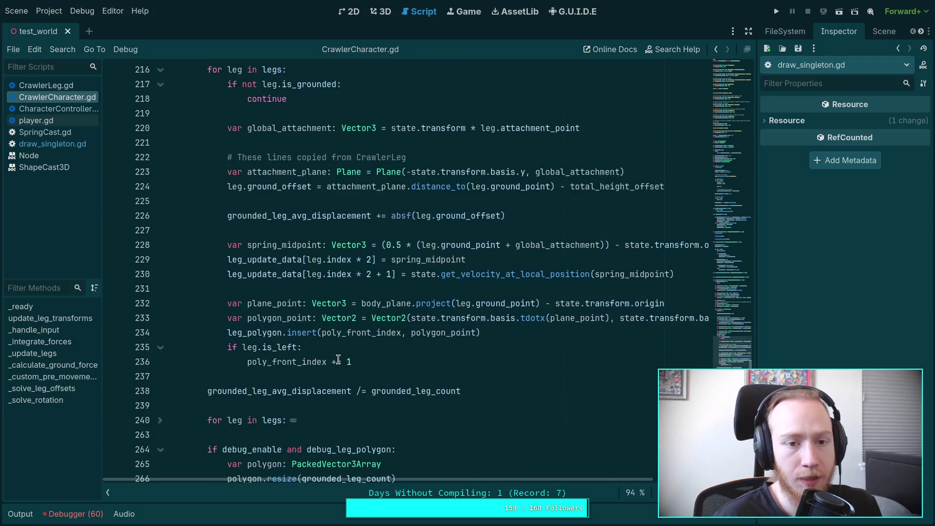
scroll(285, 341, "down", 2)
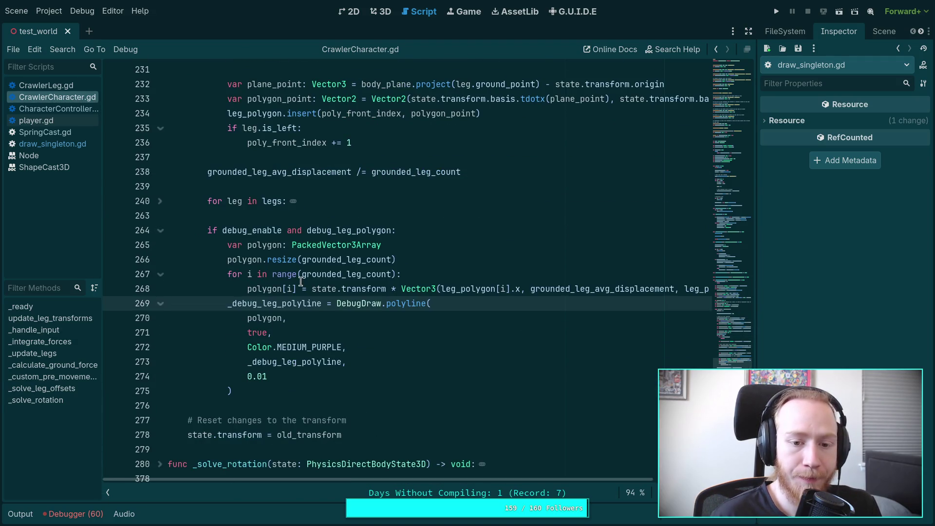
scroll(301, 282, "up", 5)
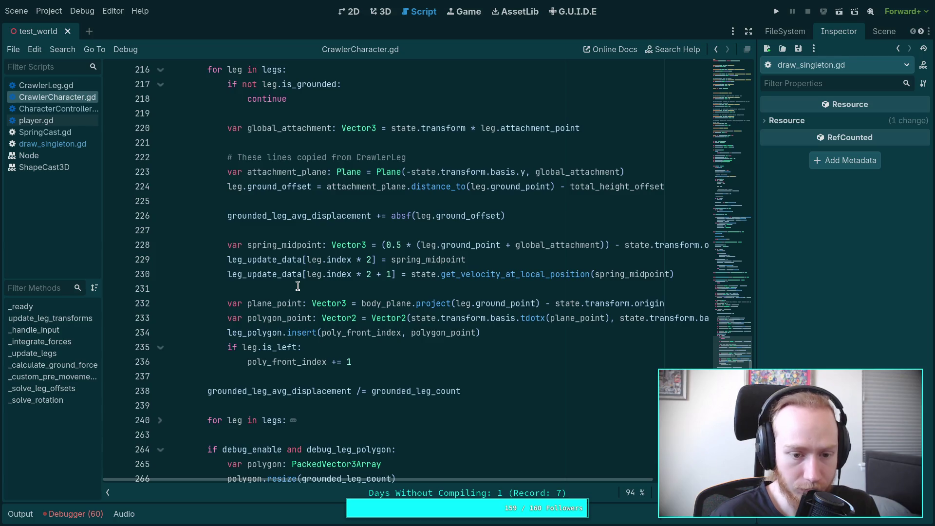
left_click(253, 337)
scroll(300, 327, "up", 9)
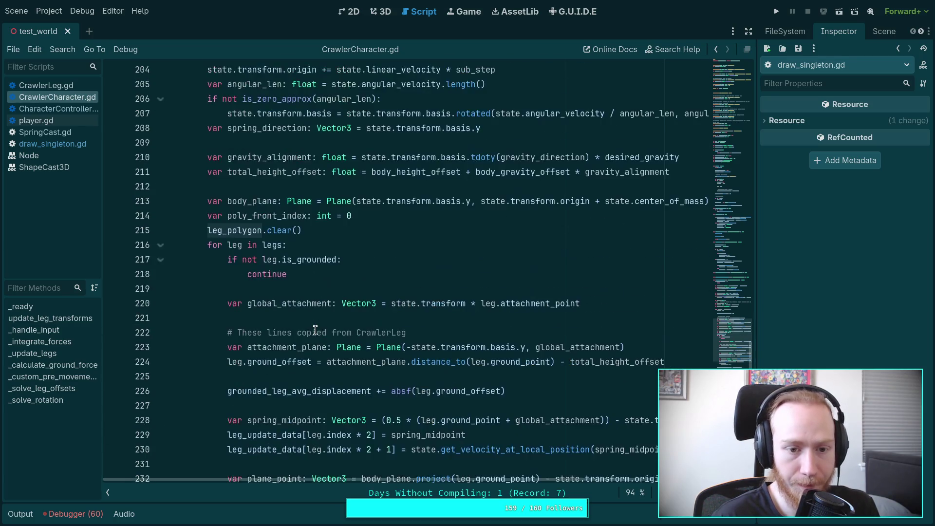
scroll(295, 321, "down", 13)
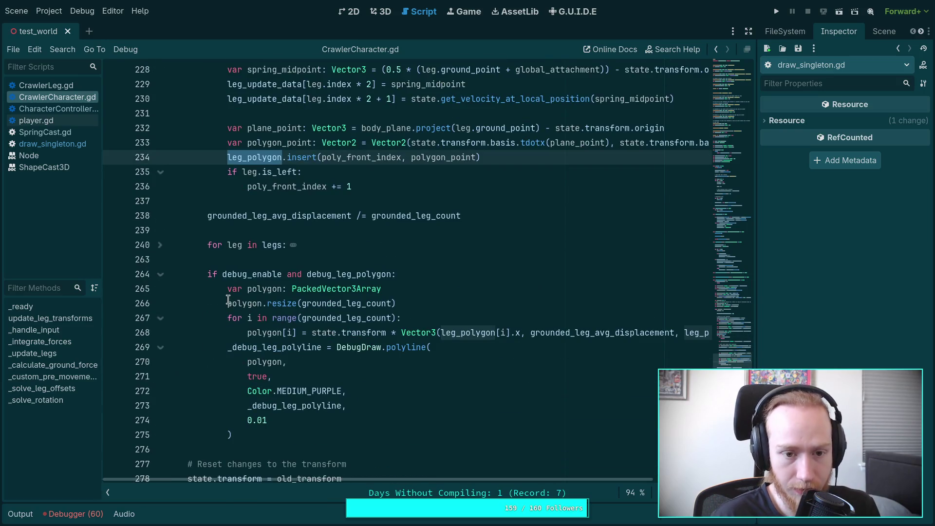
left_click(204, 274)
key("shift+Down")
key("shift+Down")
key("shift+Down")
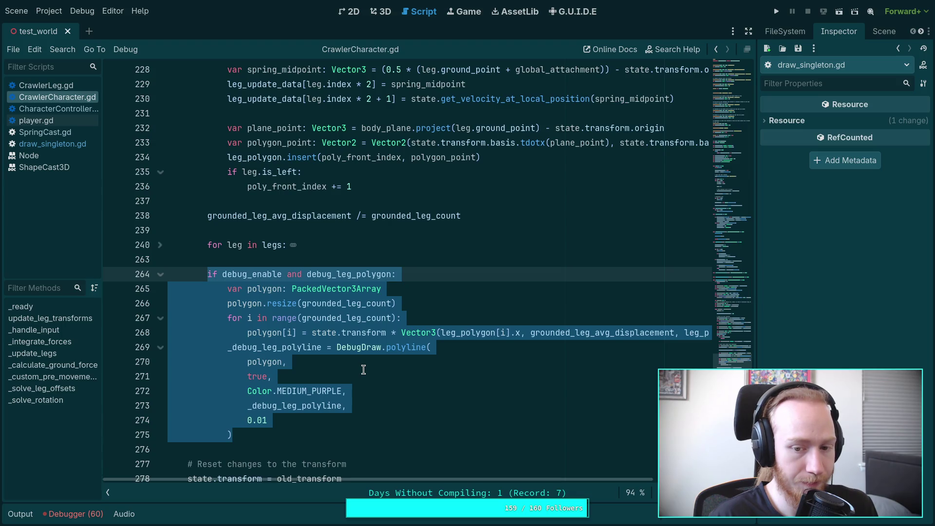
- Move the debug leg-polygon block below 'state.transform = old_transform', unindent it one level, and save
key("Delete")
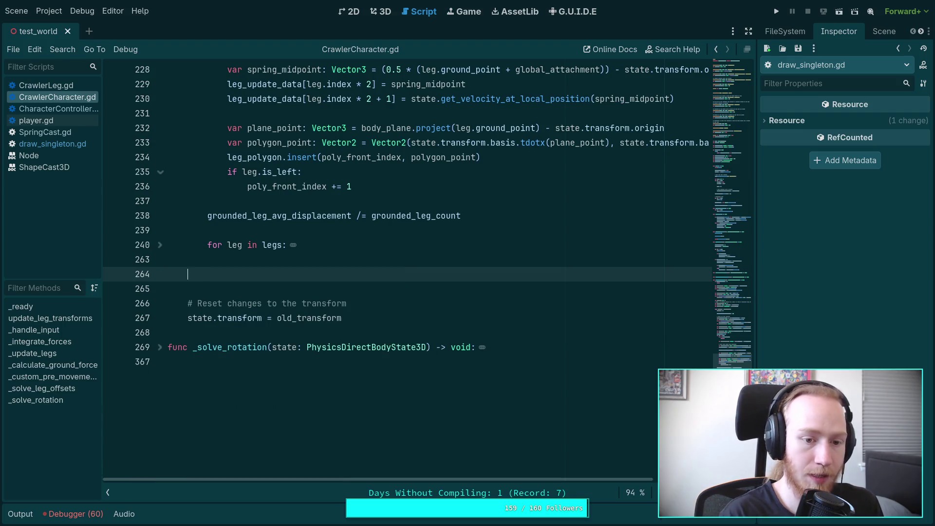
key("Up")
key("Down")
key("BackSpace")
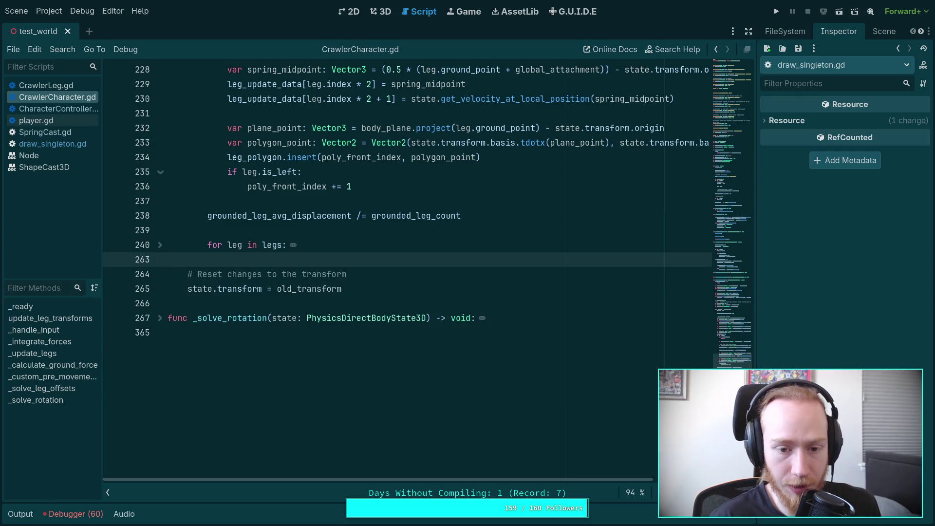
left_click(389, 291)
key("Return")
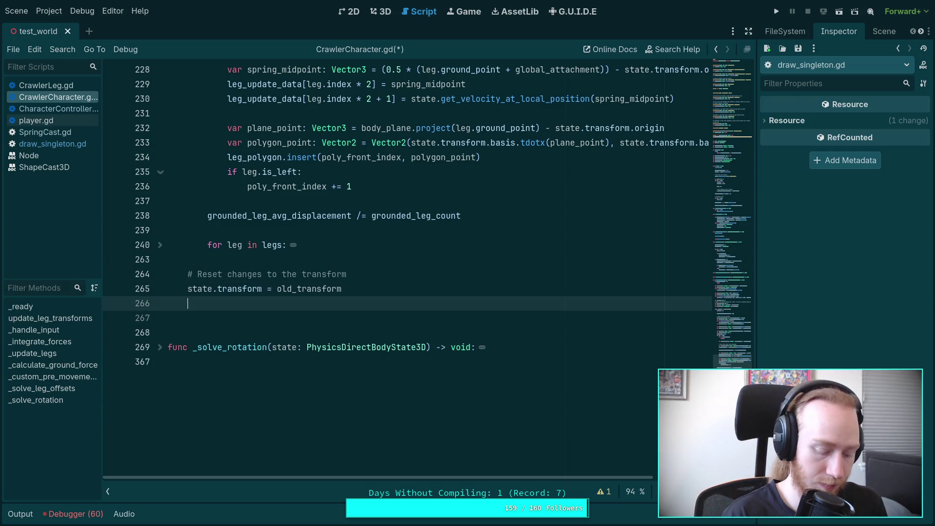
key("Return")
key("ctrl+v")
key("shift+Up")
key("shift+Up")
key("shift+Up")
key("shift+Tab")
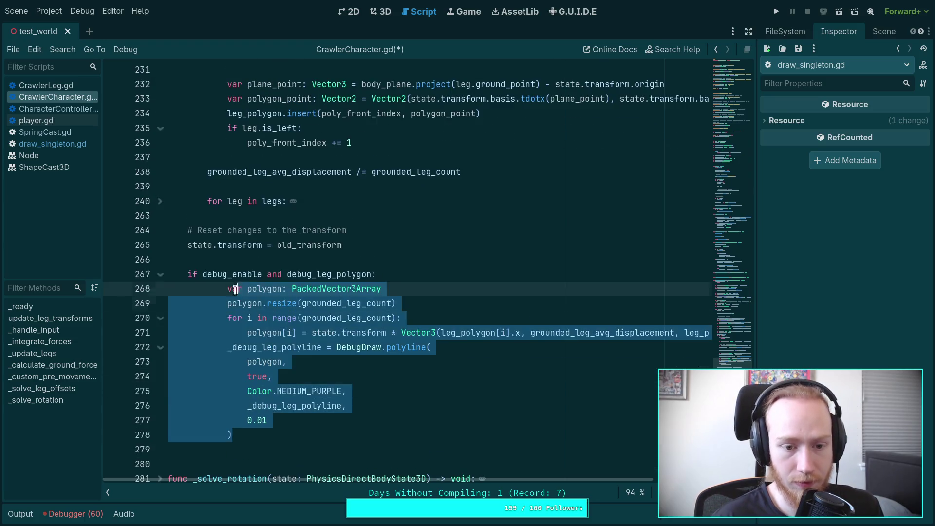
key("ctrl+s")
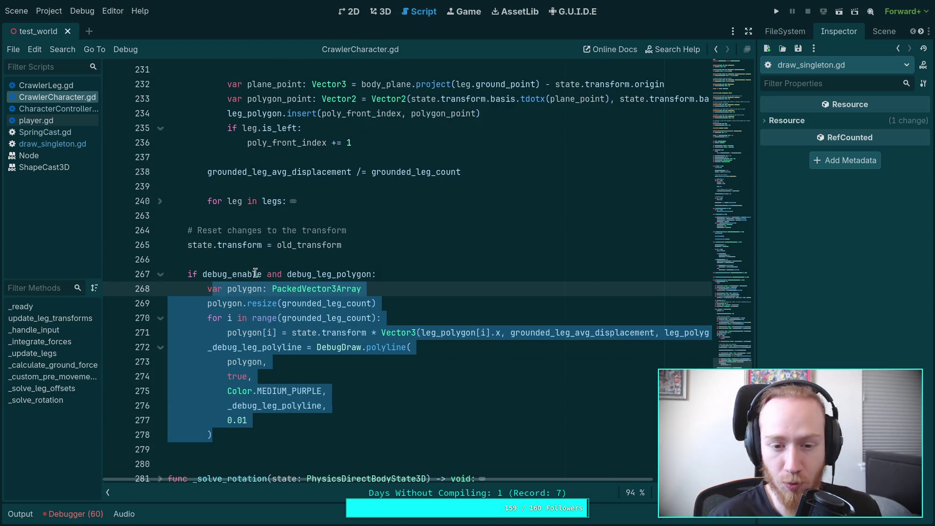
- Run the game to check the purple leg polygon linking the feet, then stop it
key("Up")
left_click(777, 11)
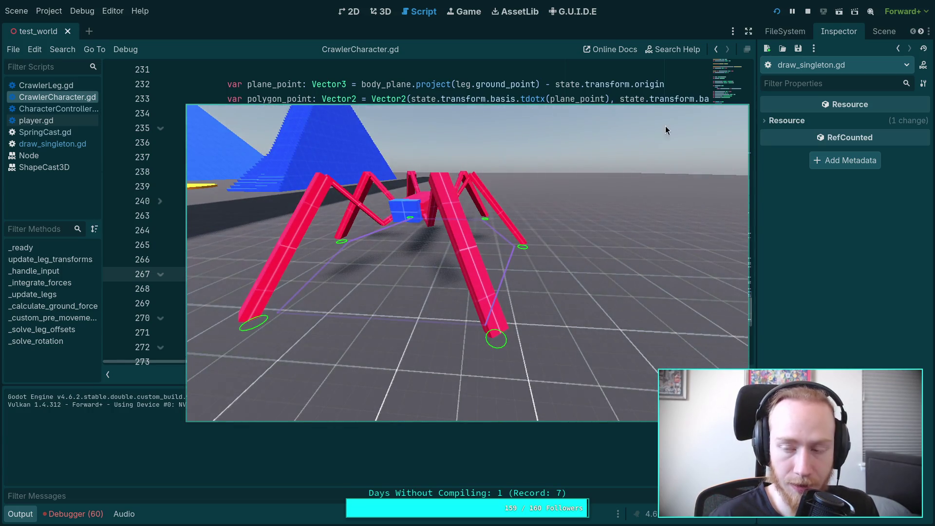
left_click(807, 12)
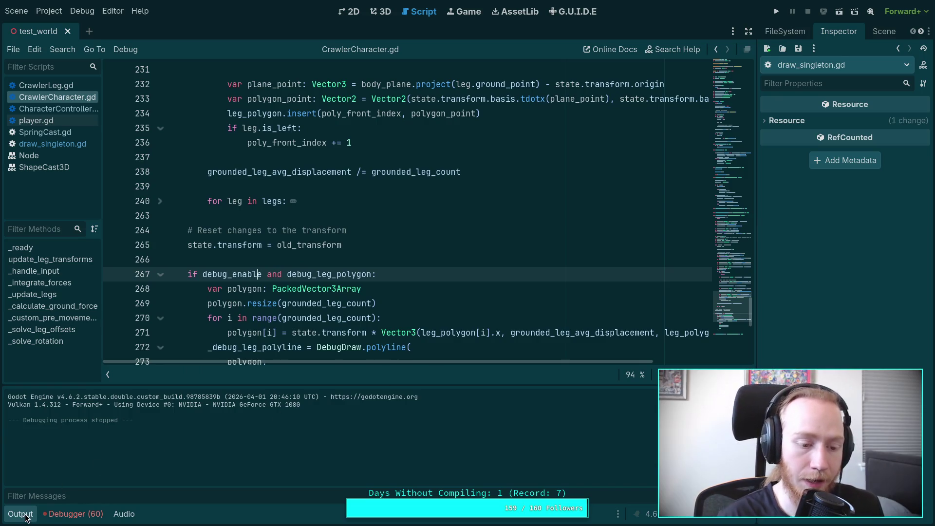
left_click(26, 516)
scroll(444, 318, "down", 1)
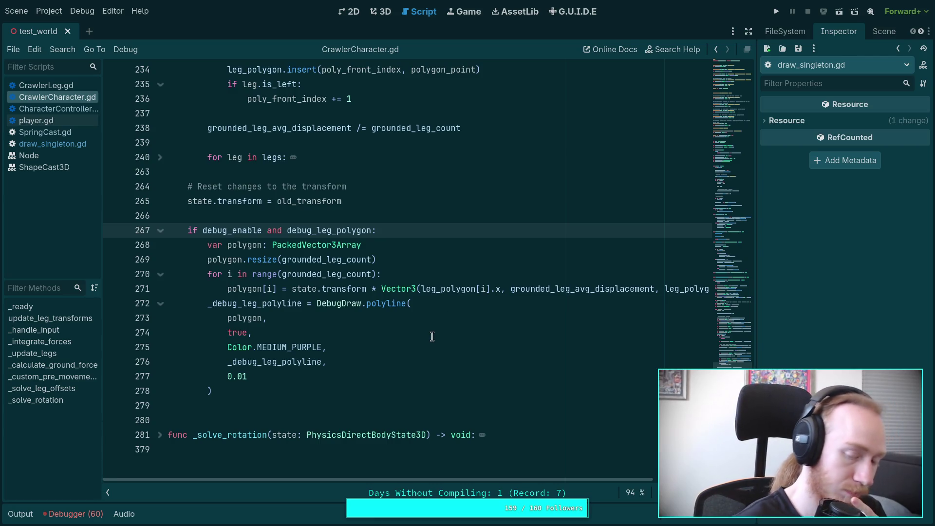
- Remove the ', 0.01' argument from the leg polyline call, save, and test-run the game
left_click_drag(312, 374, 324, 366)
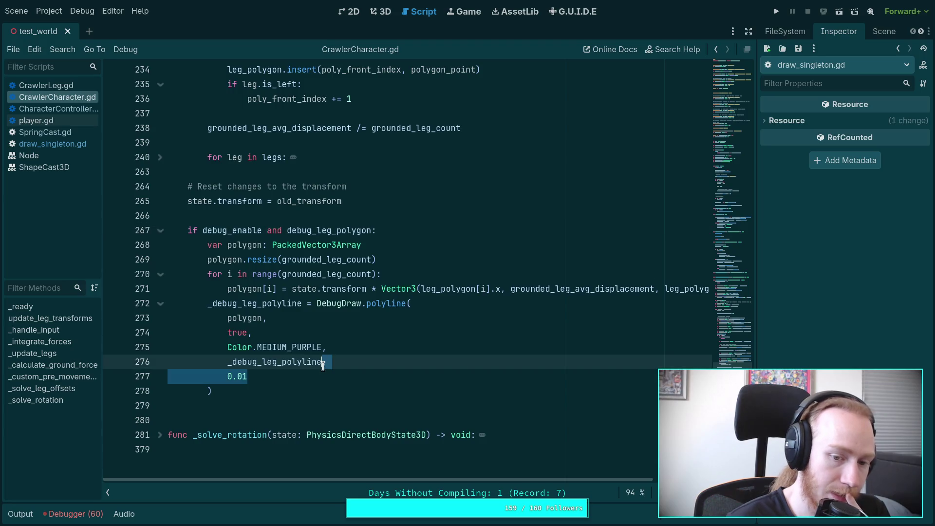
key("BackSpace")
key("ctrl+s")
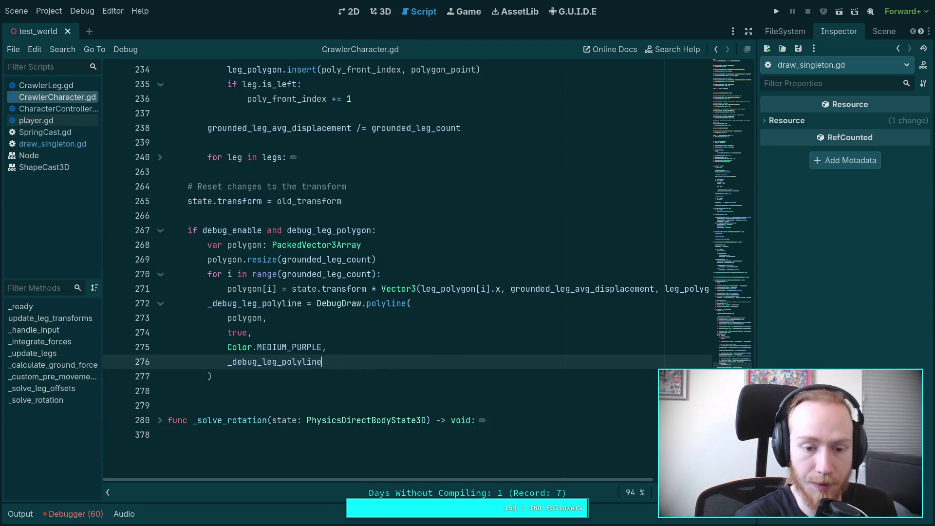
left_click(778, 11)
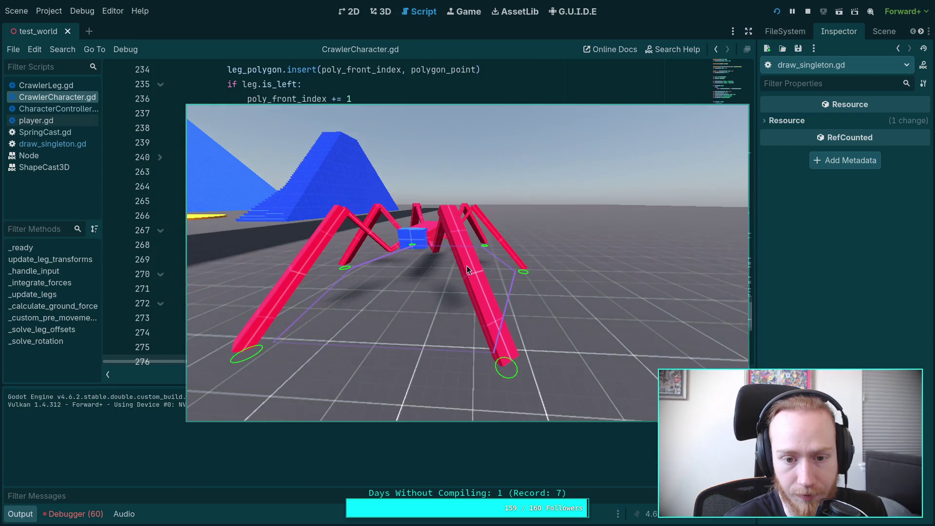
left_click(808, 11)
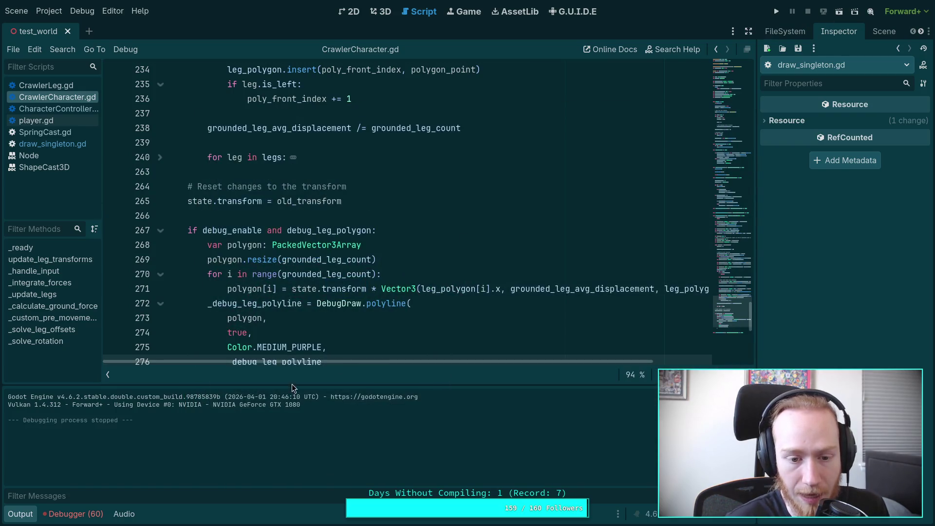
scroll(282, 313, "down", 3)
scroll(319, 253, "up", 1)
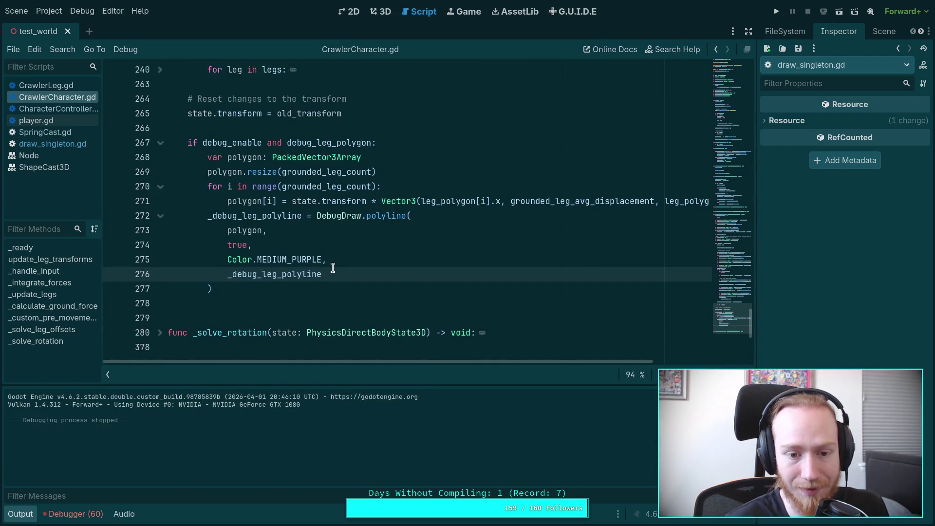
- Give the leg polyline call a 0.05 final argument, save, and run the game again
key("Return")
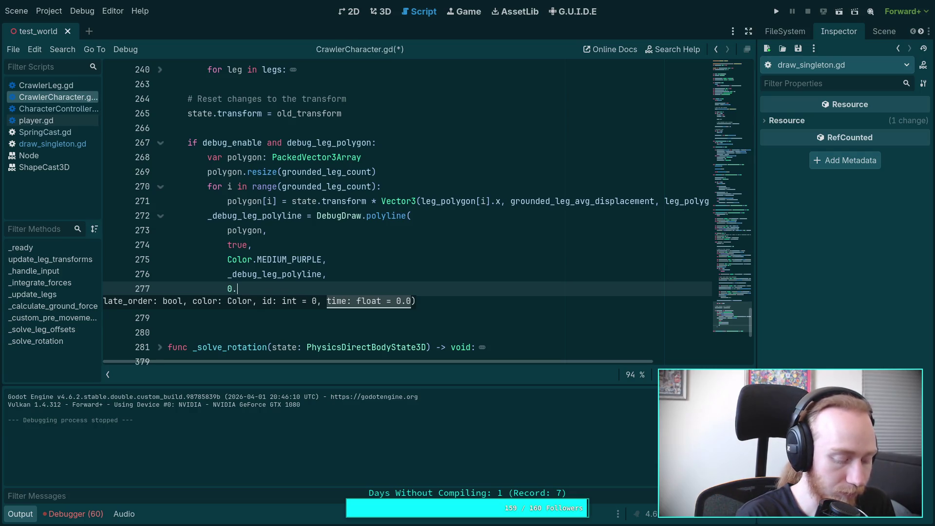
key("ctrl+s")
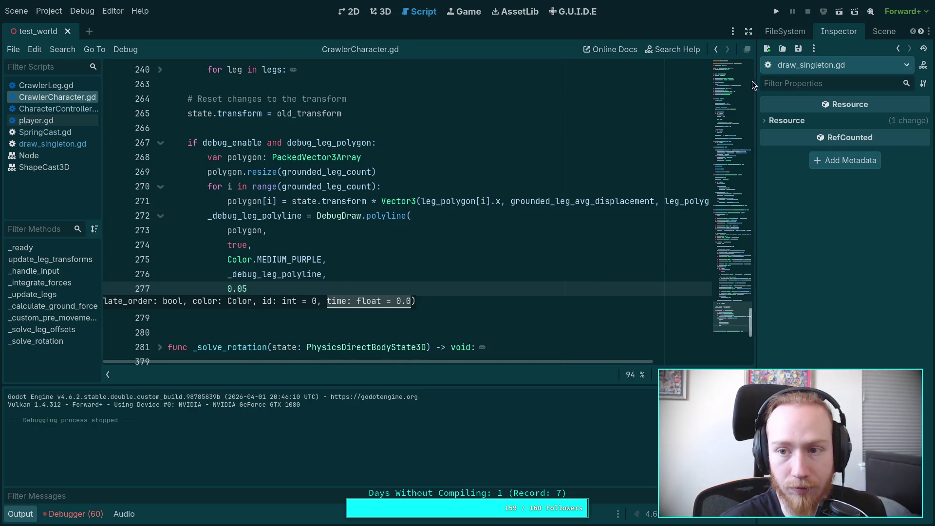
left_click(778, 11)
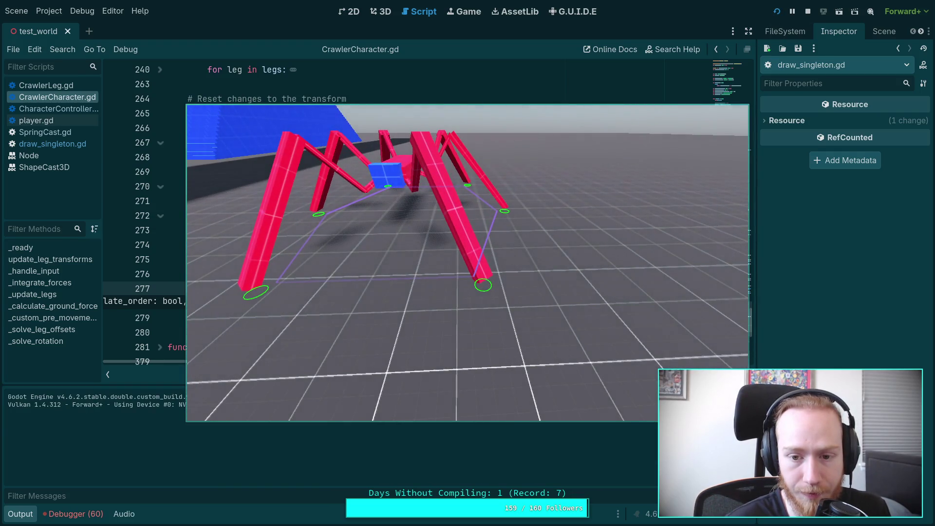
left_click(809, 11)
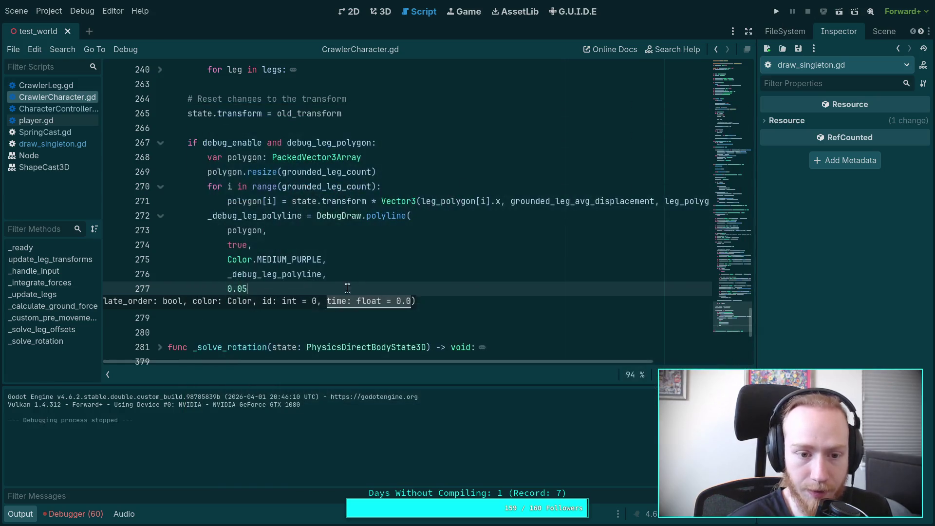
left_click(34, 513)
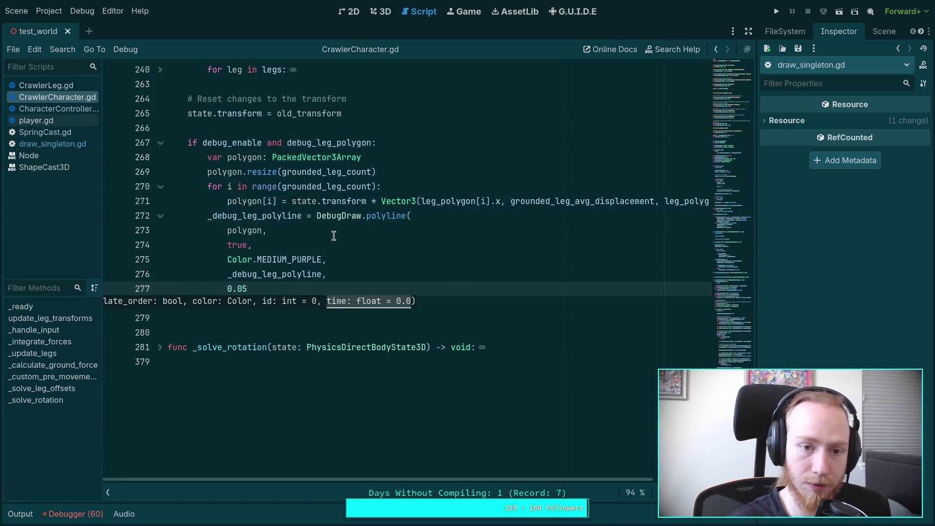
left_click(327, 216)
scroll(327, 216, "up", 1)
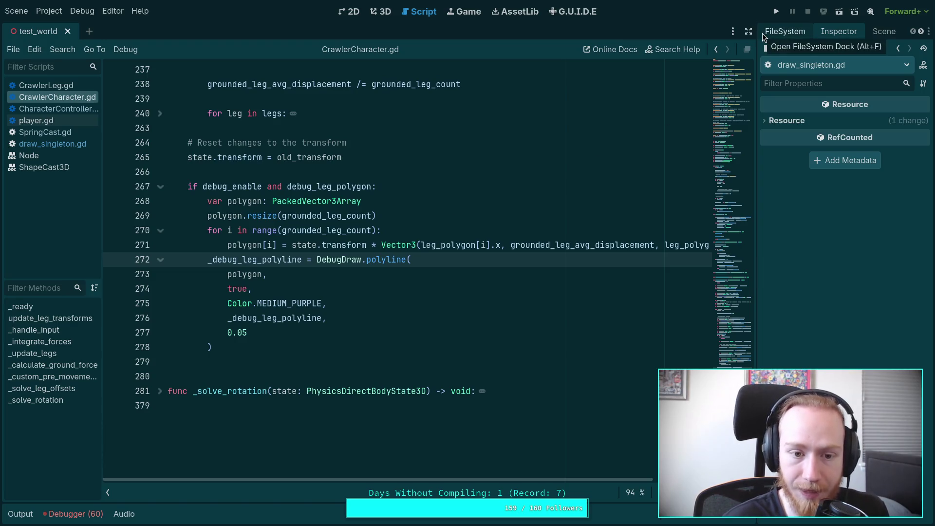
key("F5")
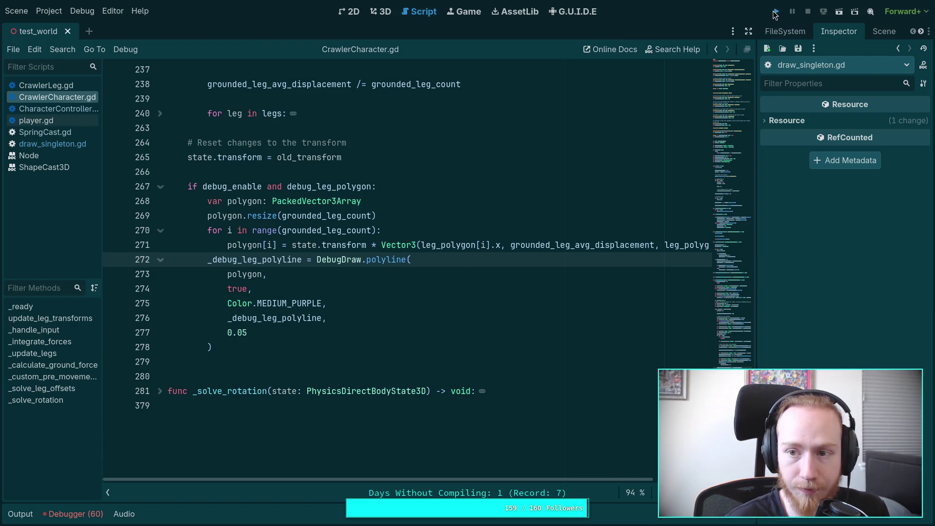
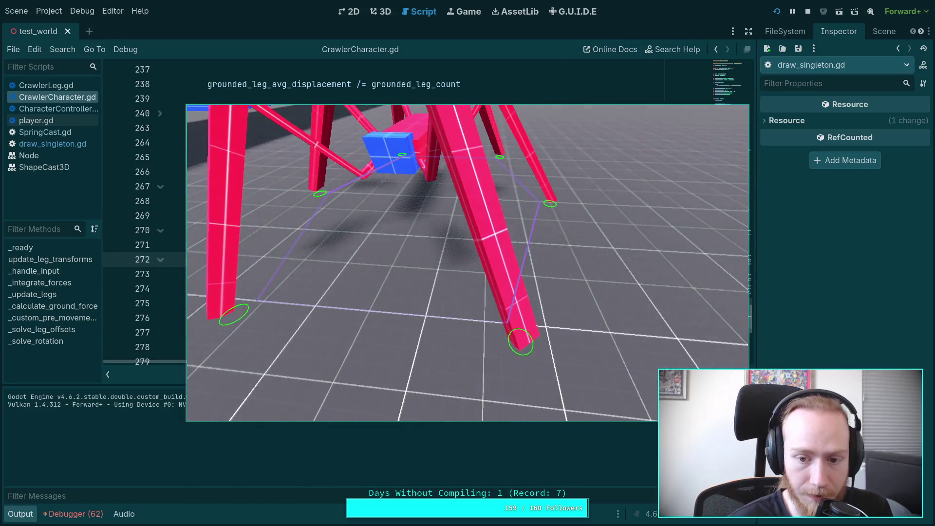
- Stop the running game
left_click(807, 11)
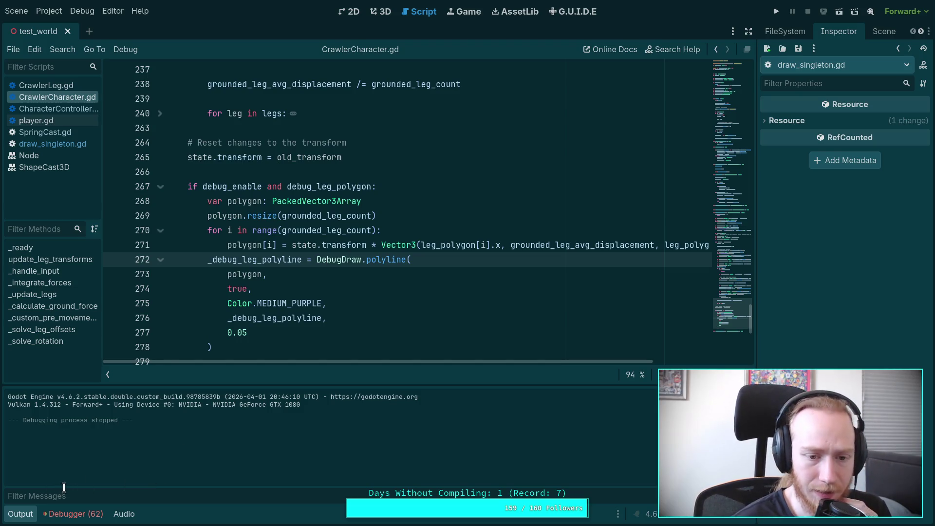
scroll(257, 271, "down", 1)
scroll(257, 271, "up", 2)
scroll(258, 271, "up", 4)
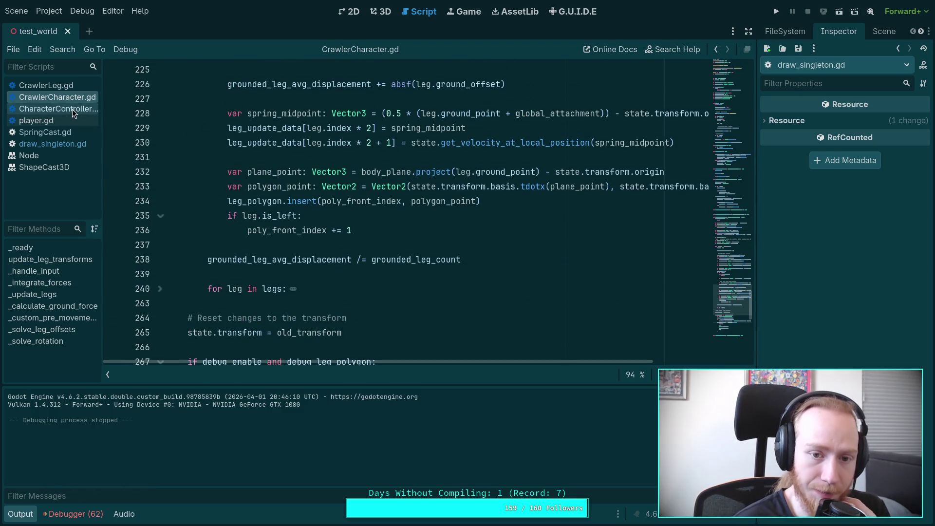
scroll(247, 230, "down", 6)
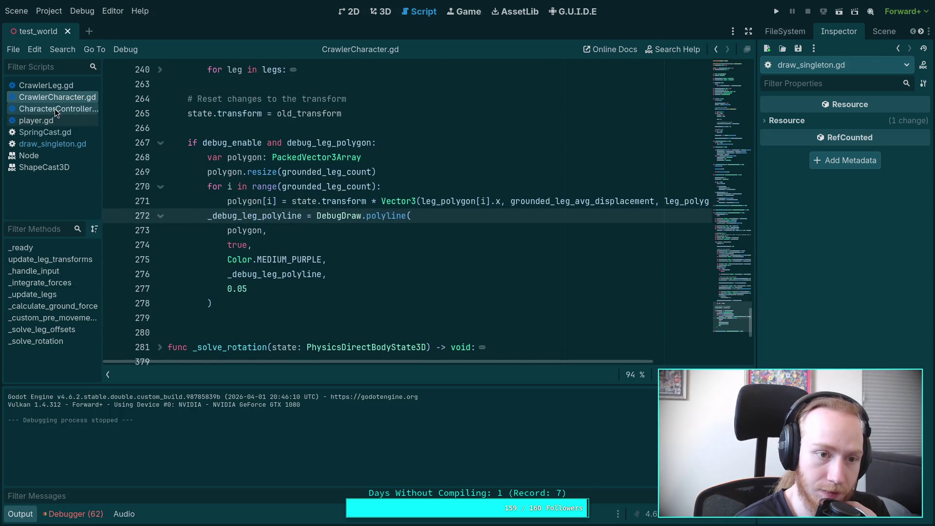
- In draw_singleton.gd, drop the ', 2' width from draw_segment and set STEPS to 4.0
left_click(51, 144)
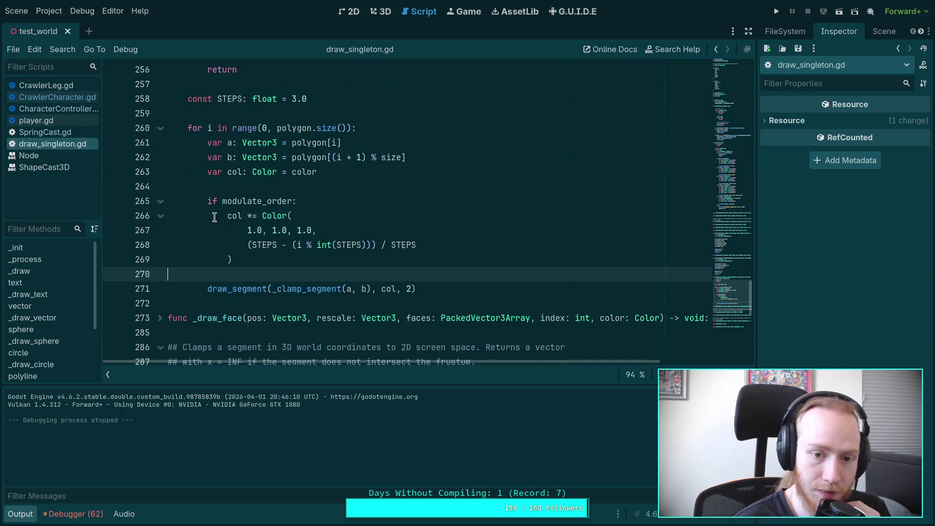
left_click(412, 289)
key("BackSpace")
key("BackSpace")
key("BackSpace")
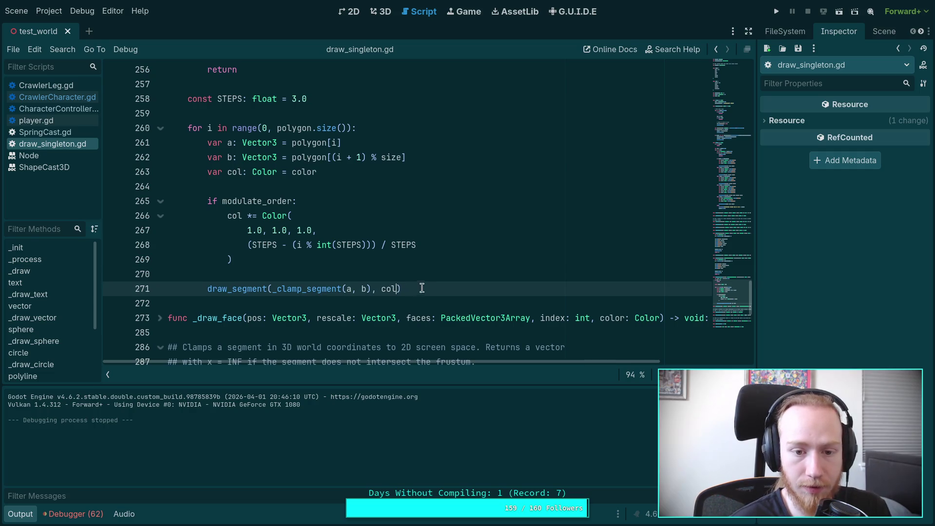
scroll(306, 222, "up", 1)
double_click(294, 142)
type("5")
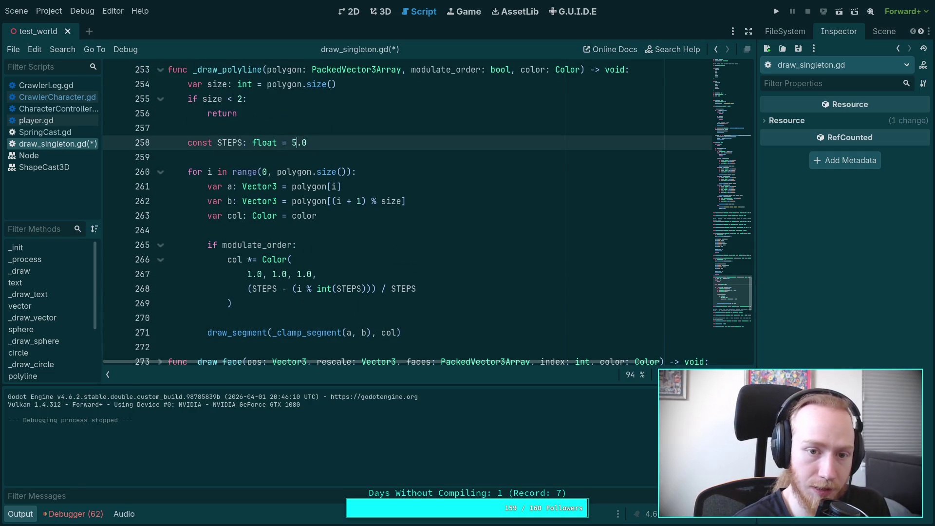
- Save the script, run the game to check it, then stop it
key("ctrl+s")
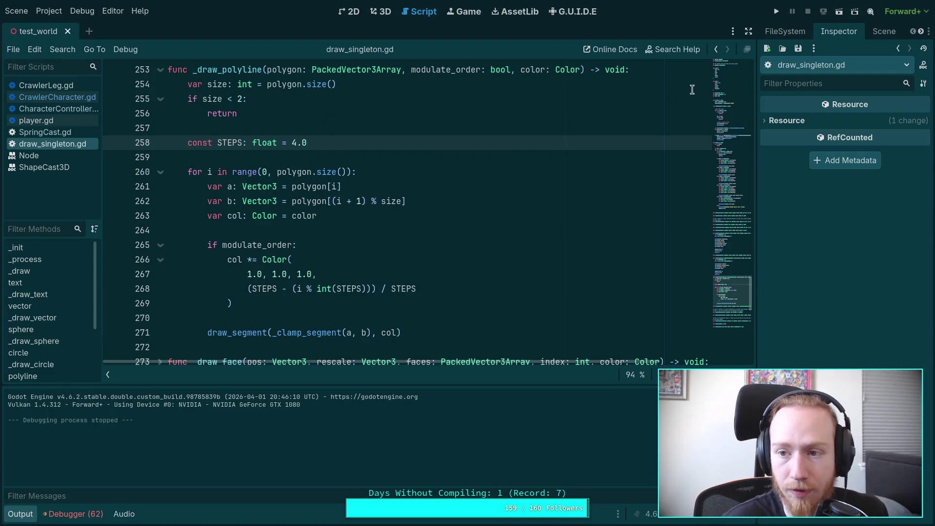
left_click(779, 13)
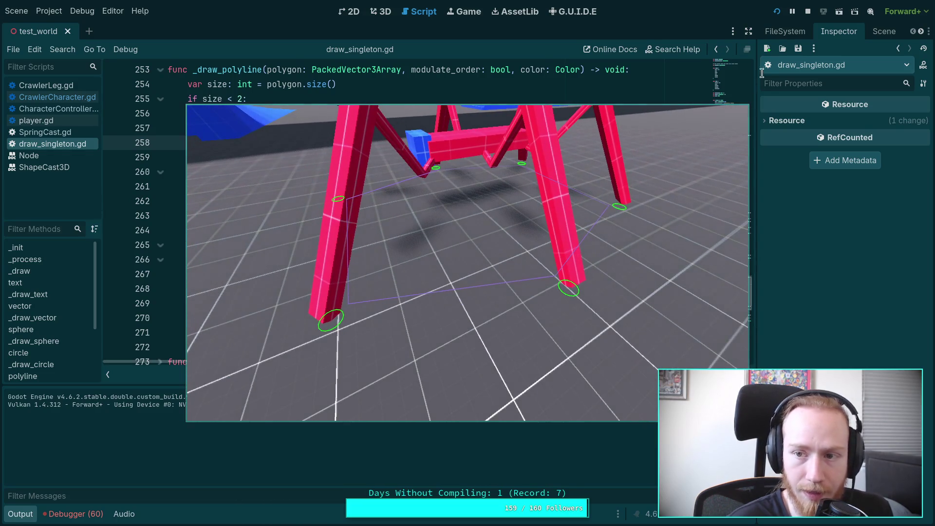
left_click(809, 16)
- Pass color to draw_segment and declare 'var col = color * Color(...)' in place of the old col
left_click(20, 514)
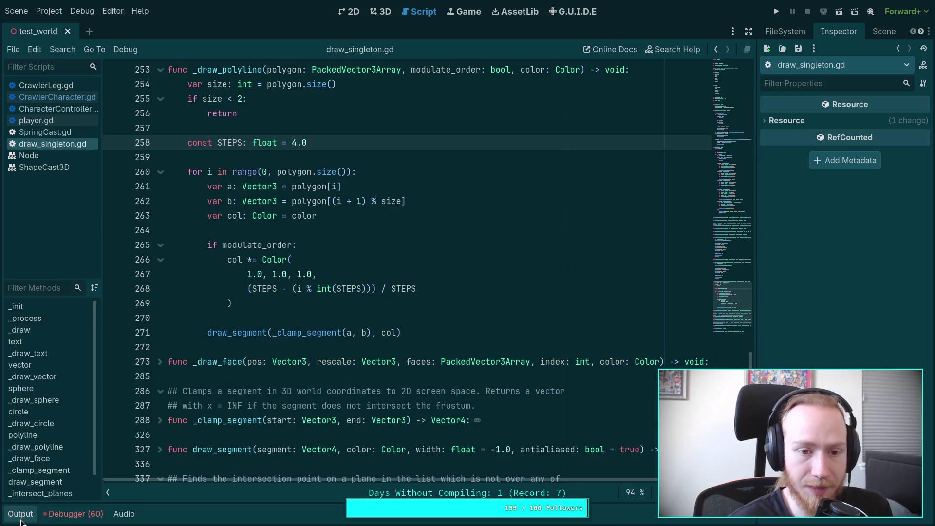
scroll(401, 297, "up", 1)
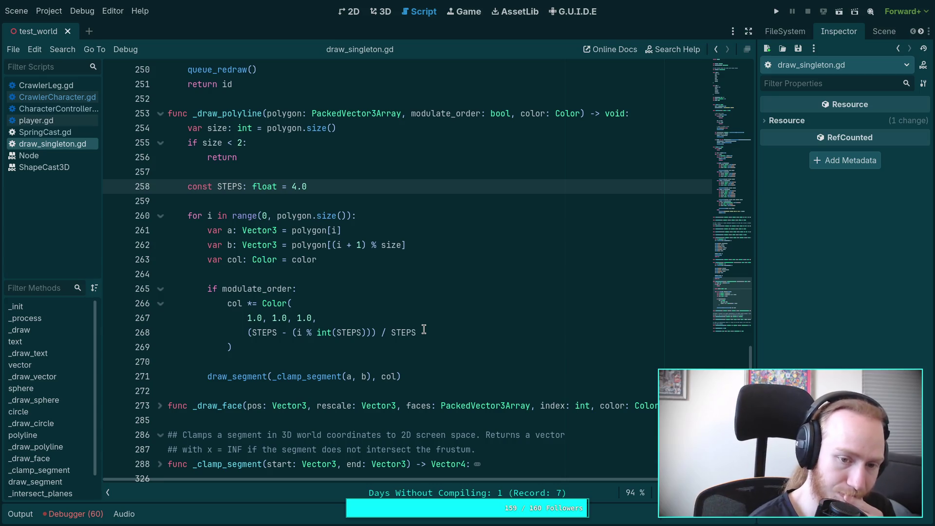
left_click(412, 342)
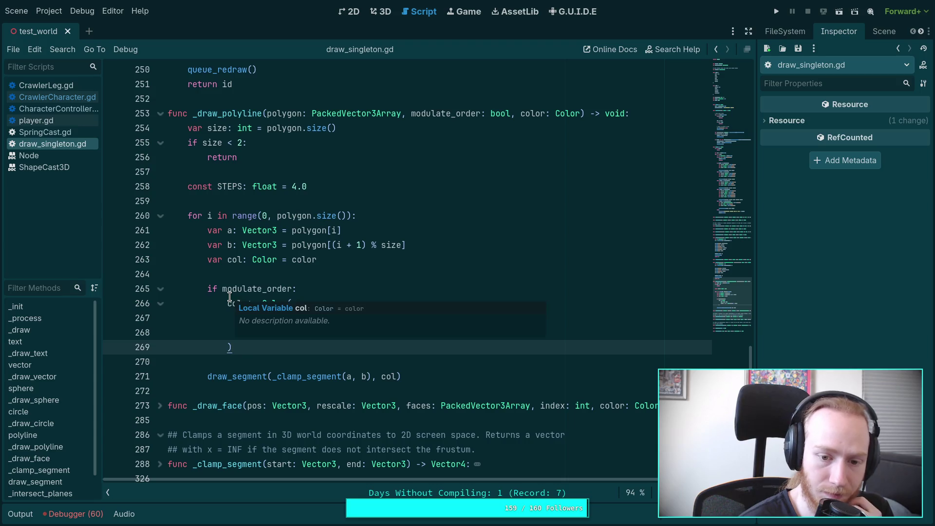
left_click(395, 374)
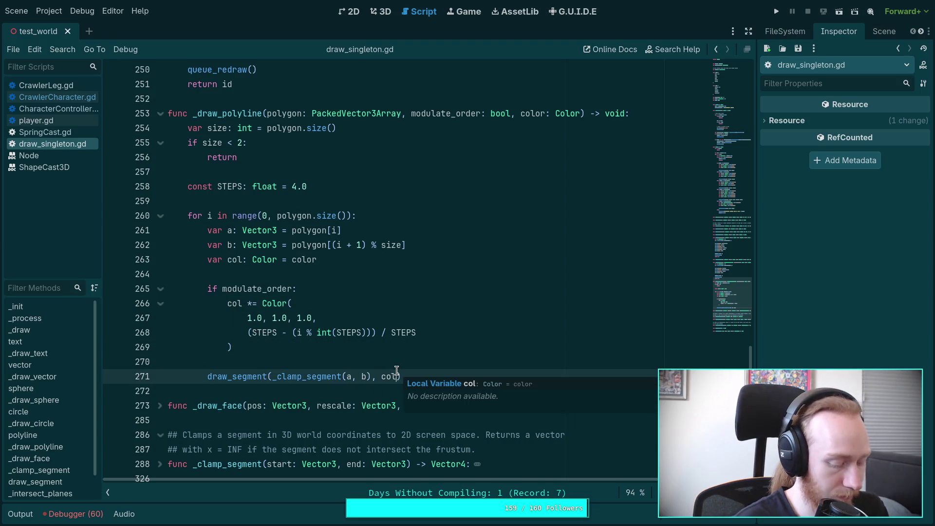
type("or")
left_click_drag(323, 258, 444, 242)
key("BackSpace")
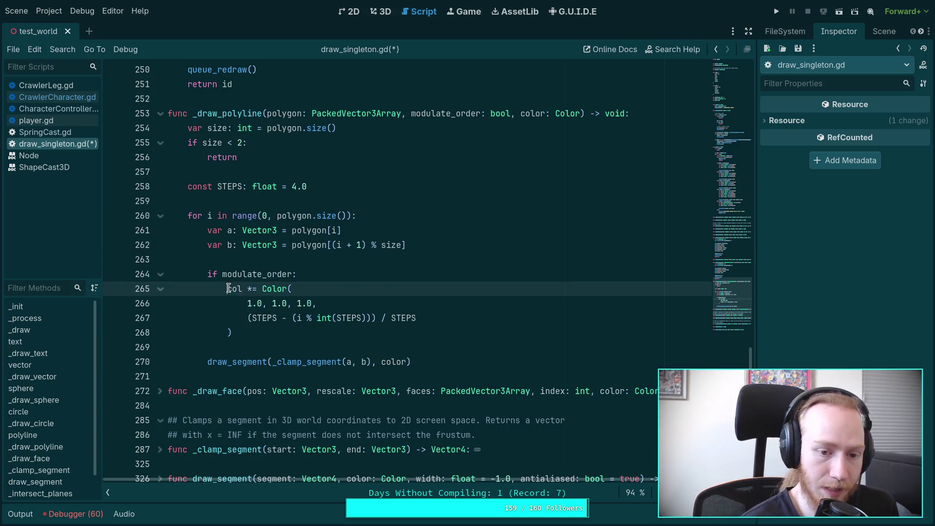
type("var")
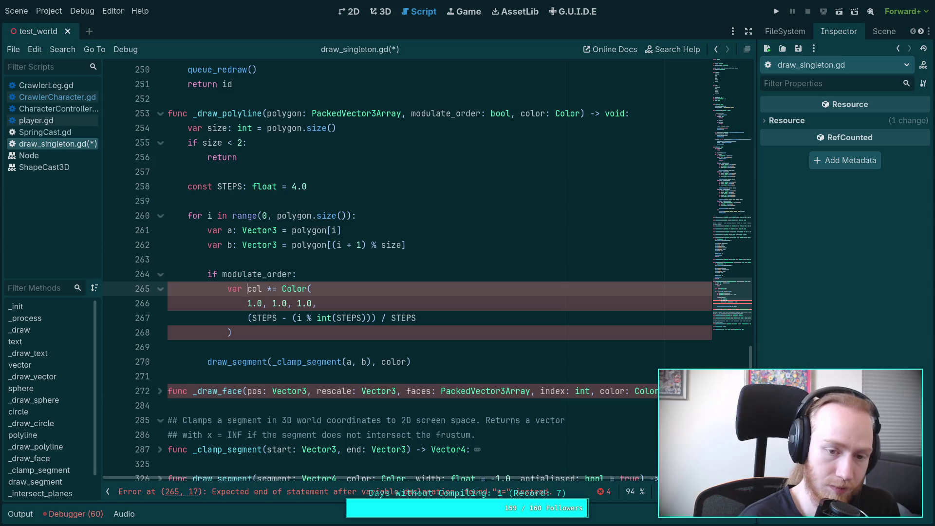
key("Right")
key("Delete")
key("Right")
type("color")
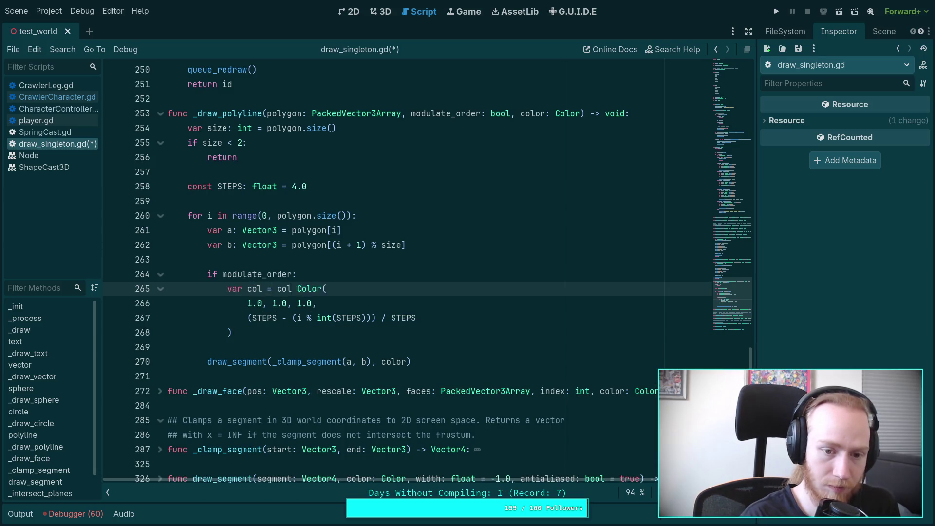
type(" *")
- Add a _draw_sphere(a, 0.05, col) call after the Color line
left_click(232, 332)
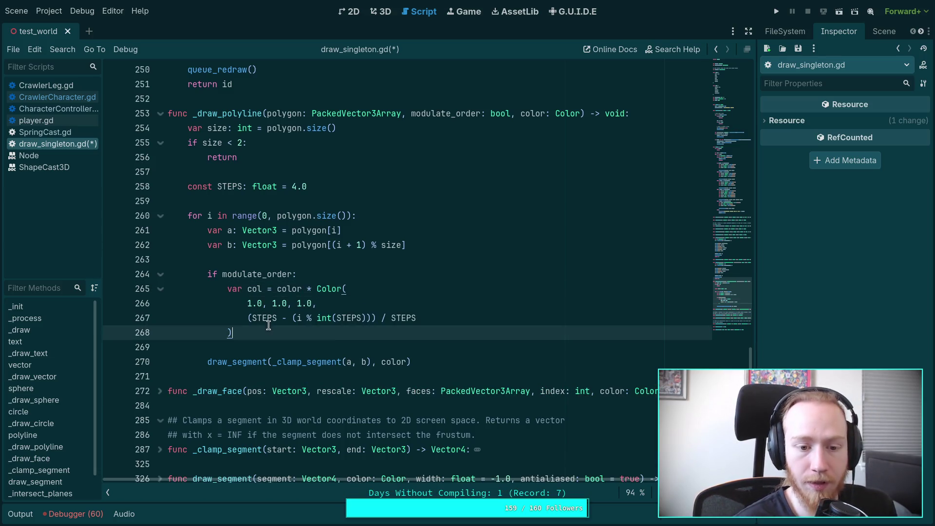
key("Return")
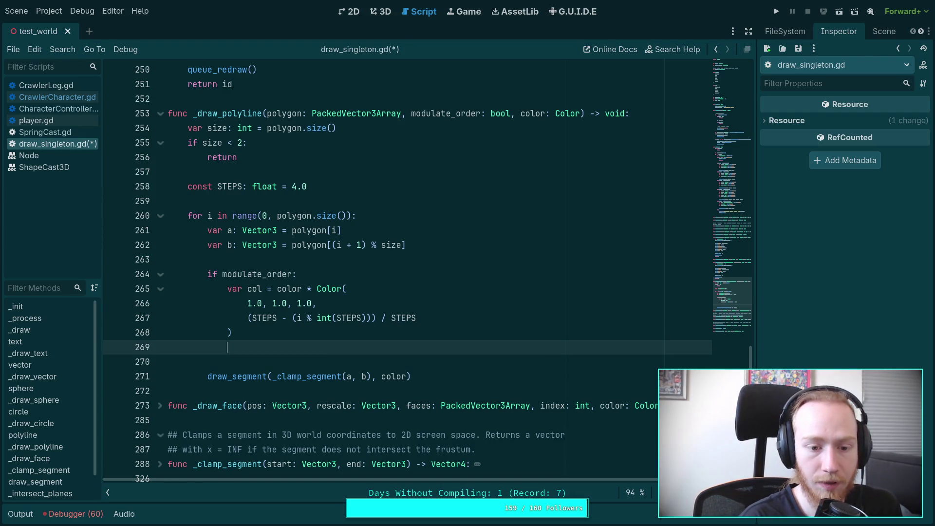
type("dr")
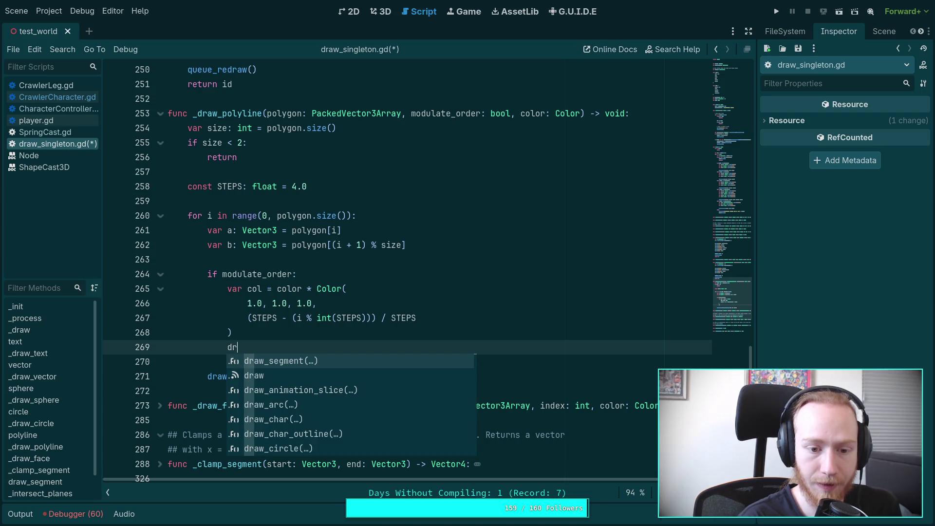
key("BackSpace")
key("BackSpace")
type("_dr")
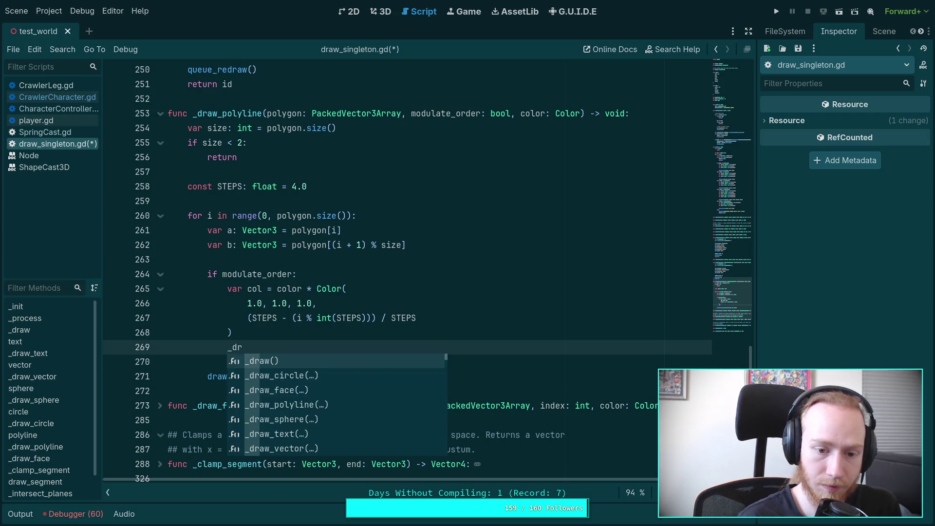
key("Down")
key("Return")
key("BackSpace")
key("BackSpace")
key("BackSpace")
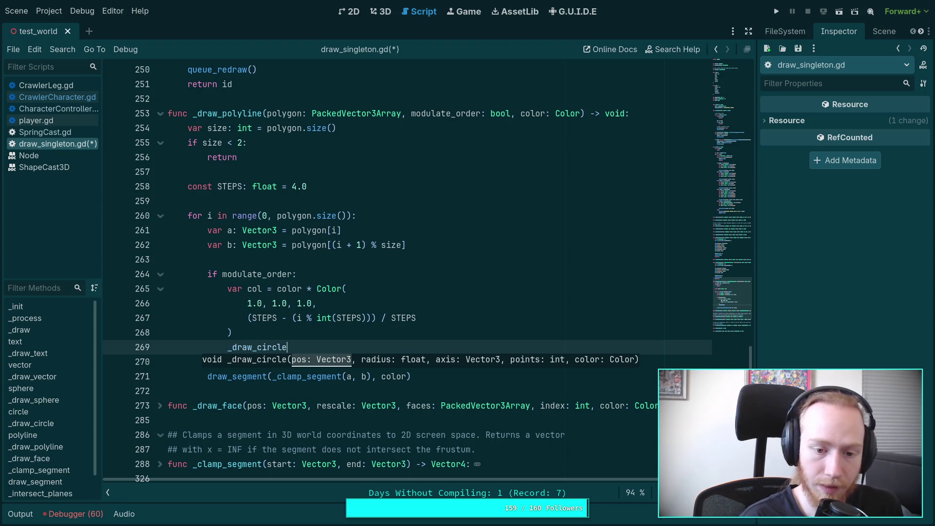
type("sp")
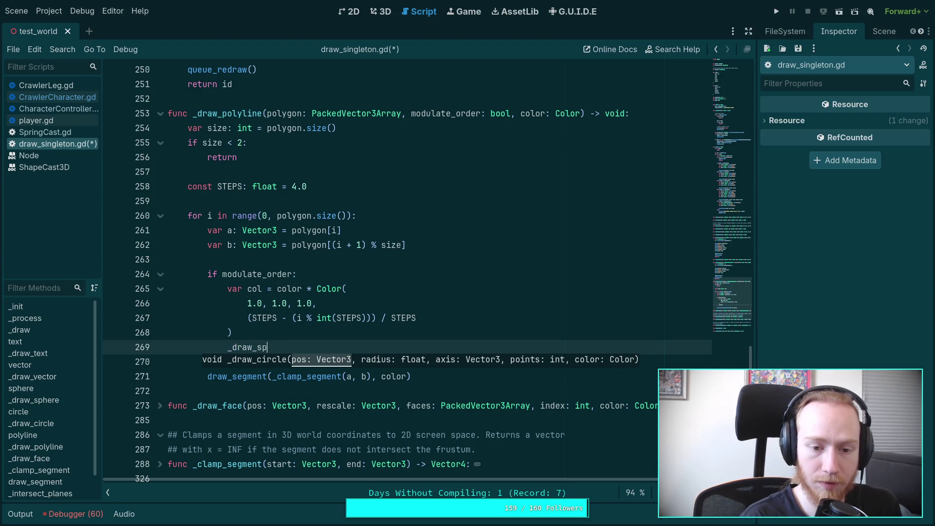
key("Return")
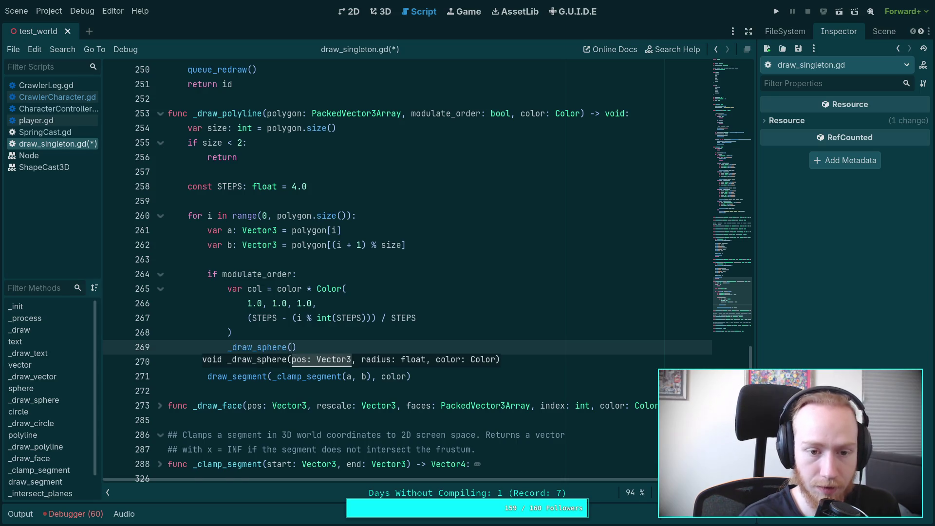
key("Return")
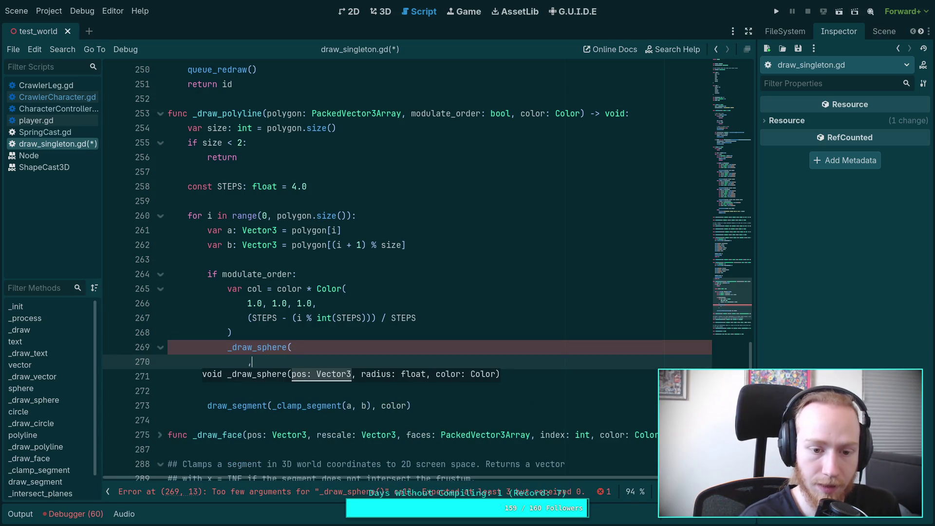
type("a, 0.")
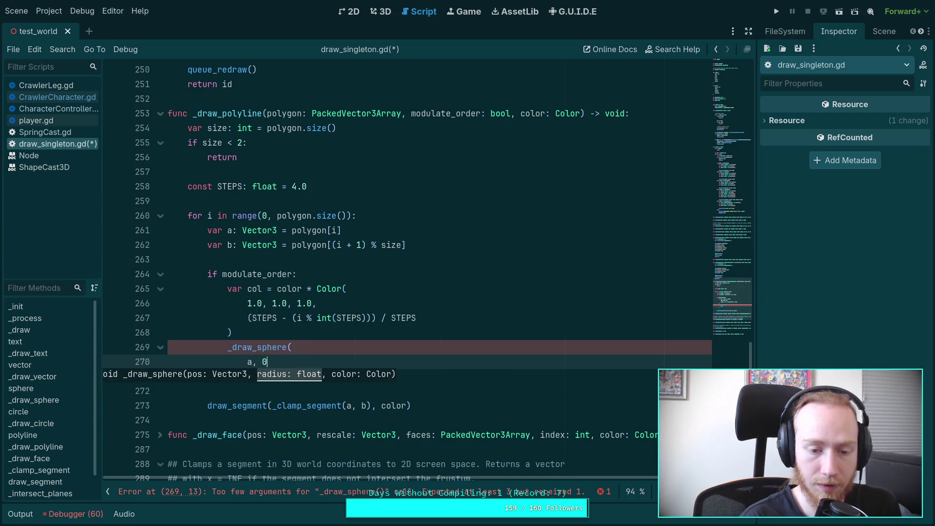
type("05,")
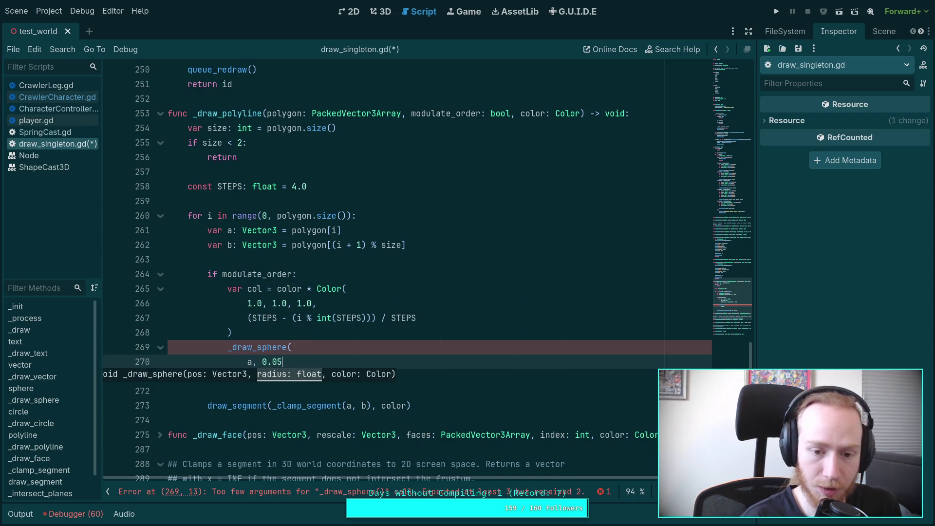
type(" col")
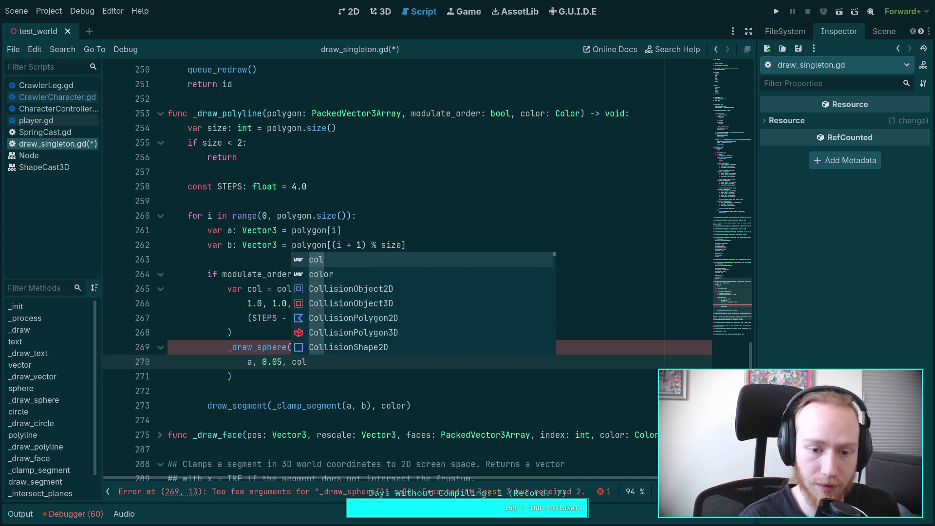
- Run the game to see the sphere markers on the legs, then stop it
left_click(206, 230)
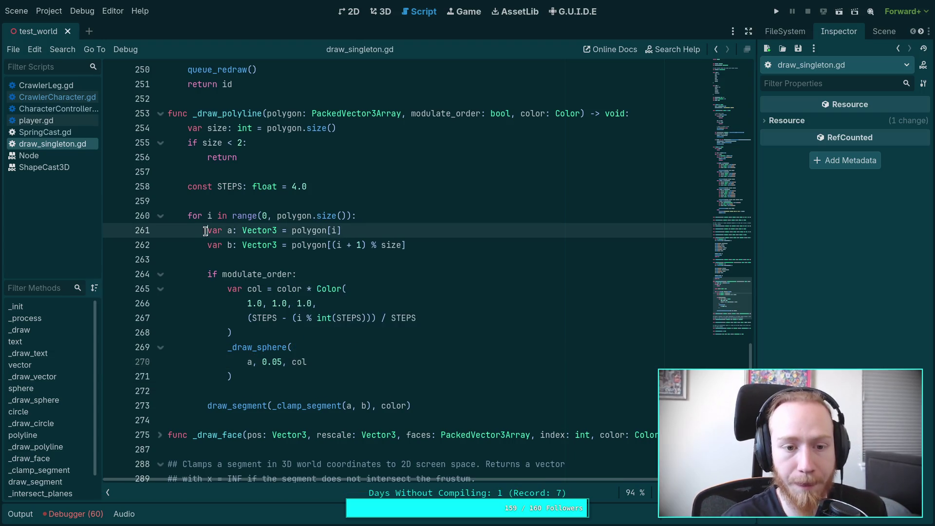
key("F5")
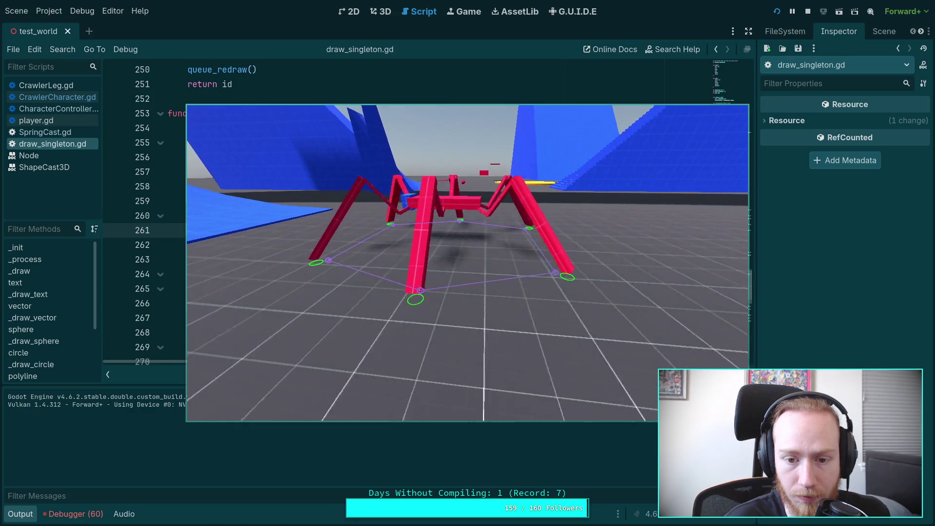
left_click(808, 11)
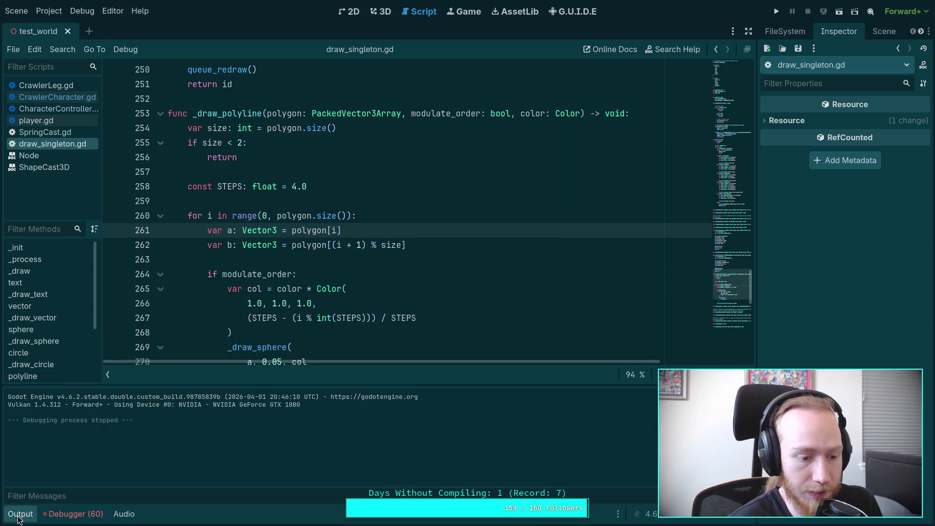
- Replace the STEPS constant with an empty 'const POINT_COLORS: PackedColorArray = []'
key("ctrl+j")
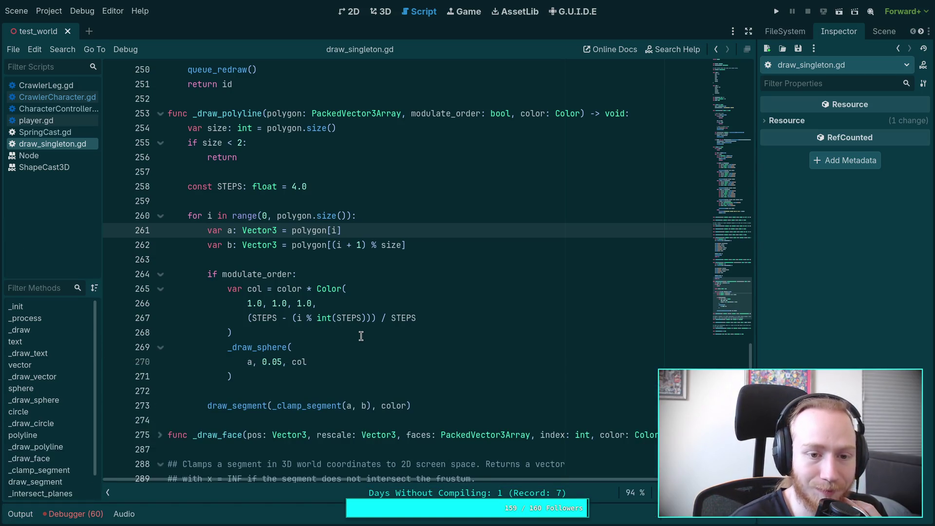
left_click_drag(327, 187, 205, 187)
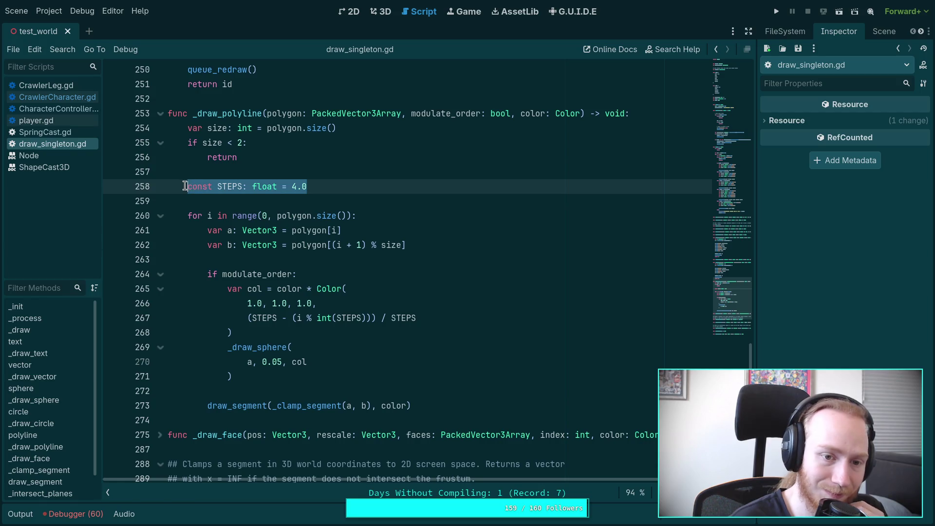
key("BackSpace")
type("t")
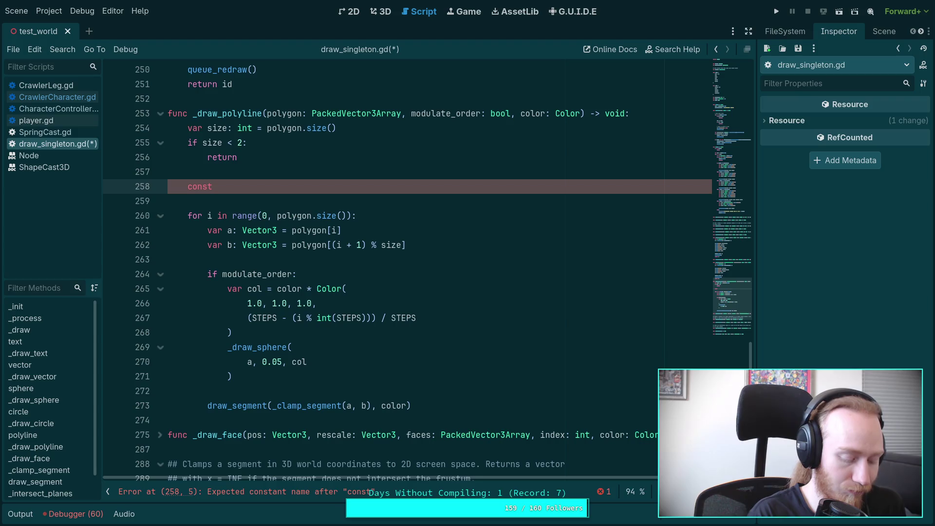
type("POINT_COLORS: ")
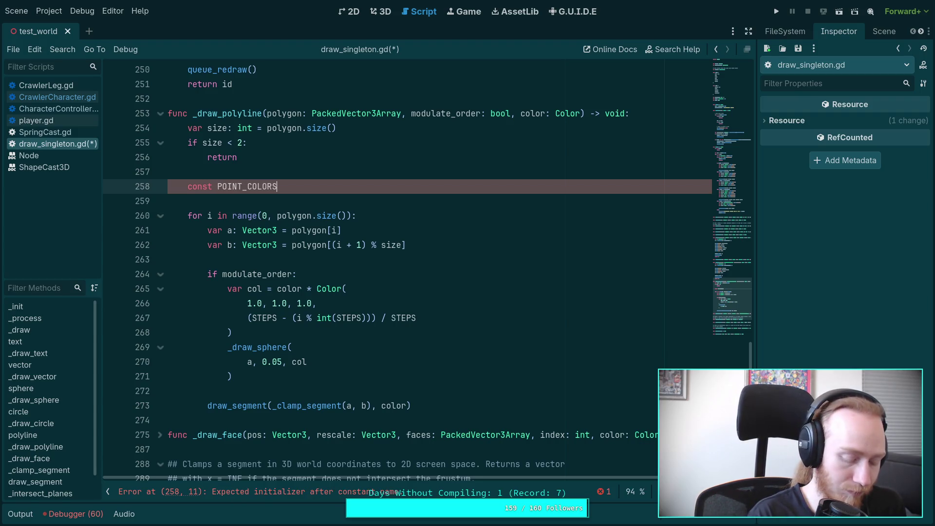
type("PackedC")
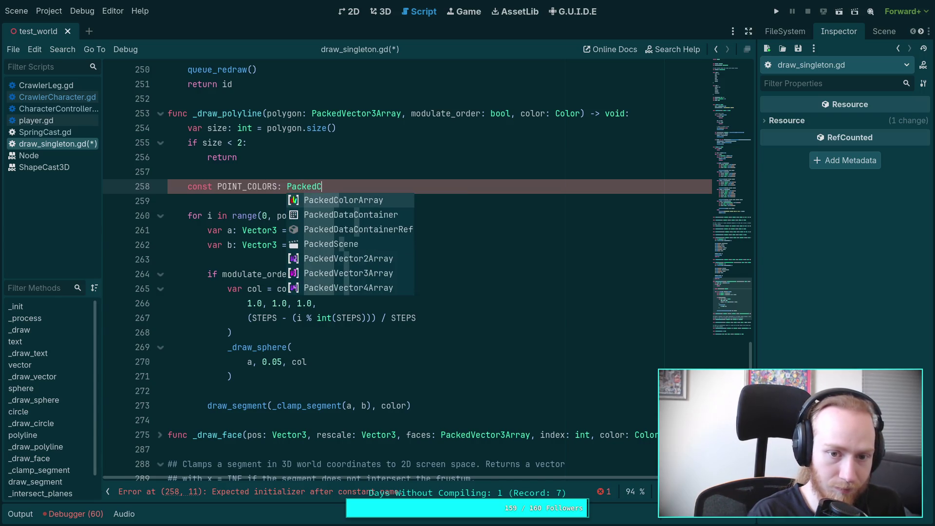
key("Down")
key("Return")
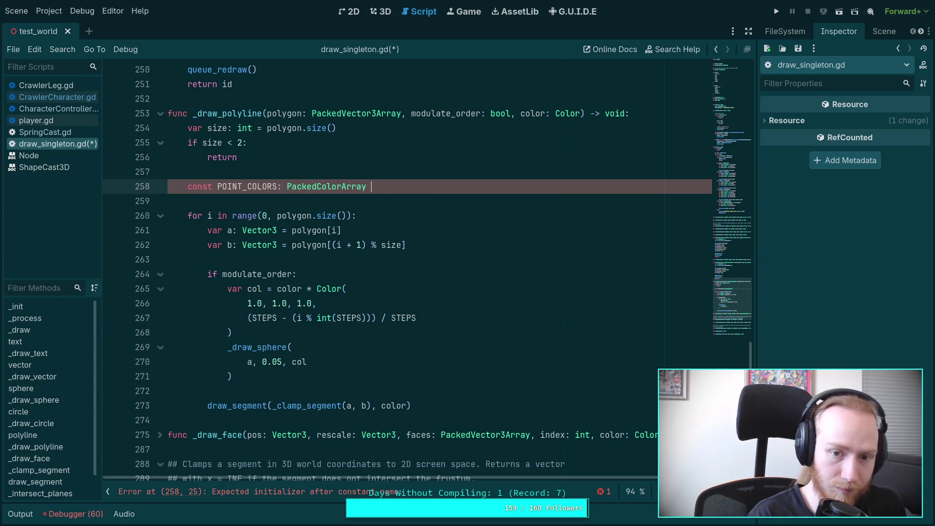
type("[")
key("Return")
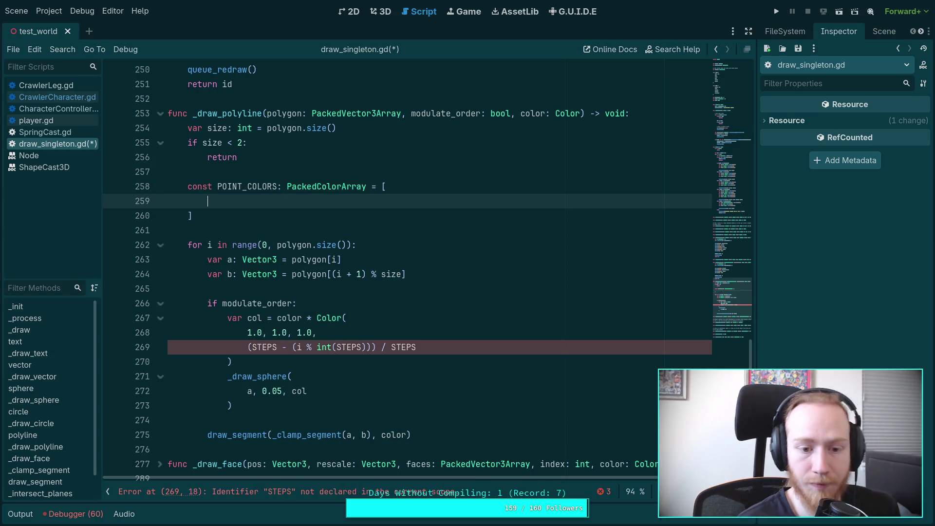
- Index the sphere colour by i % POINT_COLORS.size() and delete the old colour-modulation block
double_click(299, 391)
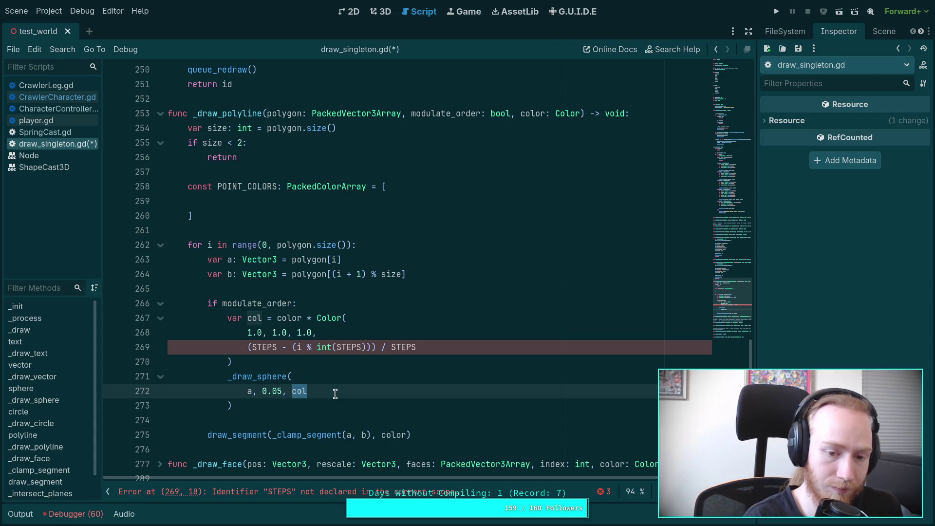
type("i %")
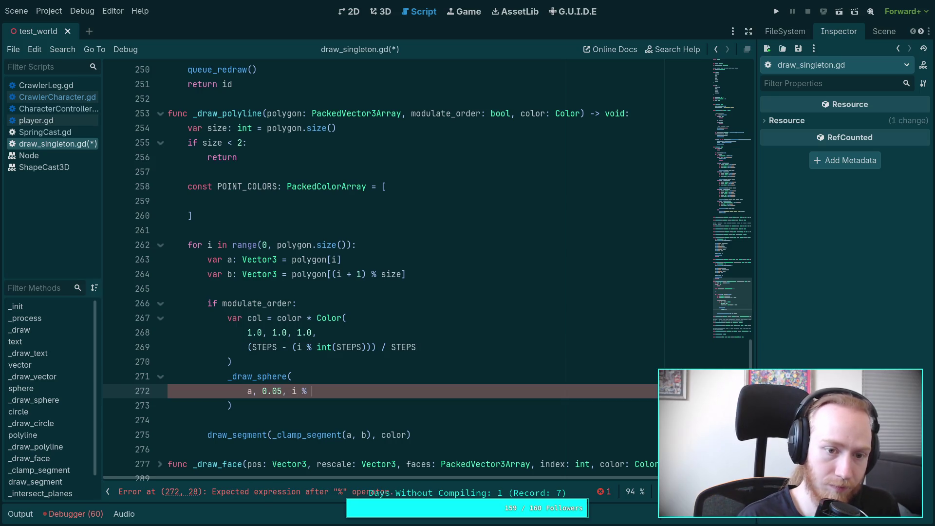
type(" POINT_COLORS.")
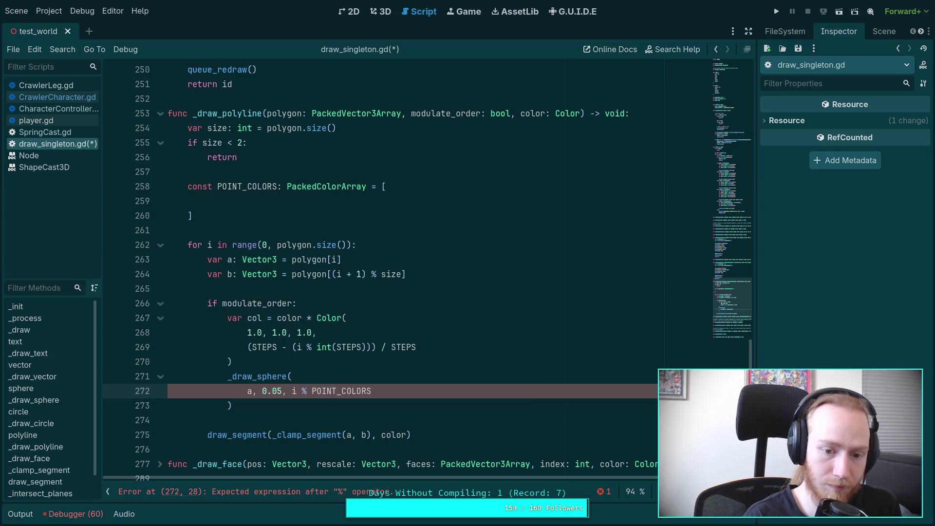
type("si")
key("Return")
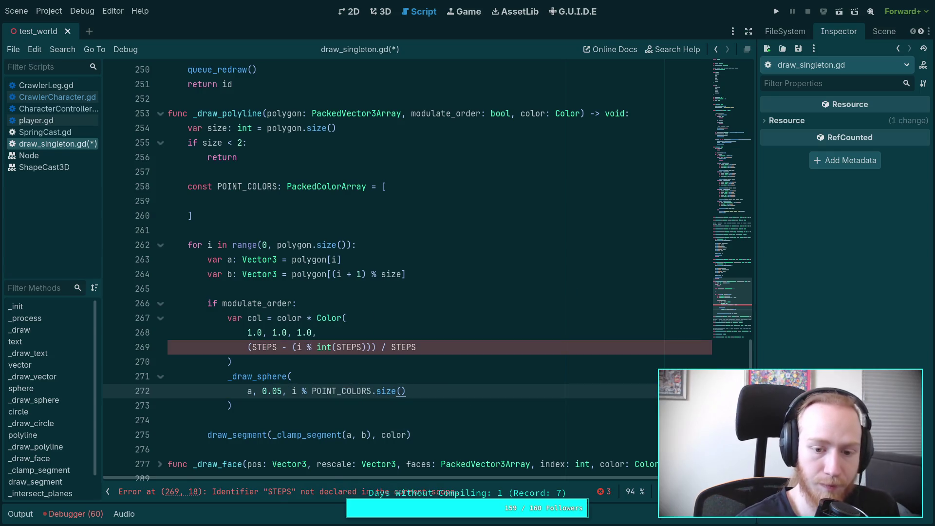
mouse_move(271, 363)
left_mouse_down()
mouse_move(307, 319)
mouse_move(342, 308)
left_mouse_up()
key("BackSpace")
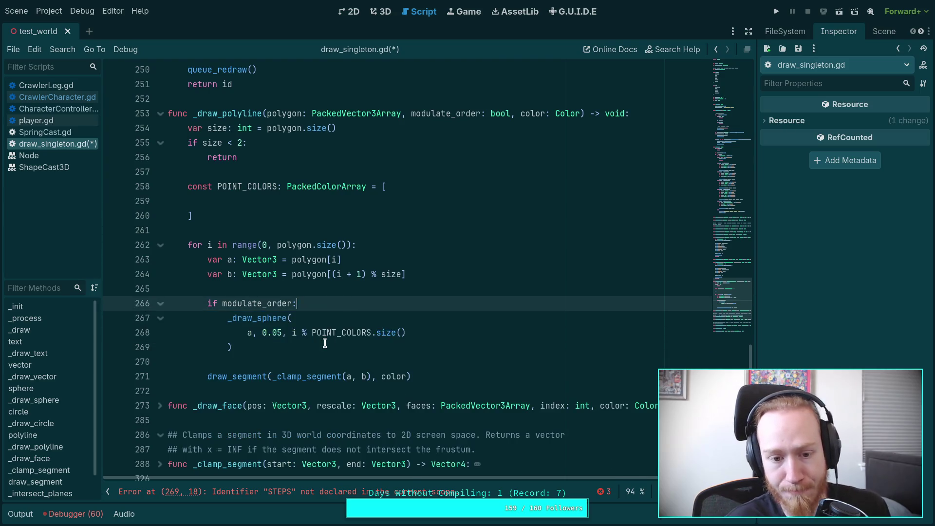
left_click(316, 200)
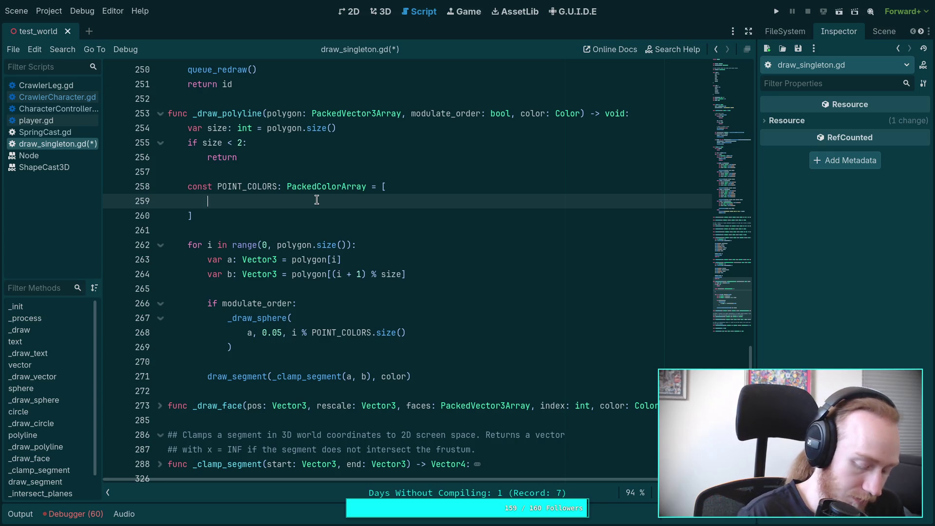
- Declare 'var col: Color' under the modulate_order check
left_click(373, 308)
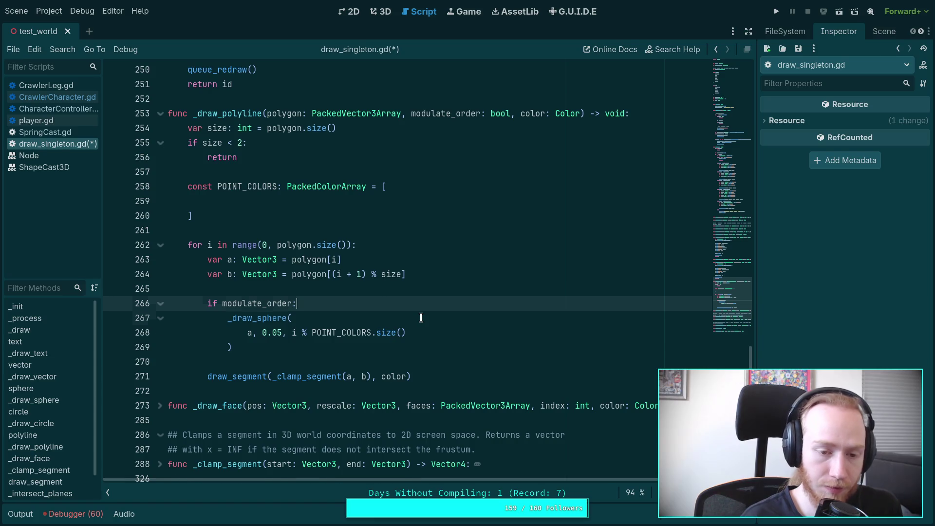
key("Return")
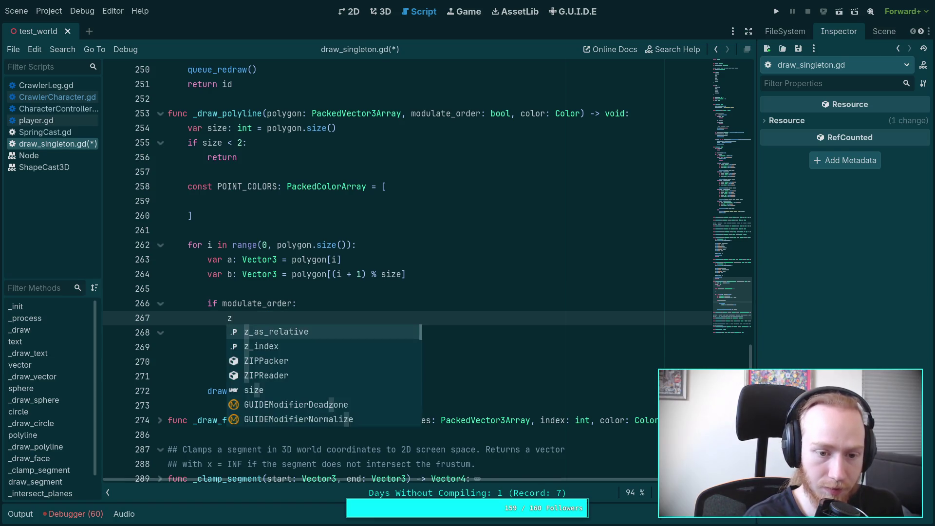
type("varl")
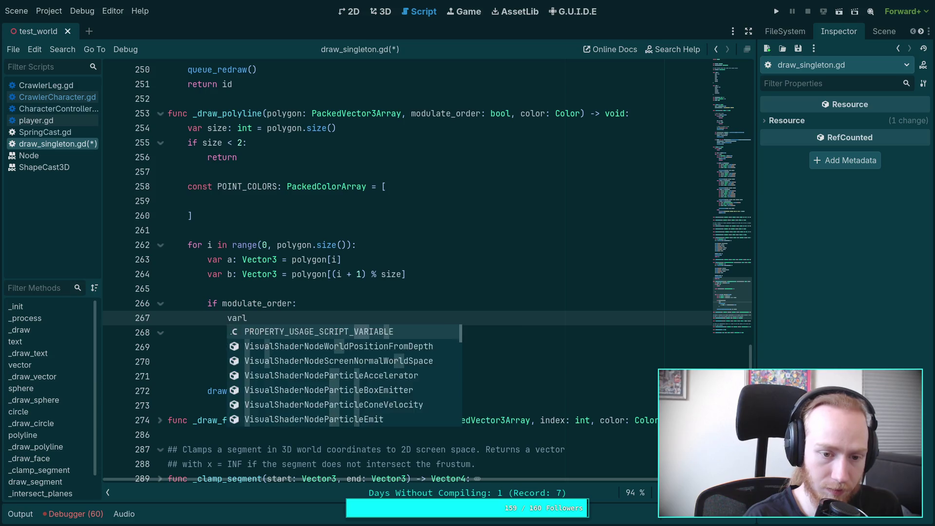
key("BackSpace")
type("r")
key("BackSpace")
type("col: Color")
- Set col to Color.WHITE when i == 0
key("Return")
type("ifg")
key("BackSpace")
key("BackSpace")
type("i == 0:")
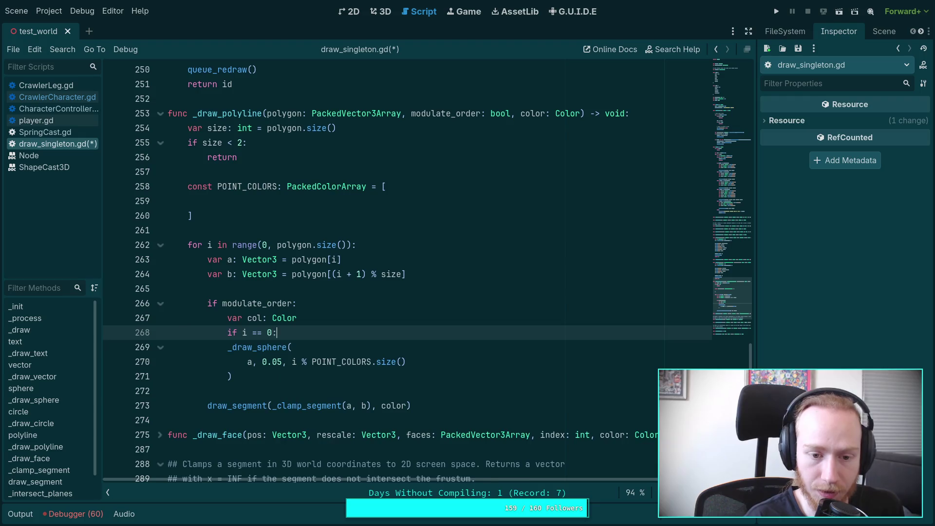
key("Return")
type("col = ")
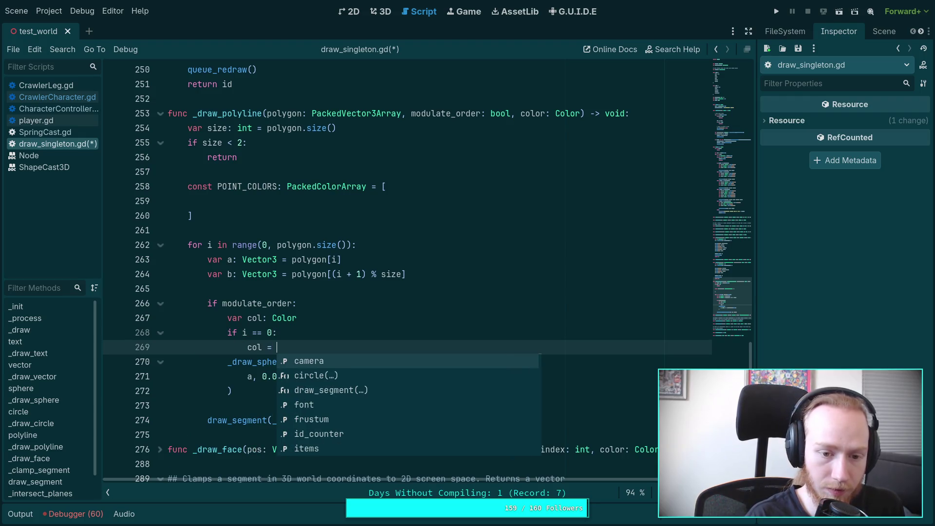
type("Color.WH")
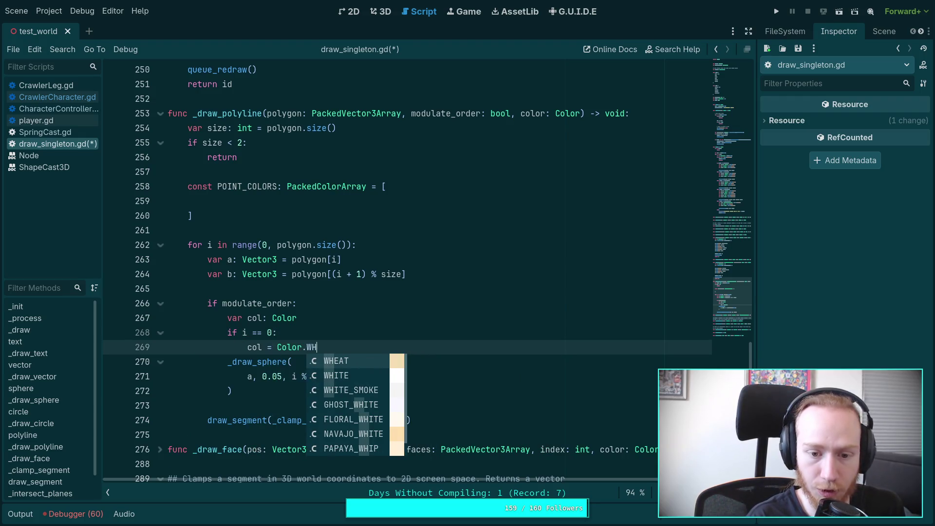
key("Down")
key("Return")
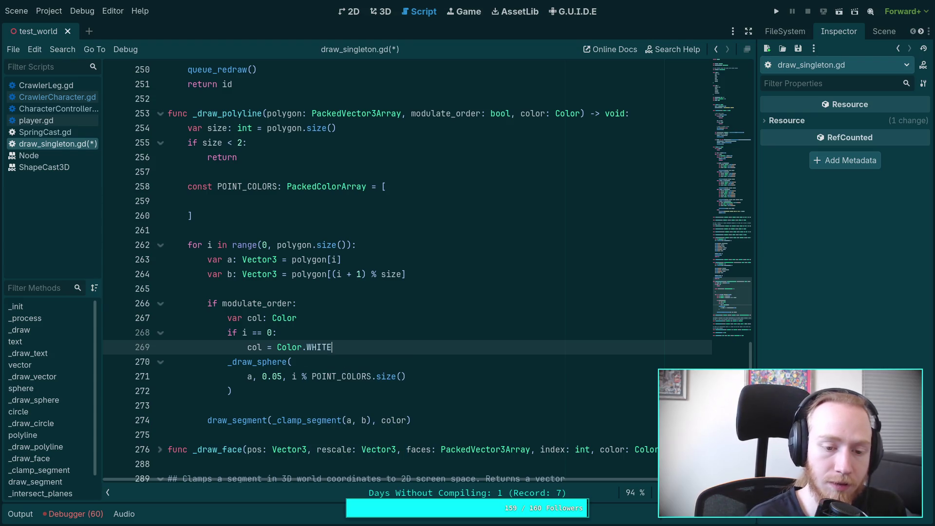
left_click(347, 203)
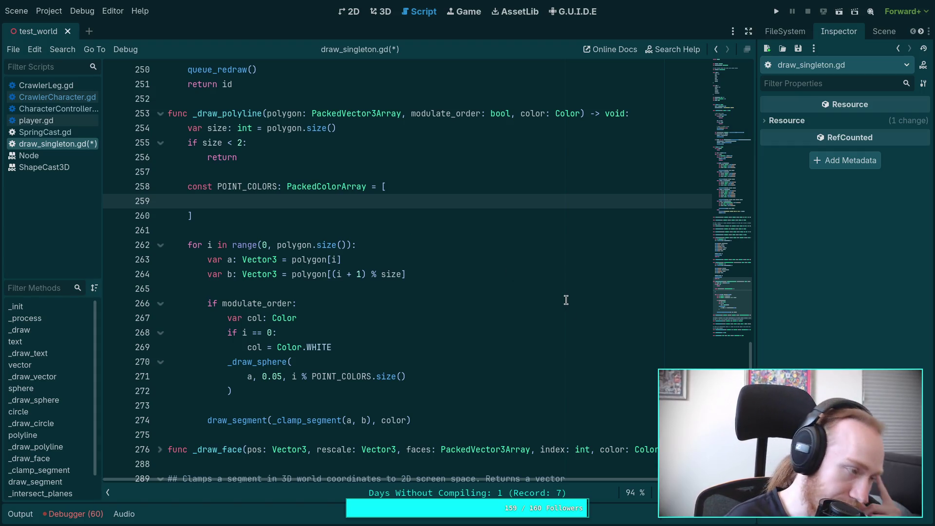
- Add Color.LIGHT_CORAL as the first POINT_COLORS entry
type("Color.")
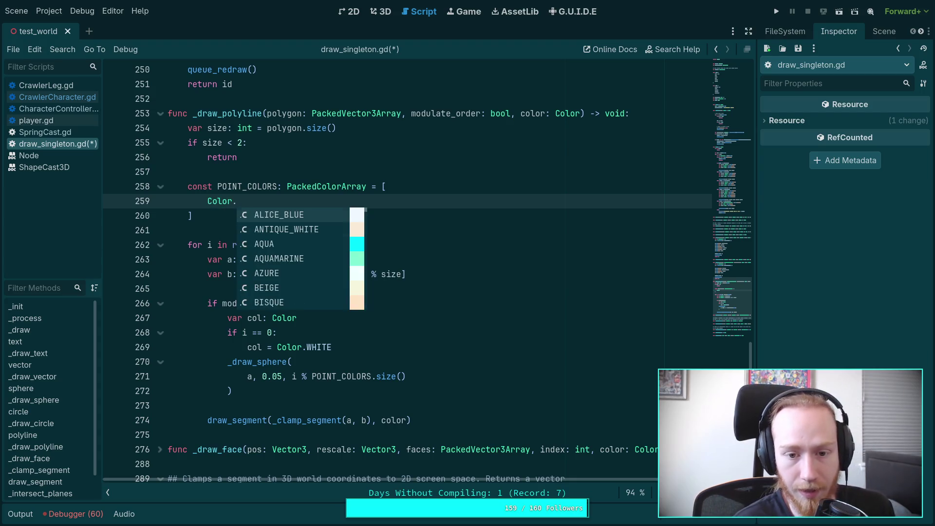
key("Down")
key("Down")
key("Down")
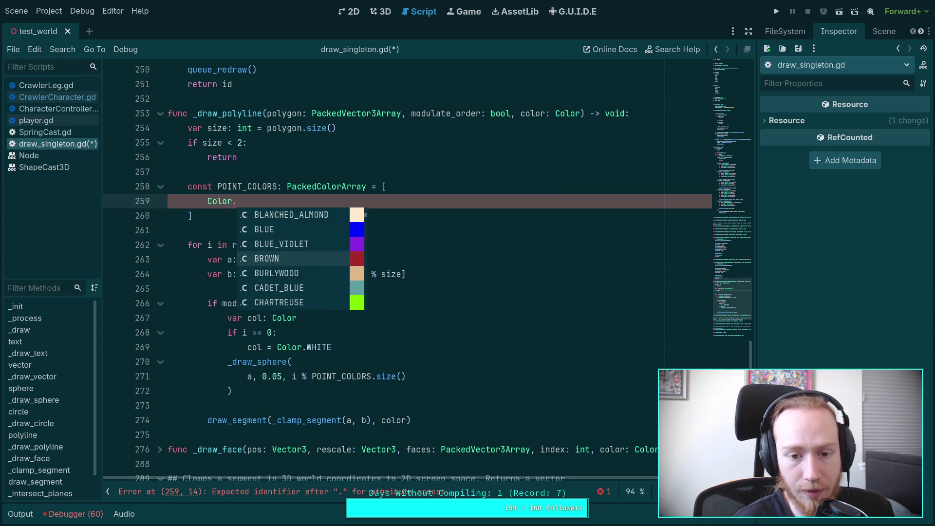
key("Down")
key("Down")
key("Down")
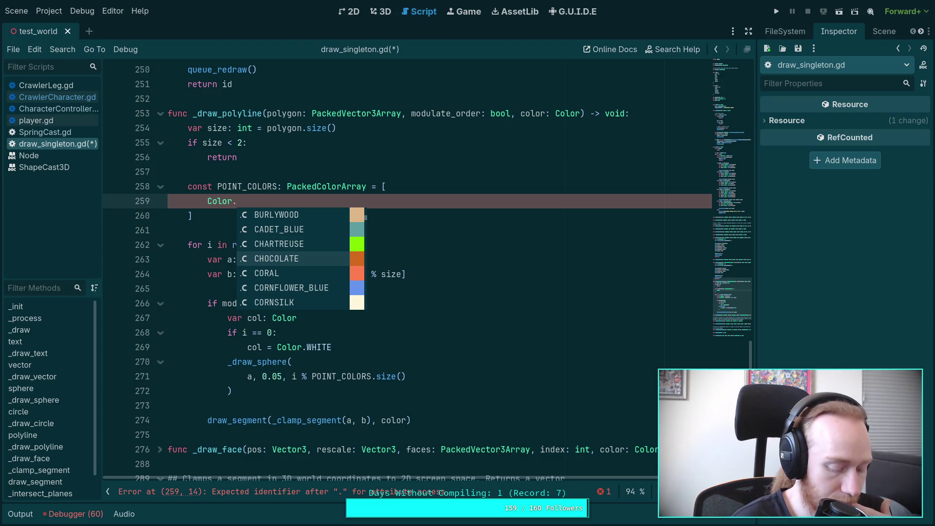
key("Down")
key("Down")
key("Down")
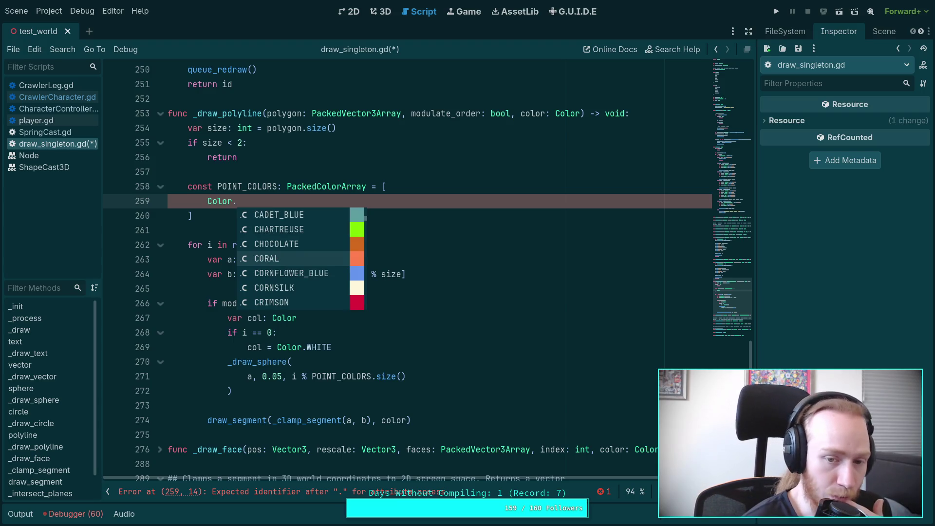
key("Down")
key("Down")
key("Down")
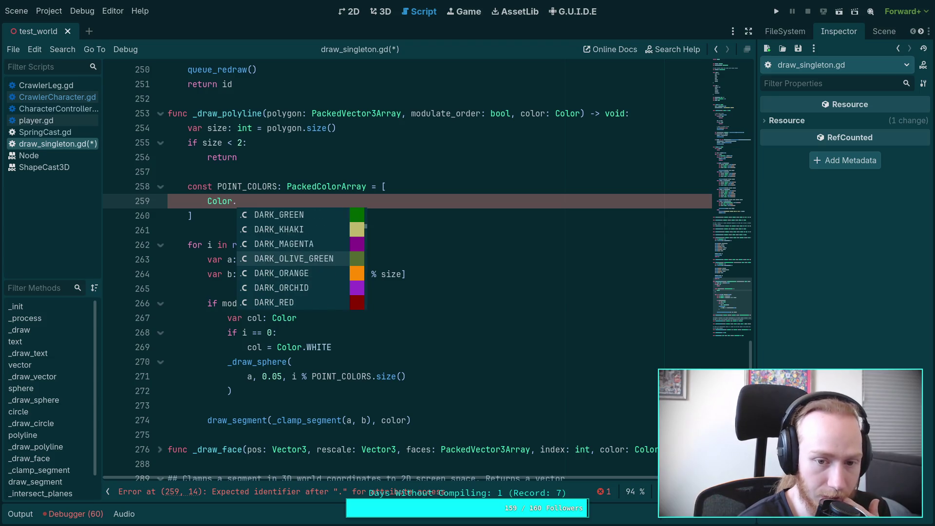
key("Down")
key("Down")
key("Down")
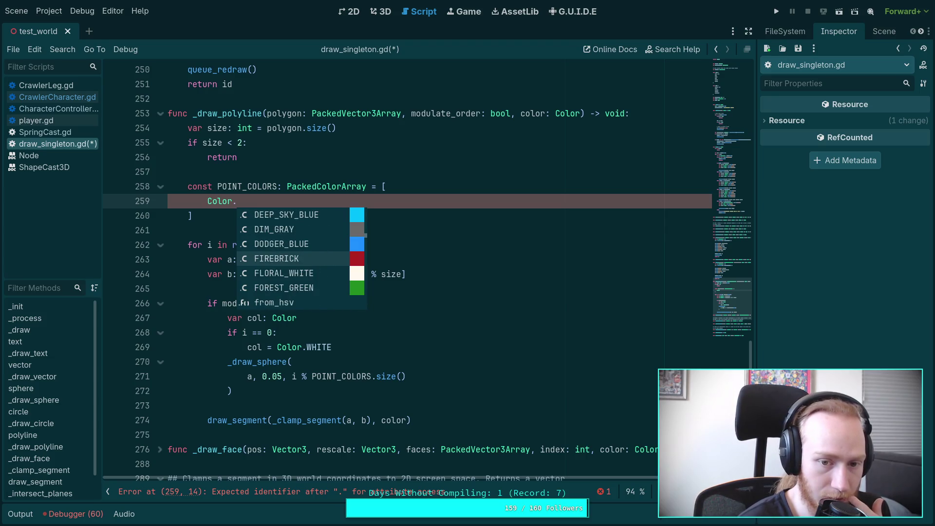
key("Down")
key("Down")
key("Down")
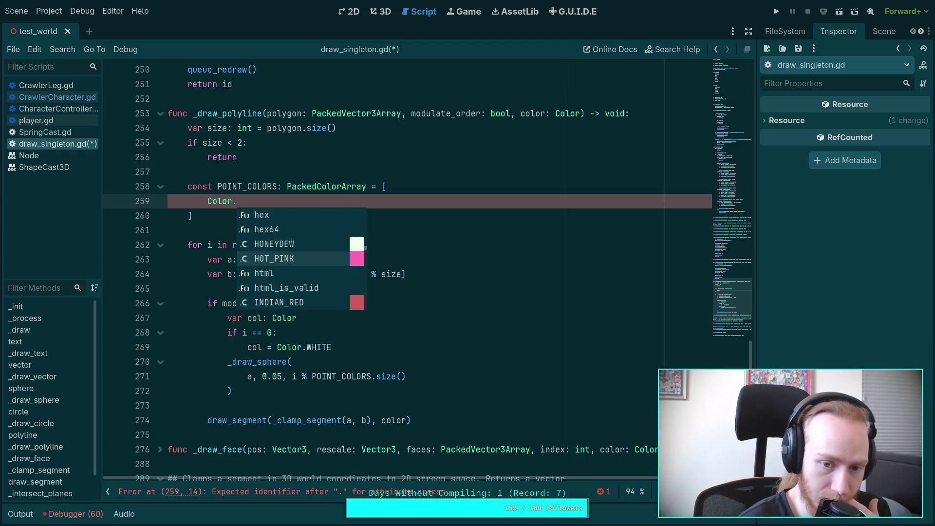
key("Up")
key("Up")
key("Down")
key("Down")
key("Down")
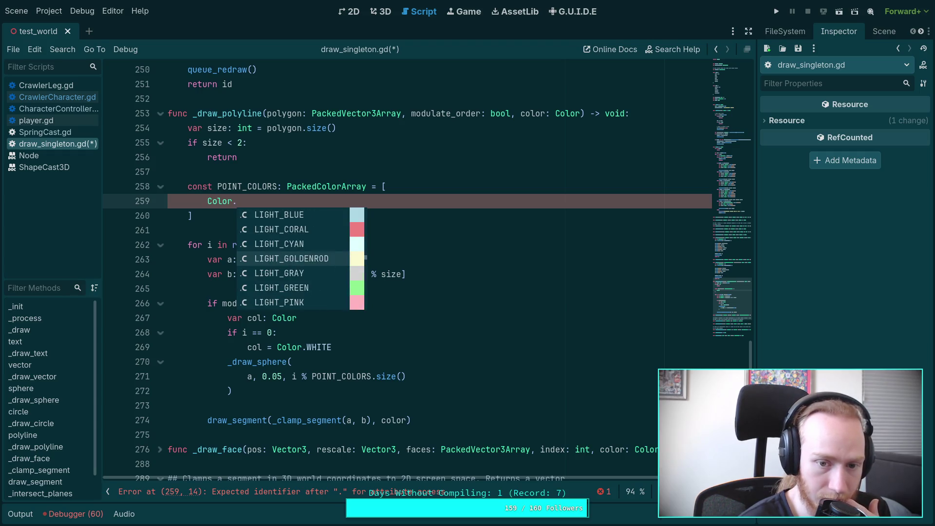
key("Up")
key("Up")
key("Up")
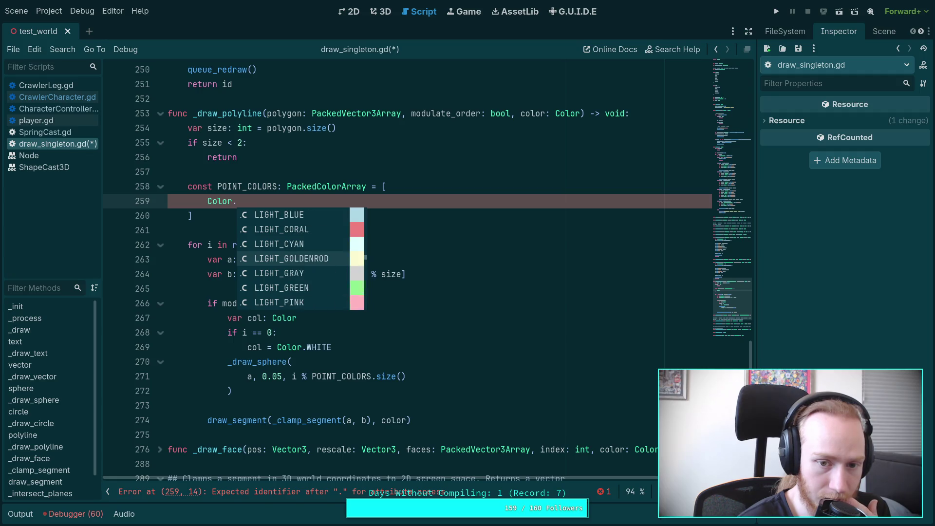
key("Return")
type(",")
key("Return")
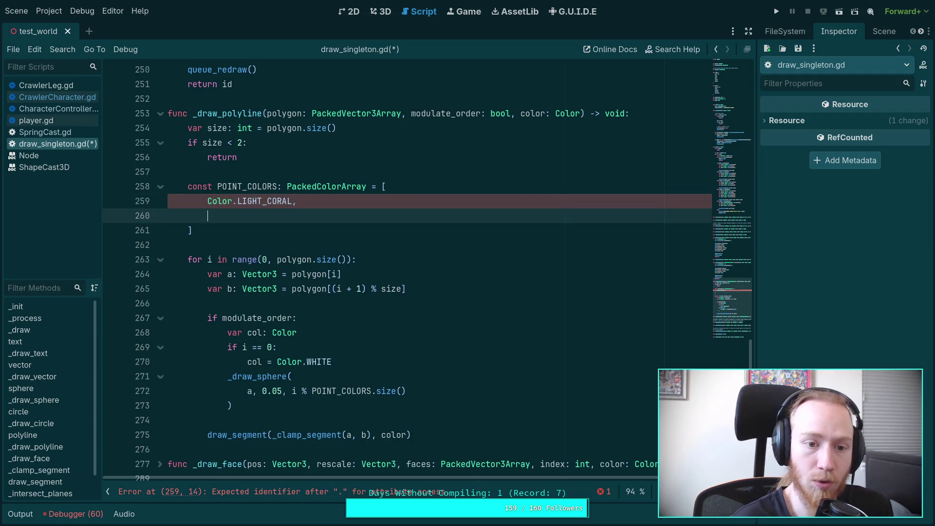
- Add Color.MEDIUM_ORCHID as the second colour
type("Color.")
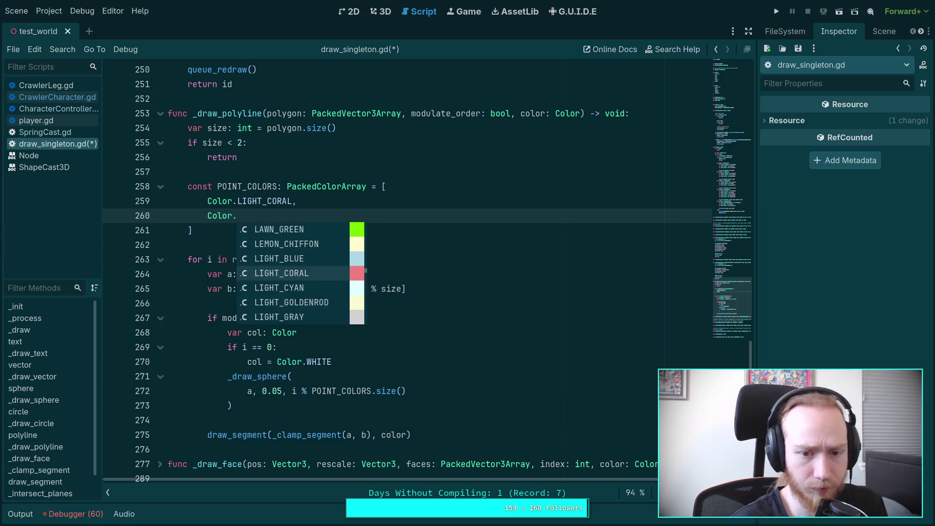
key("Down")
key("Down")
key("Down")
key("Down")
key("Down")
key("Down")
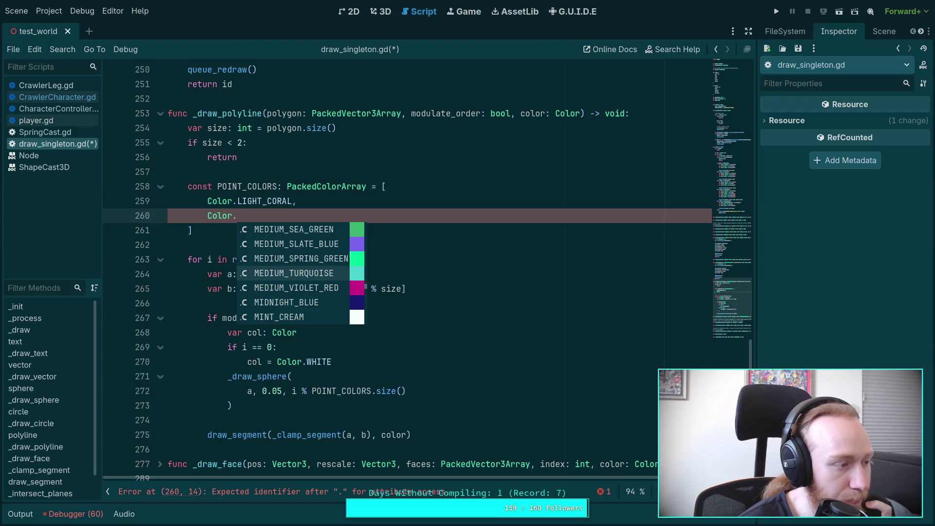
key("Up")
key("Up")
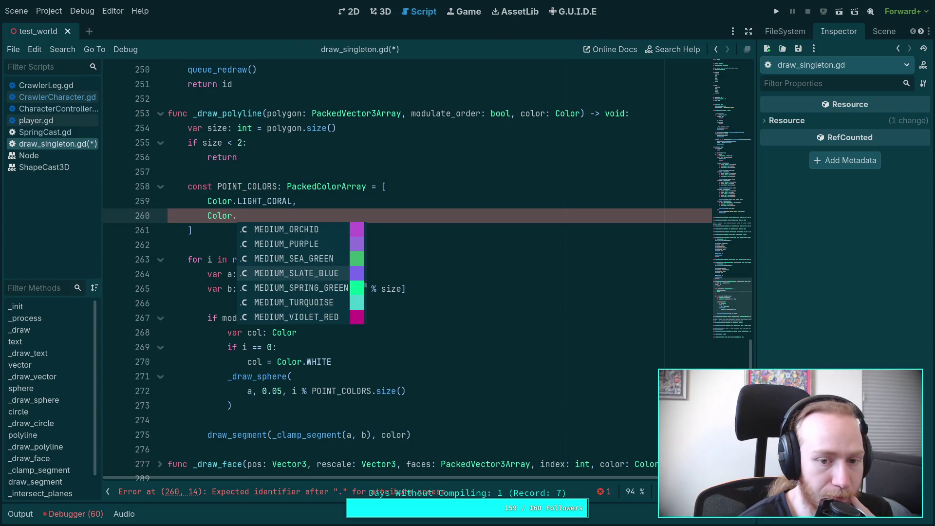
key("Up")
key("Up")
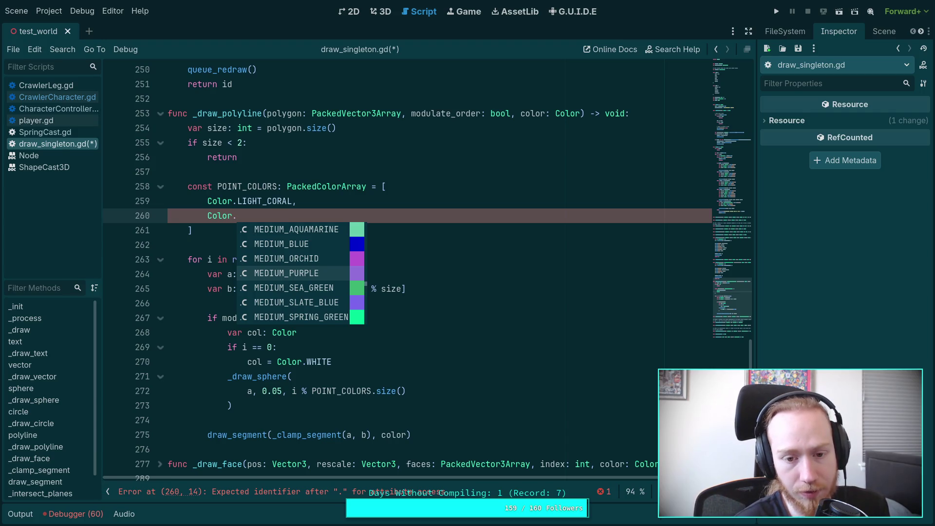
key("Up")
key("Return")
type(",")
key("Return")
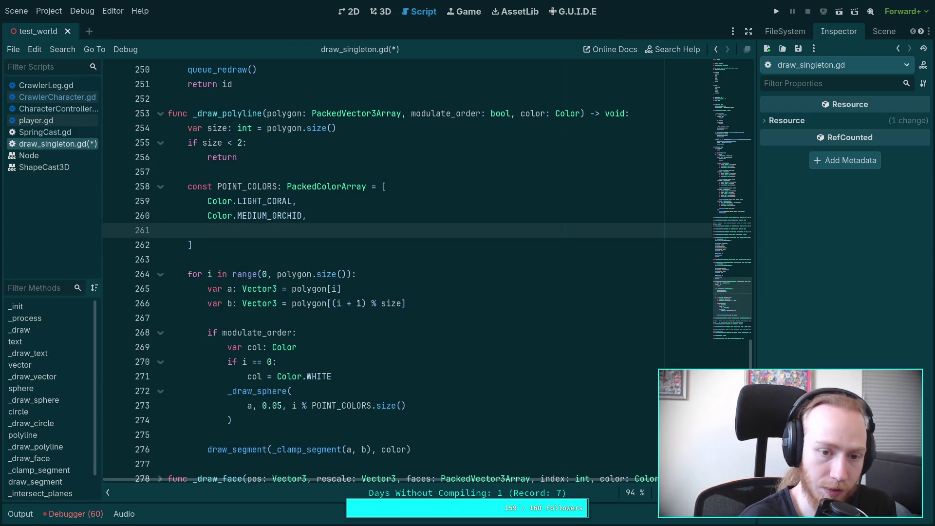
- Add the Color.PLUM and Color.SKY_BLUE entries
type("Color.")
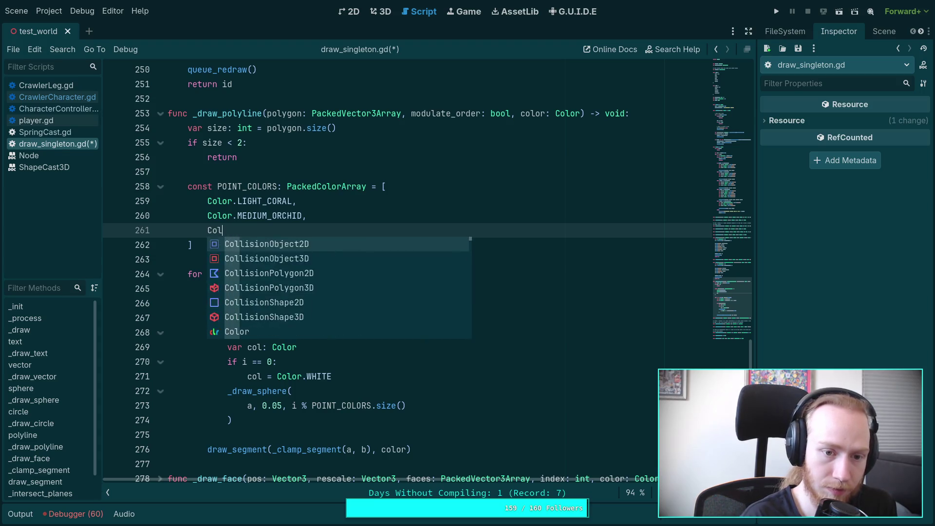
key("Down")
key("Down")
key("Down")
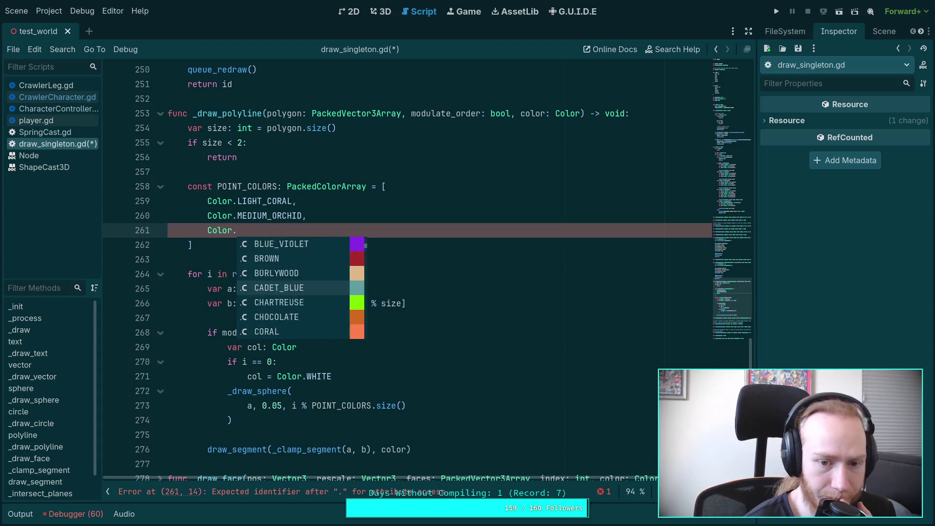
key("Down")
key("Down")
key("Down")
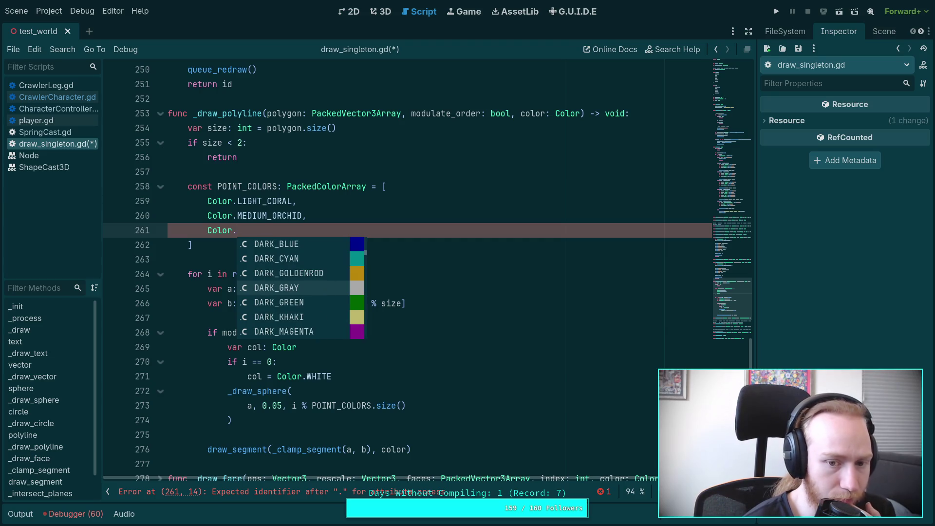
key("Down")
key("Down")
key("Down")
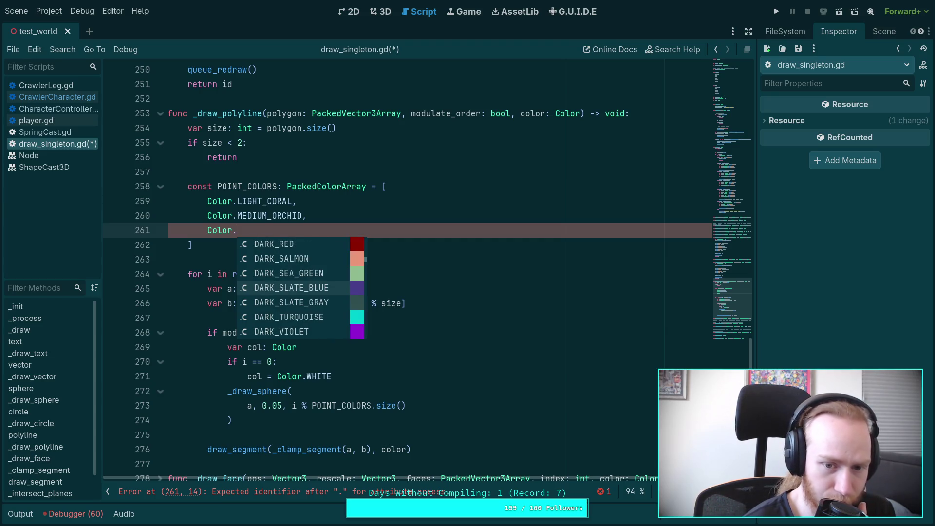
key("Down")
key("Down")
key("Down")
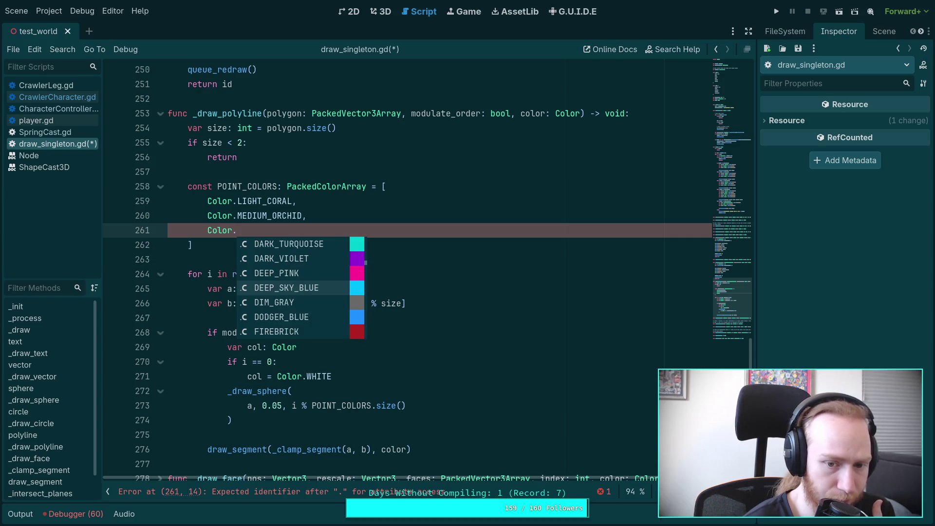
key("Down")
key("Down")
key("Down")
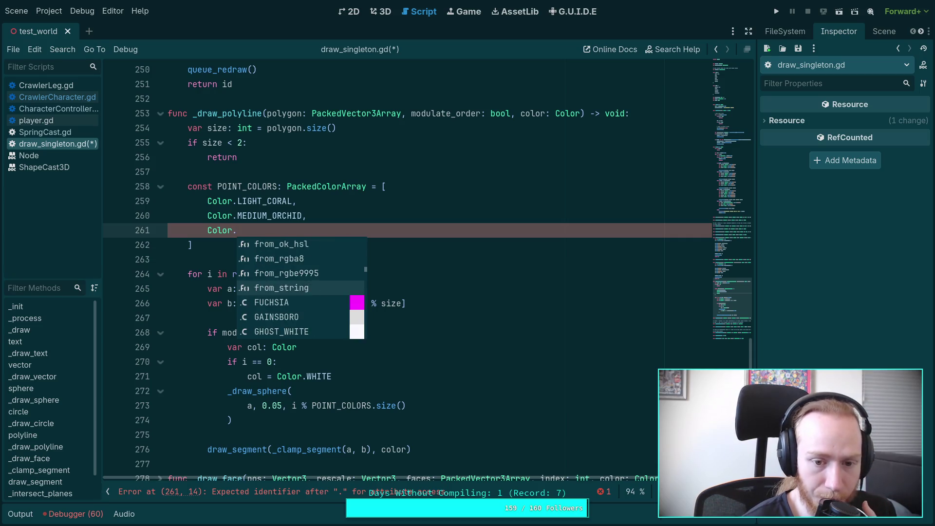
key("Down")
key("Down")
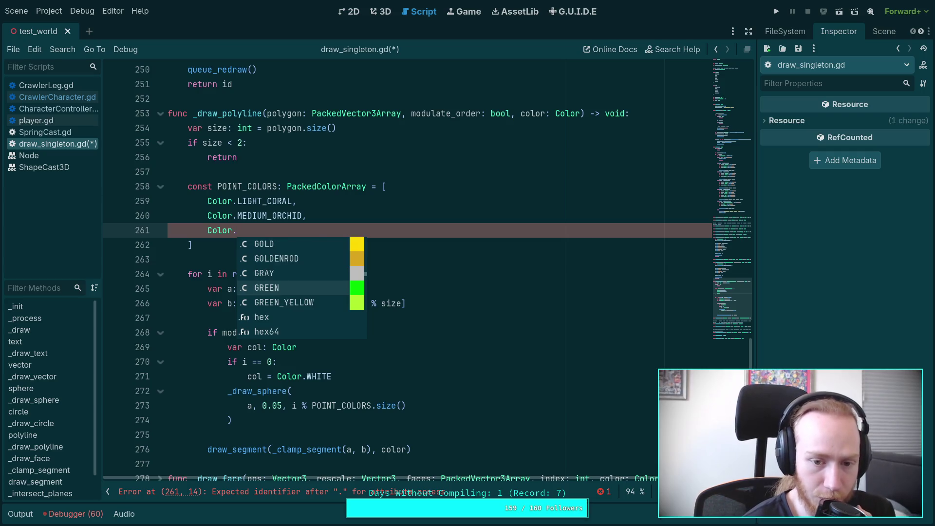
key("Down")
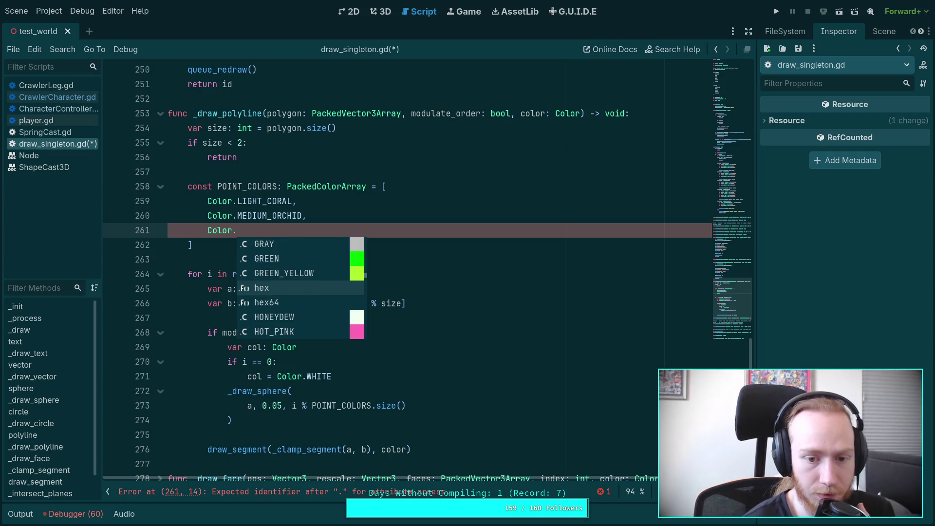
key("Down")
key("Down")
key("Down")
- Add Color.CORNFLOWER_BLUE as the fifth colour and save draw_singleton.gd
key("Down")
key("Down")
key("Down")
key("ctrl+v")
type("Color.")
key("Down")
key("Down")
key("Down")
key("Down")
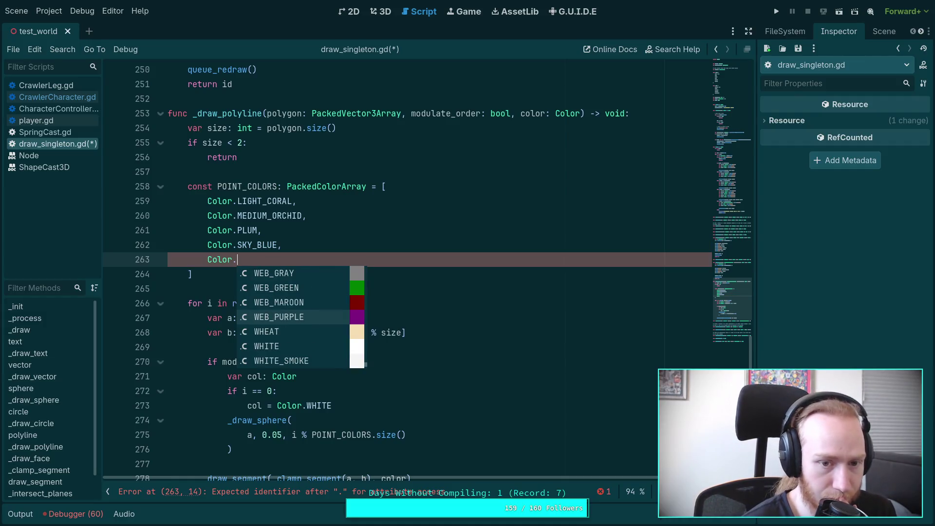
key("Up")
key("Up")
key("Up")
key("Down")
key("Down")
key("Down")
key("Down")
key("Down")
key("Down")
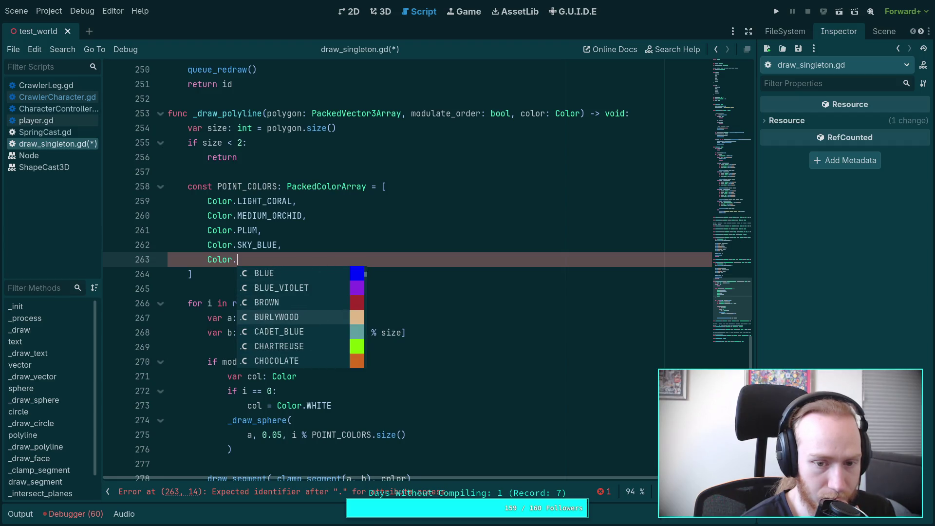
key("Down")
key("Down")
key("Down")
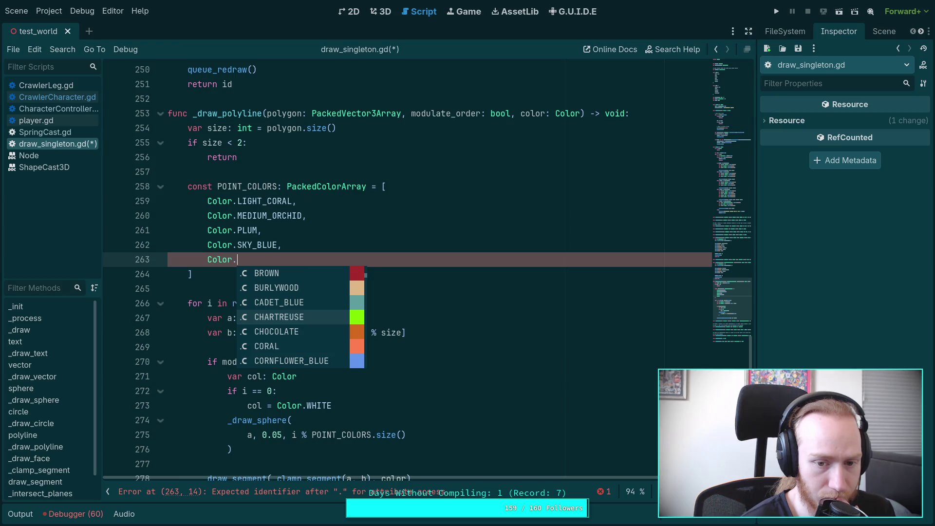
key("Up")
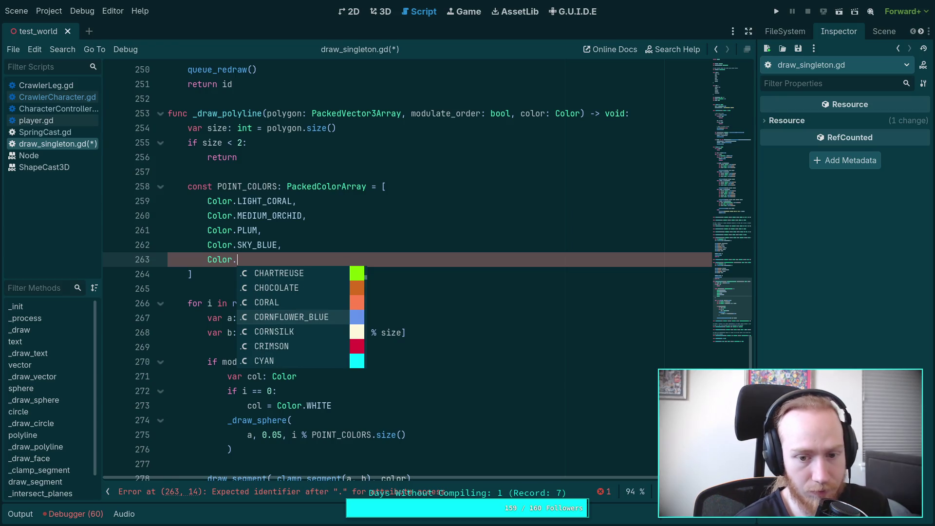
key("Return")
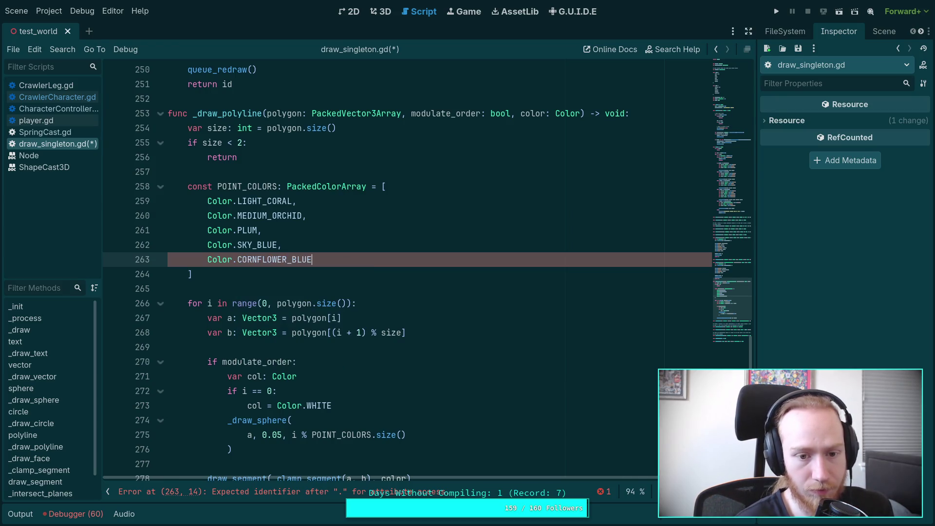
type(",")
key("ctrl+s")
scroll(531, 276, "down", 2)
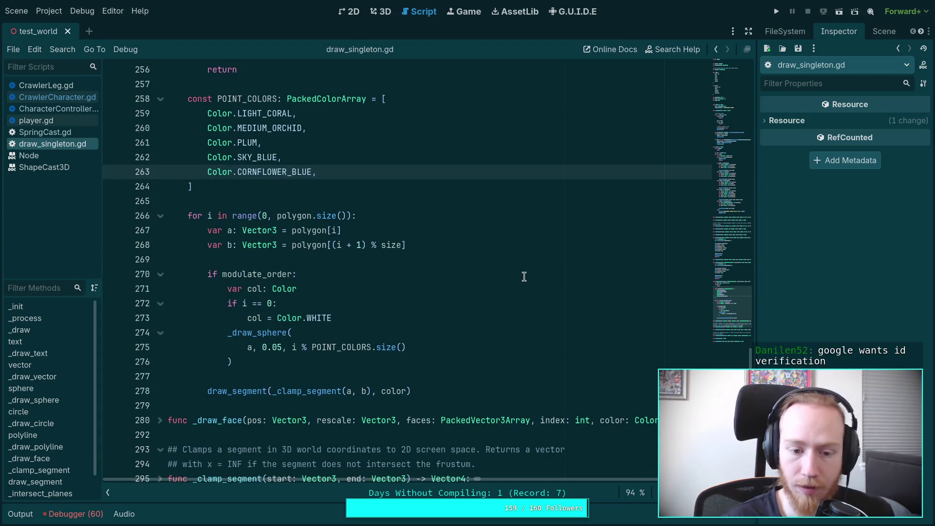
- Run the game to check the colour-coded leg markers, then stop it
left_click(777, 11)
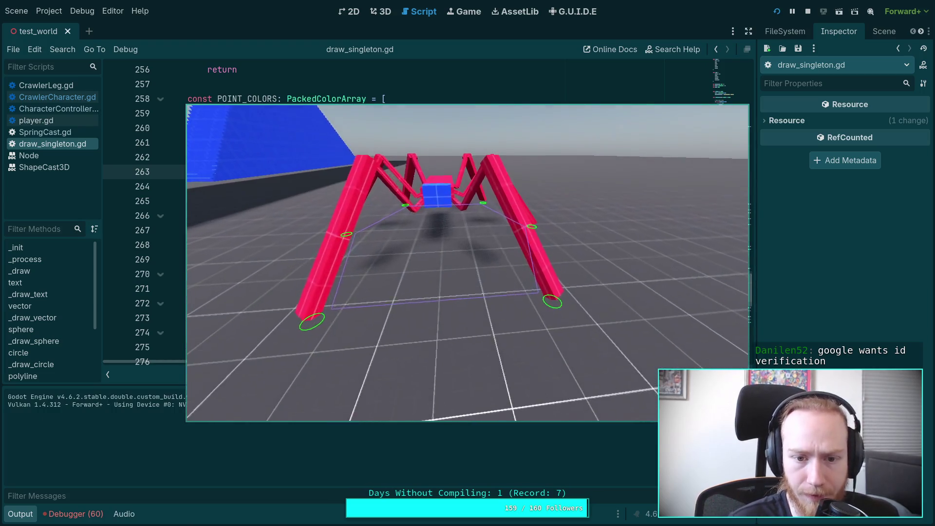
left_click(809, 11)
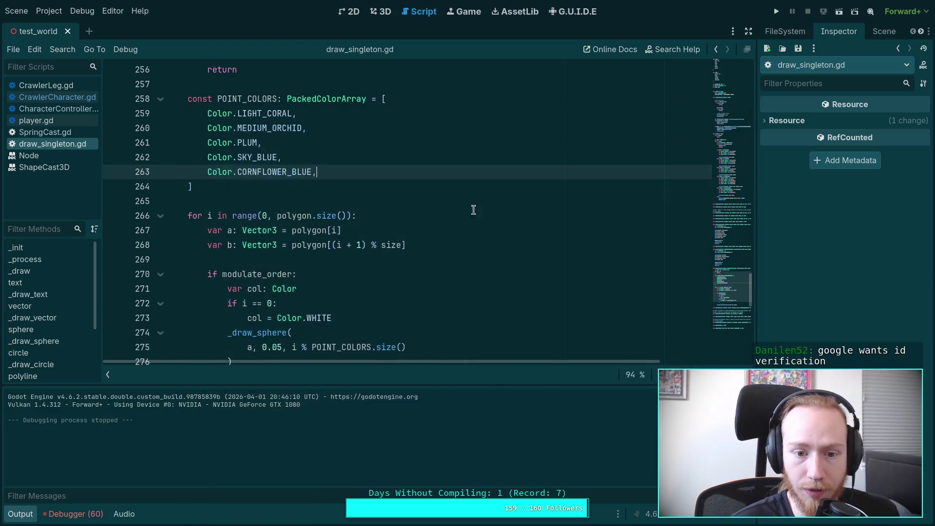
scroll(463, 214, "down", 2)
scroll(385, 272, "up", 1)
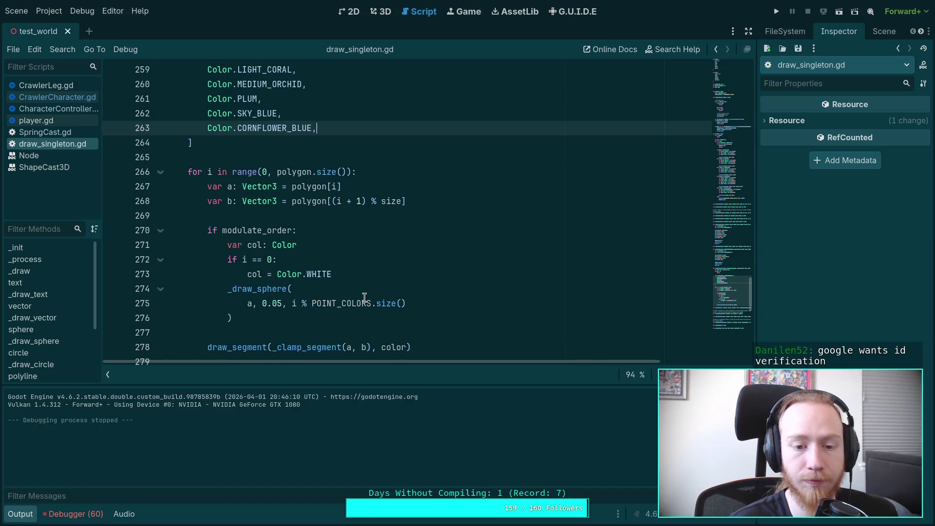
- Go back to the sphere colour expression on line 275 and the Color.WHITE line
left_click(291, 305)
left_click_drag(292, 305, 422, 301)
left_click(380, 263)
left_click(379, 274)
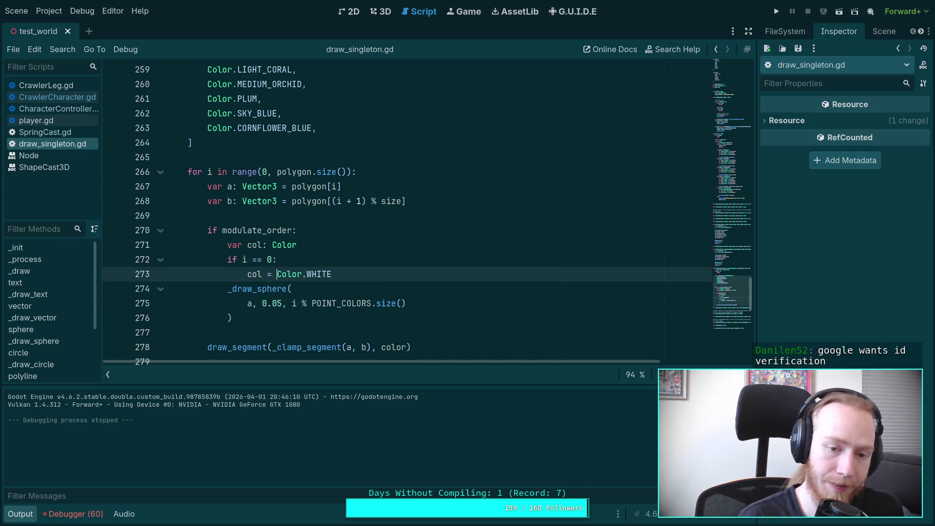
- Add an else branch setting col = POINT_COLORS[i % POINT_COLORS.size()]
key("Return")
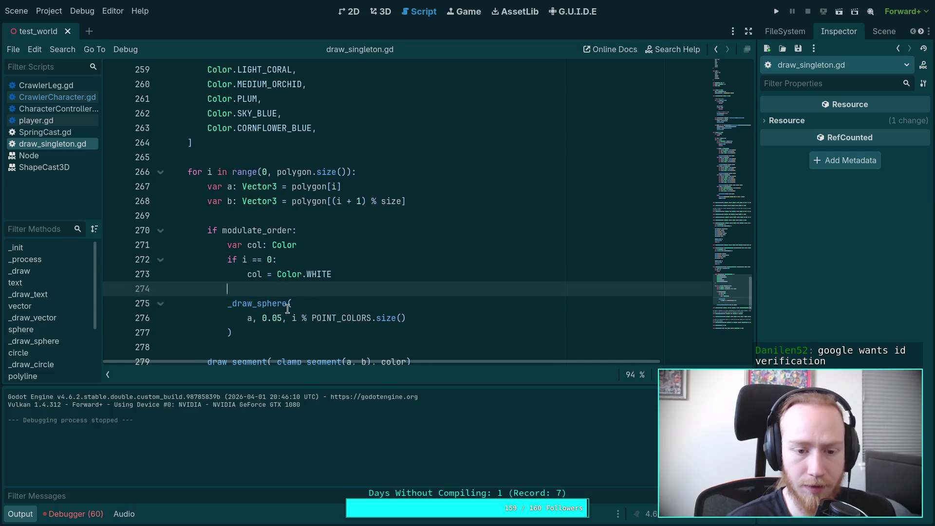
mouse_move(295, 307)
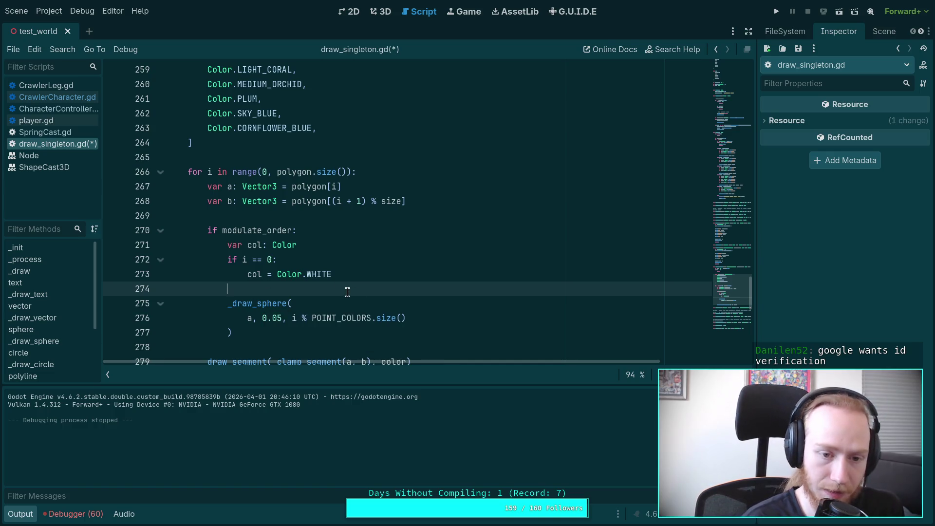
type("else:")
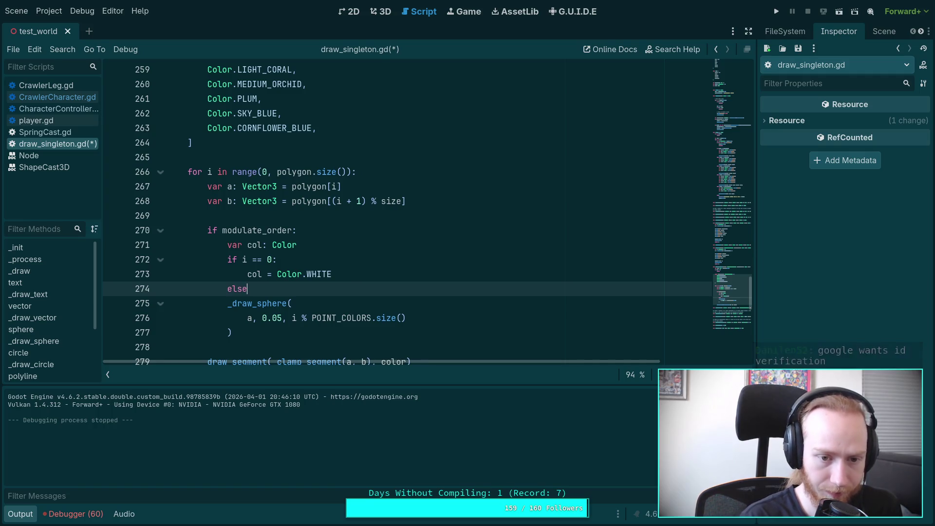
key("Return")
type("col = ")
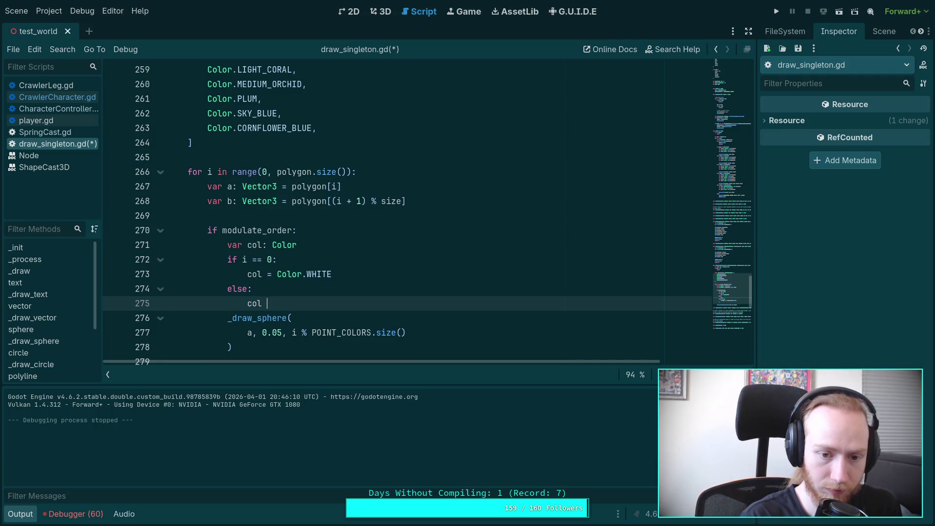
type("POINT")
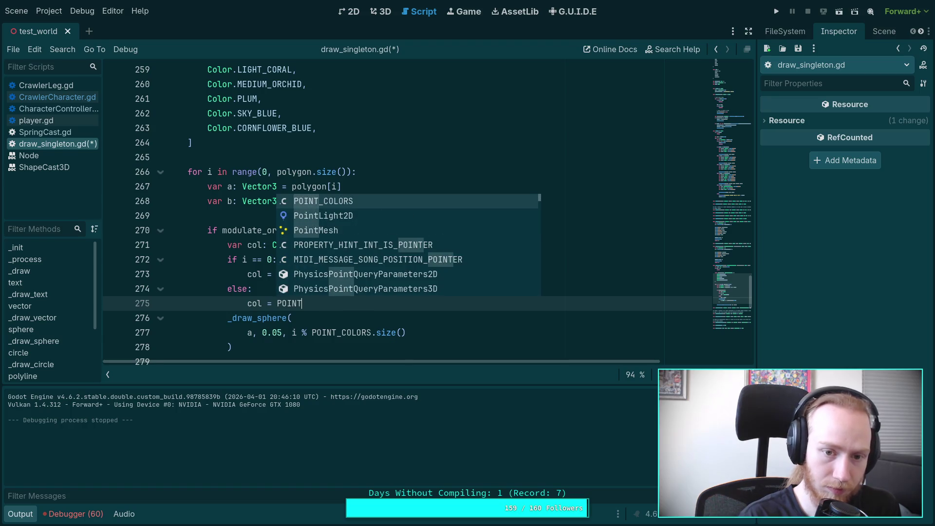
key("Return")
type("[i ")
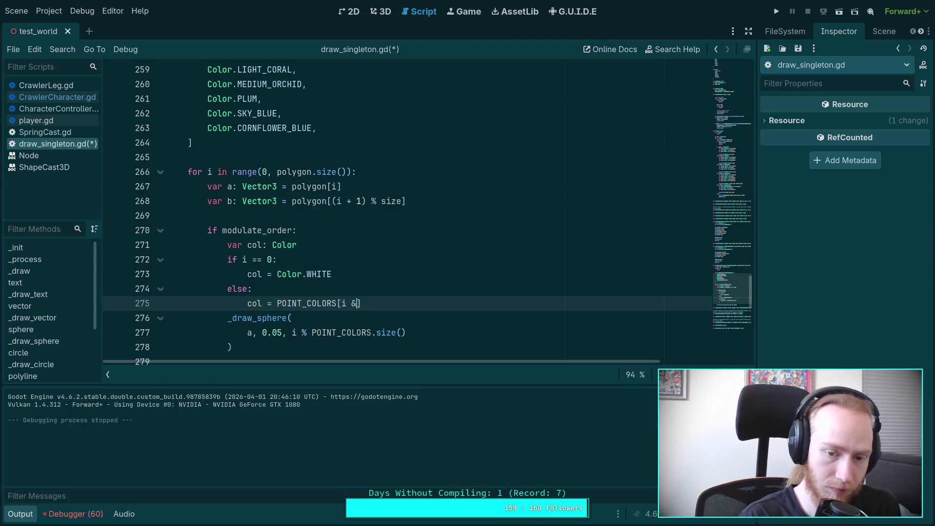
type("% ")
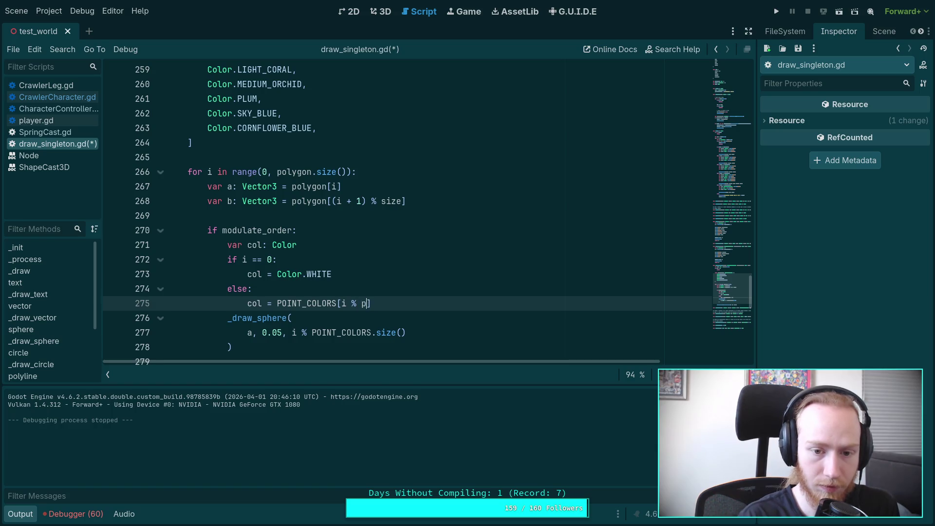
type("poi")
key("Down")
key("Down")
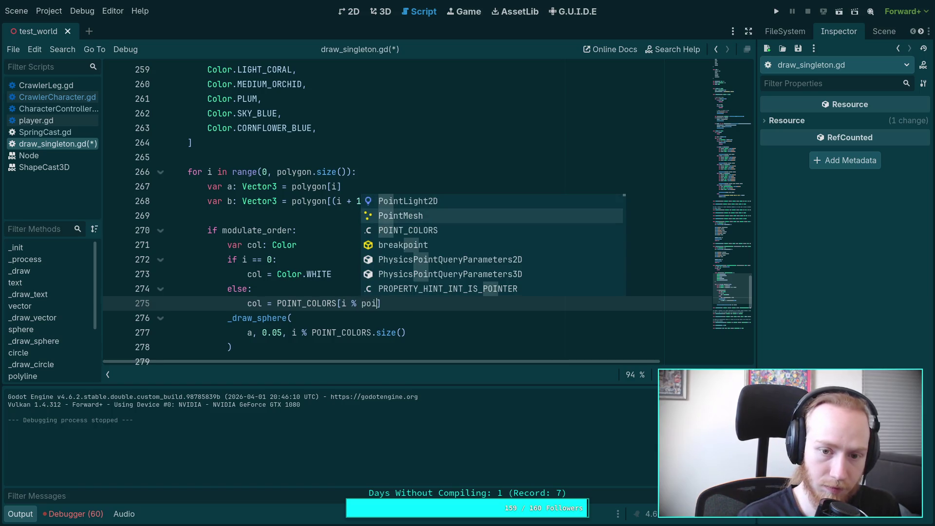
key("Return")
type(".")
type("n")
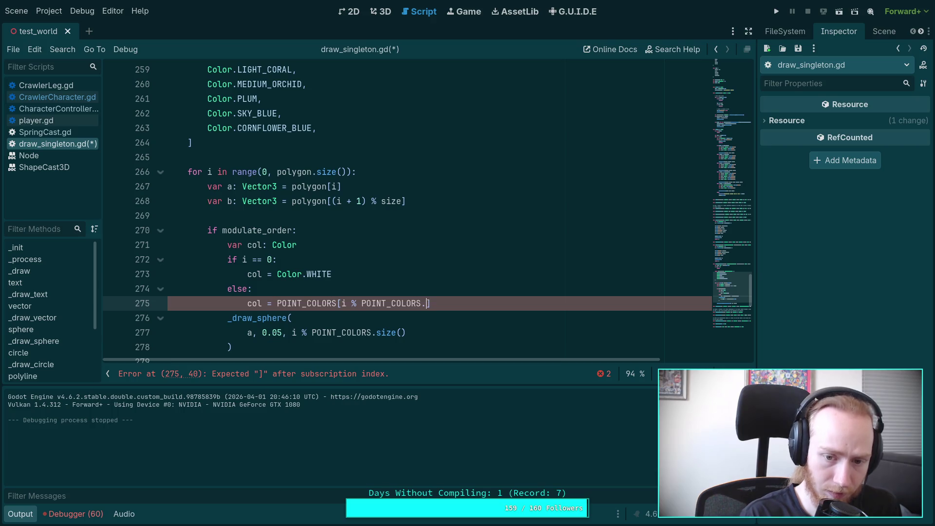
key("BackSpace")
type("s")
key("Return")
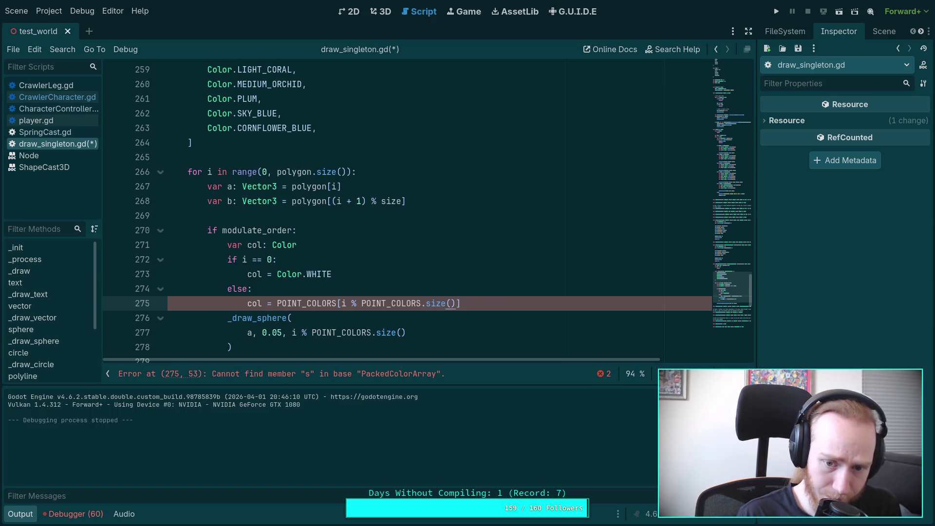
- Pass col as the sphere colour argument on line 277 and save
key("Down")
key("Down")
key("End")
key("ctrl+shift+Left")
key("ctrl+shift+Left")
key("ctrl+shift+Left")
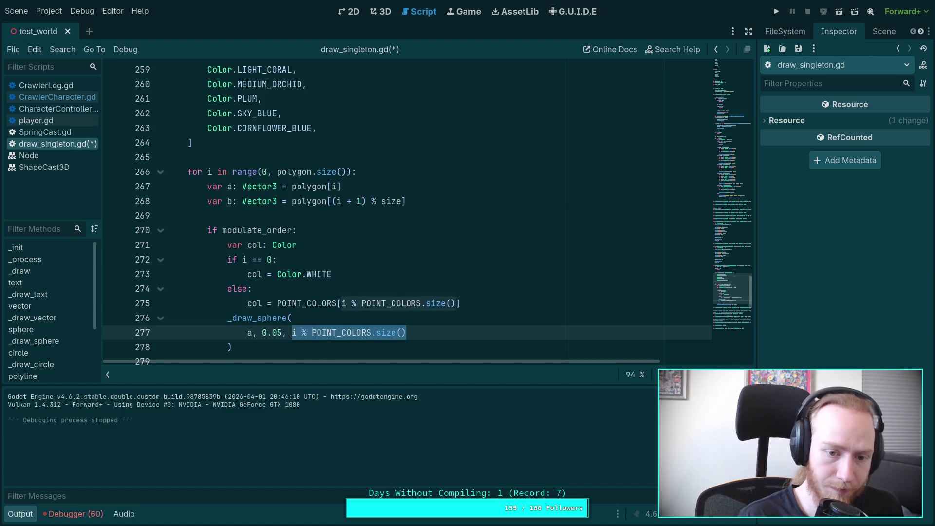
type("col")
key("ctrl+s")
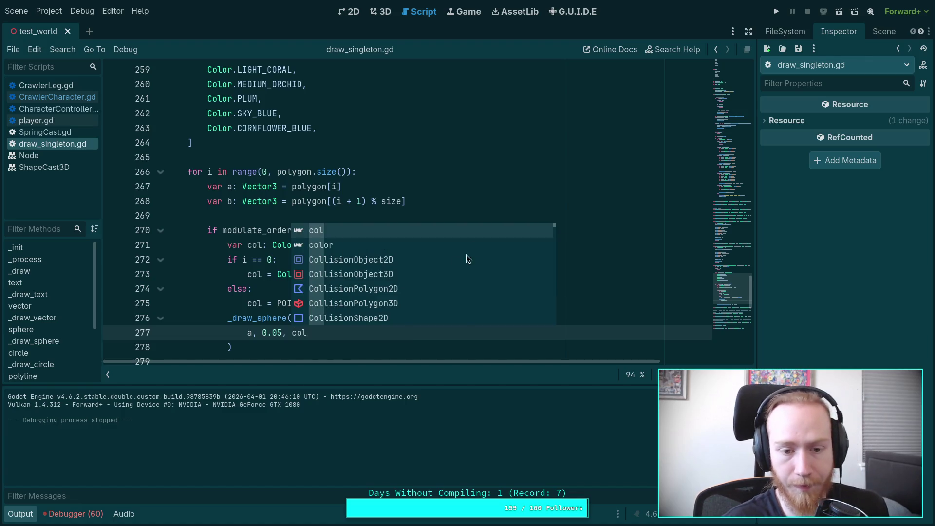
- Multiply the sphere colour by Color(1.0, 1.0, 1.0, 0.2) and save the script
left_click(355, 146)
left_click(443, 334)
type("* ")
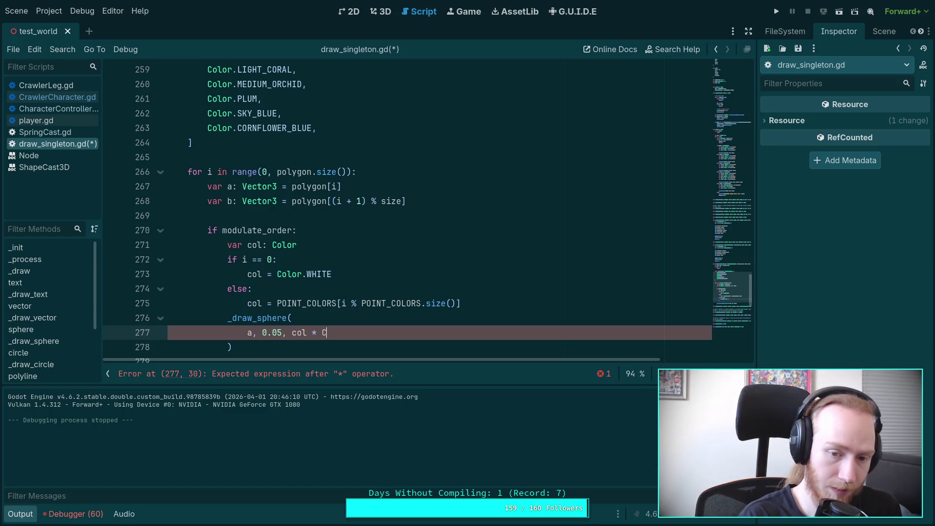
type("COL")
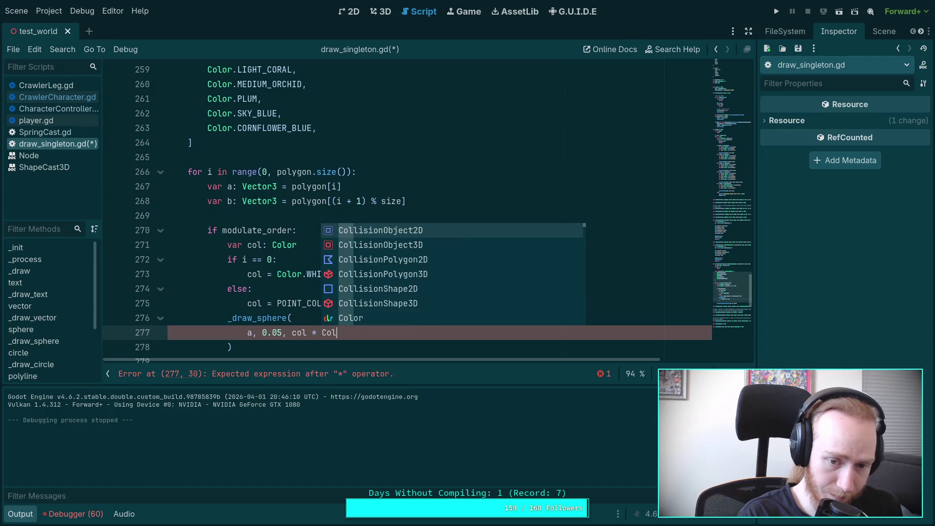
type("or.")
key("BackSpace")
type("(1.0, 1.0, 1.0, 0.")
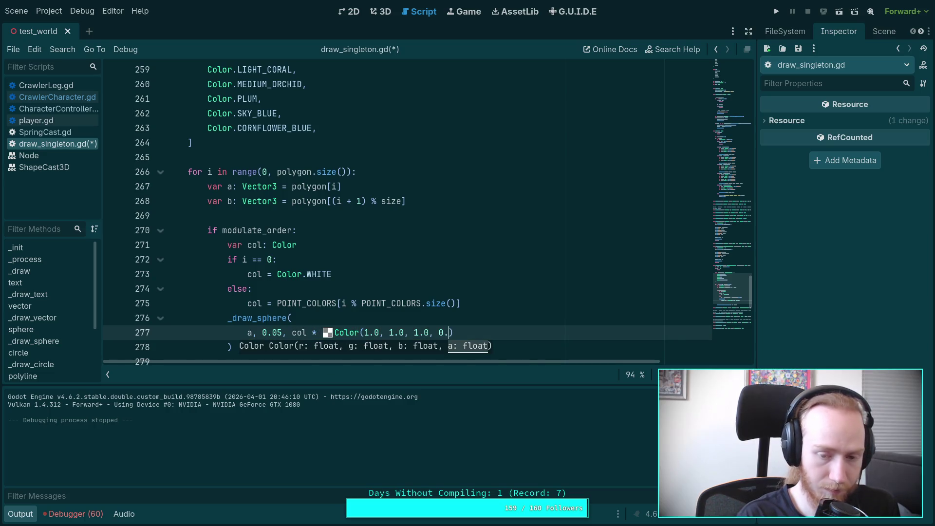
type("2")
key("ctrl+s")
key("Return")
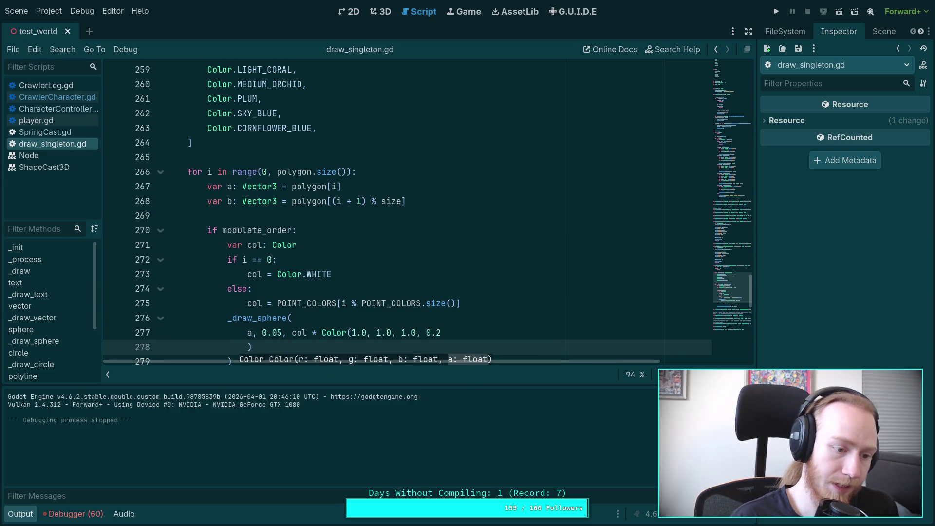
key("BackSpace")
key("BackSpace")
key("BackSpace")
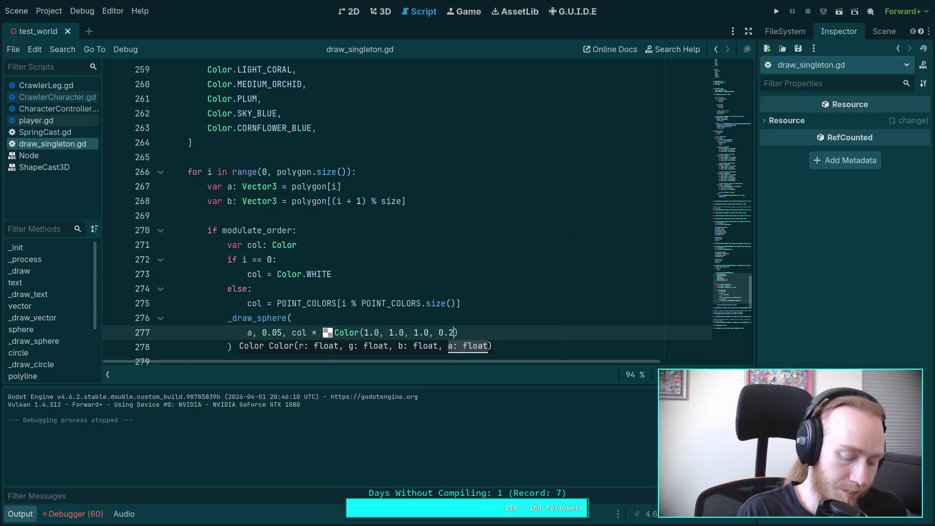
- Run the game to check the fainter point markers, then stop it
left_click(390, 303)
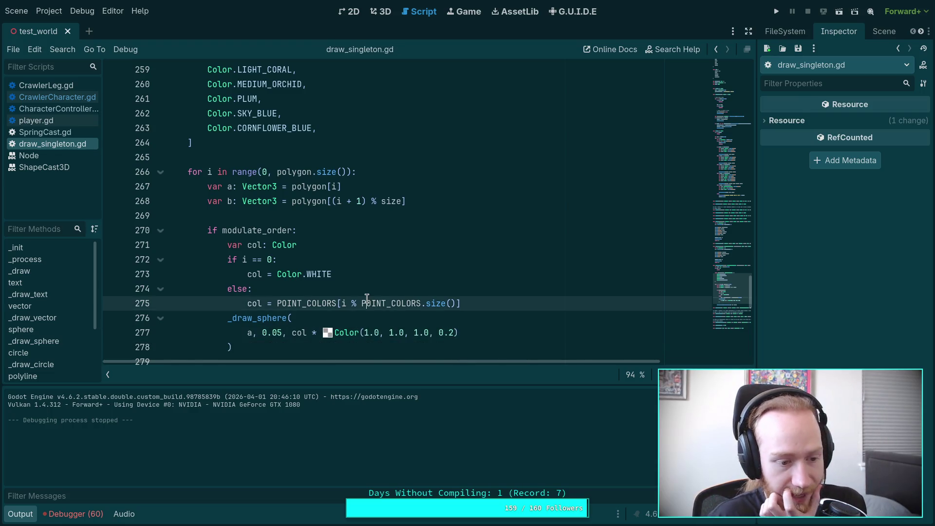
scroll(428, 275, "down", 1)
left_click(20, 514)
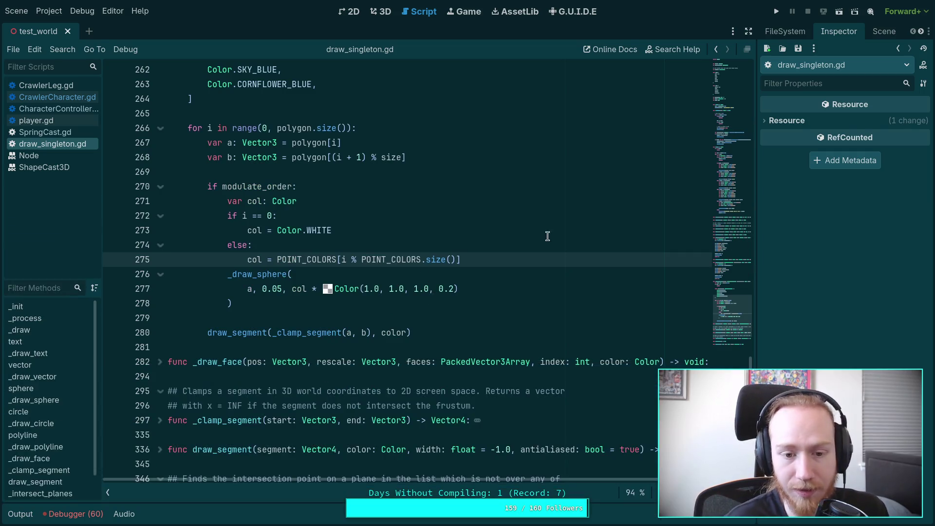
left_click(777, 11)
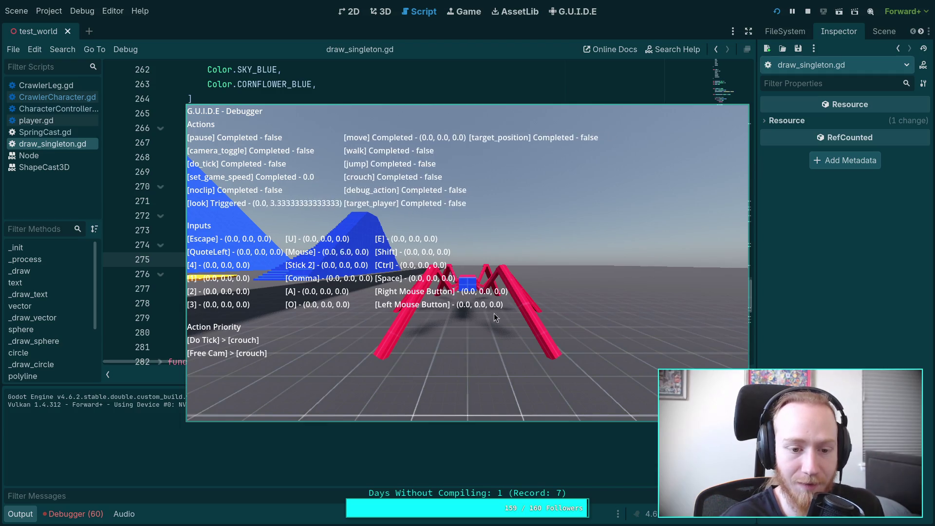
left_click(494, 314)
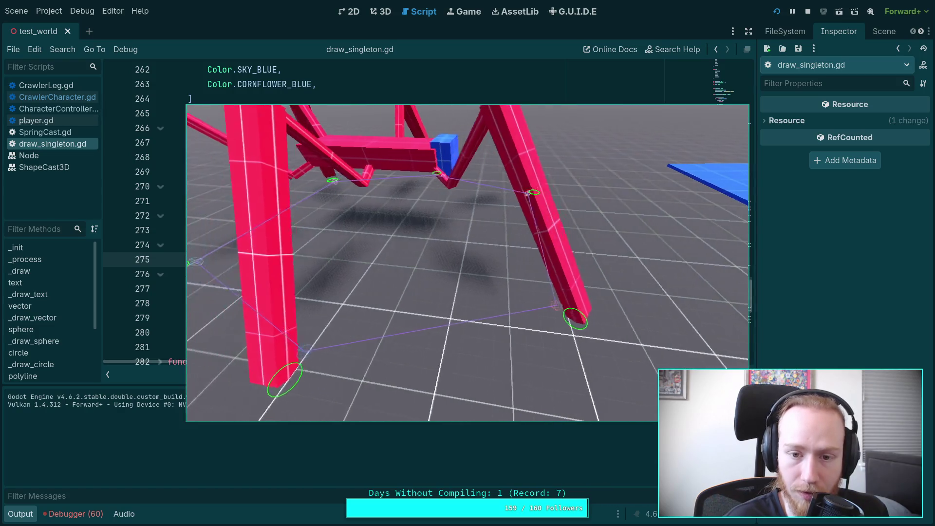
left_click(808, 11)
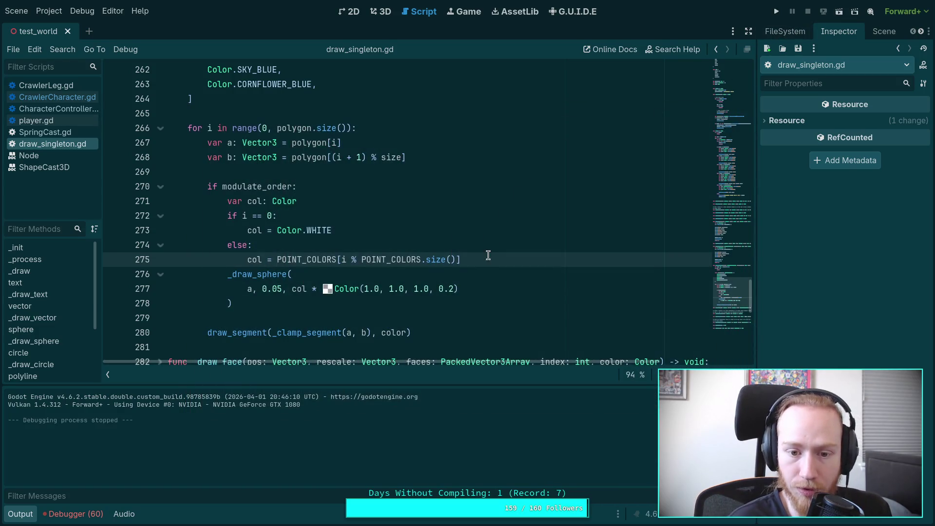
scroll(398, 254, "up", 2)
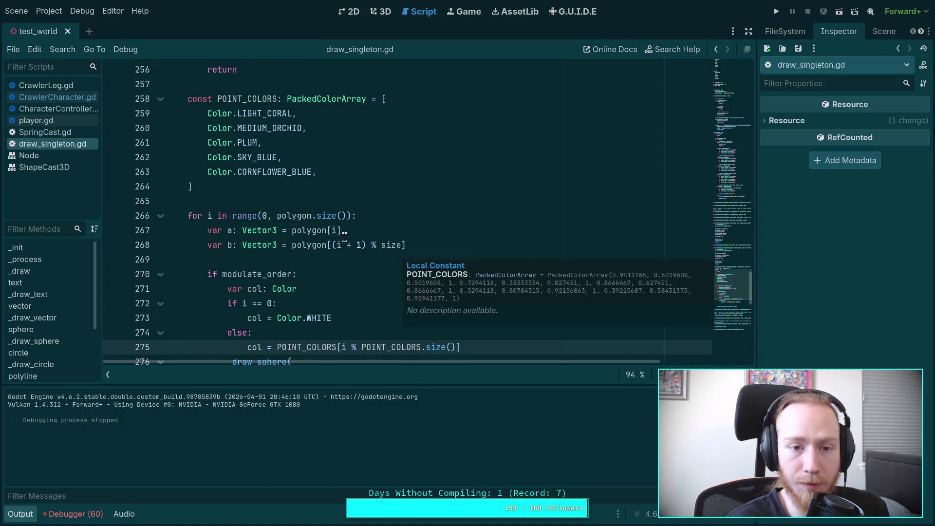
scroll(261, 116, "down", 1)
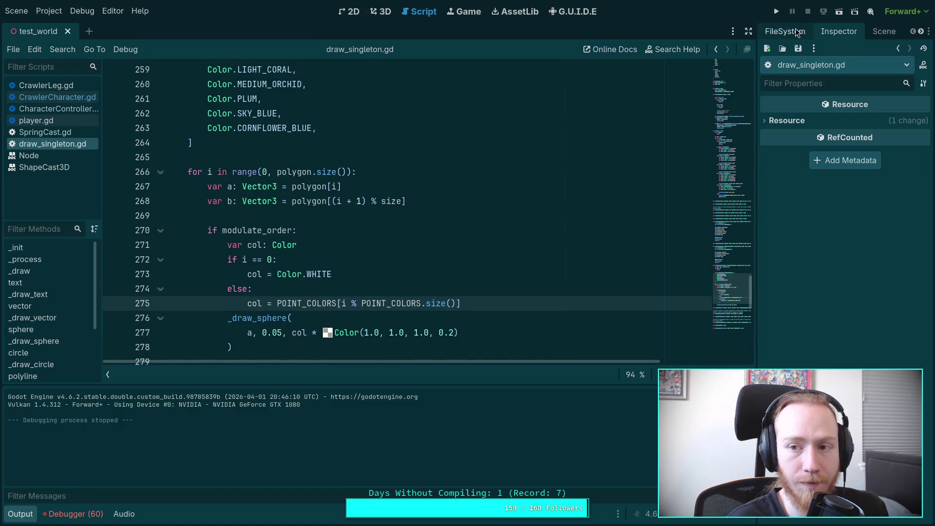
left_click(778, 11)
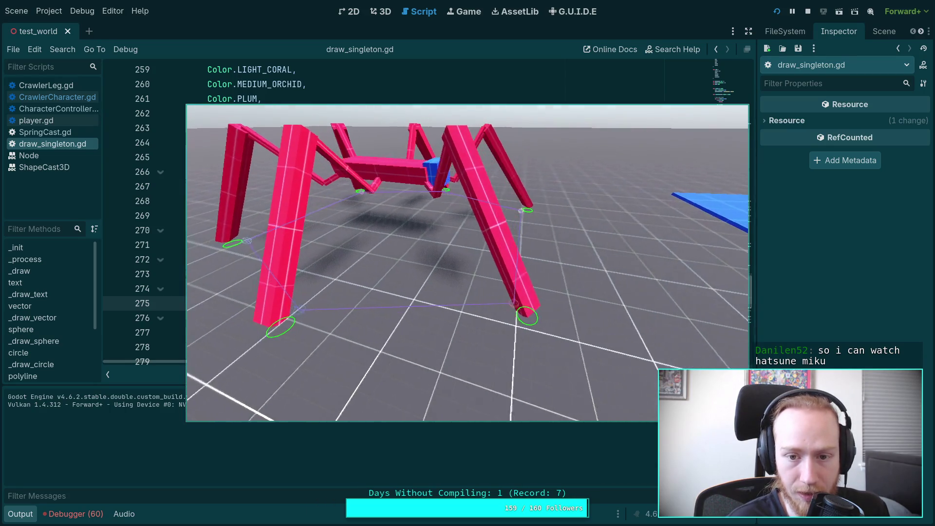
key("F8")
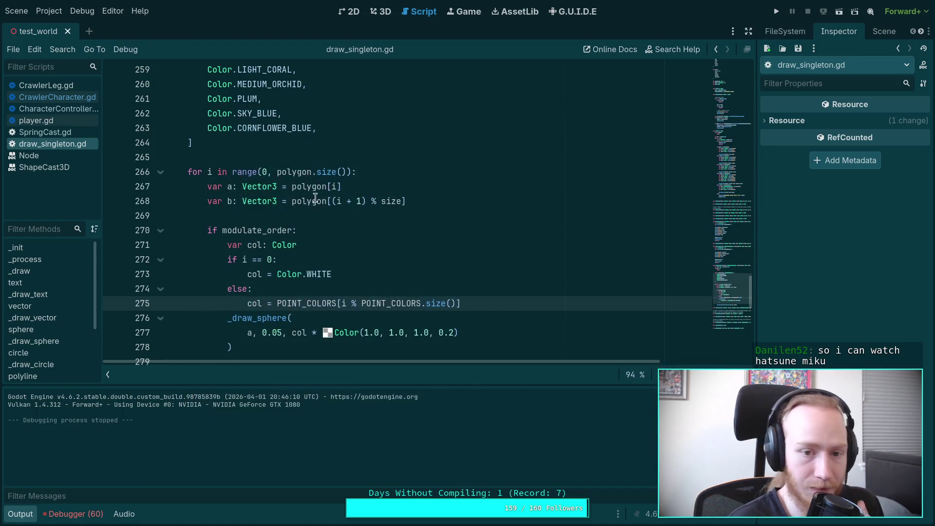
scroll(273, 199, "up", 3)
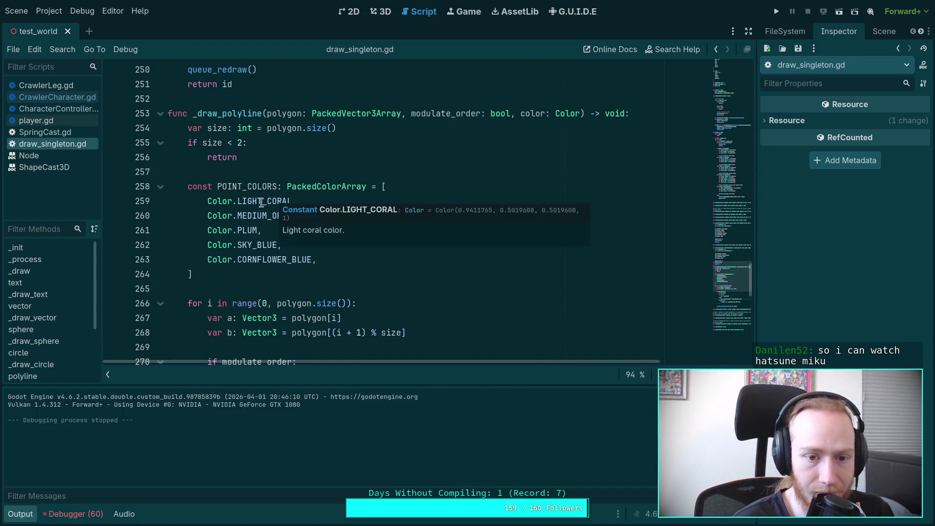
left_click(254, 201)
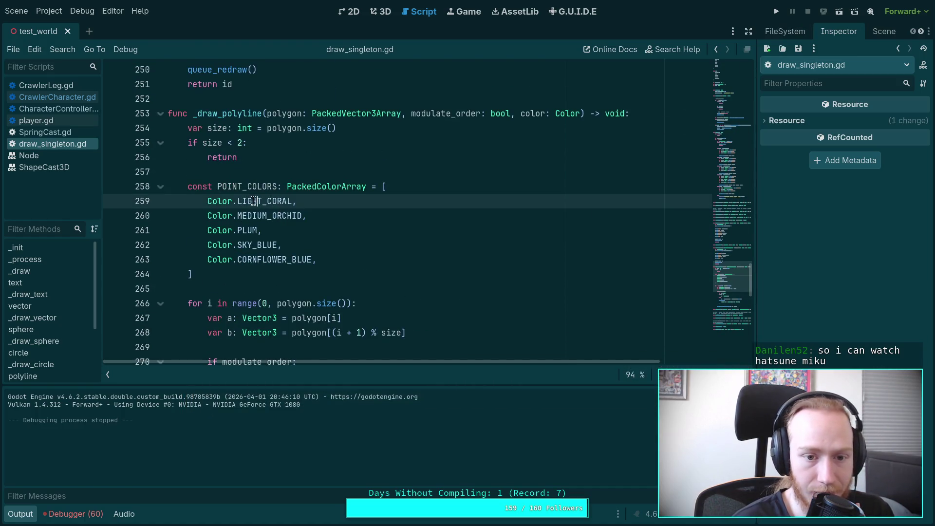
left_click(246, 230)
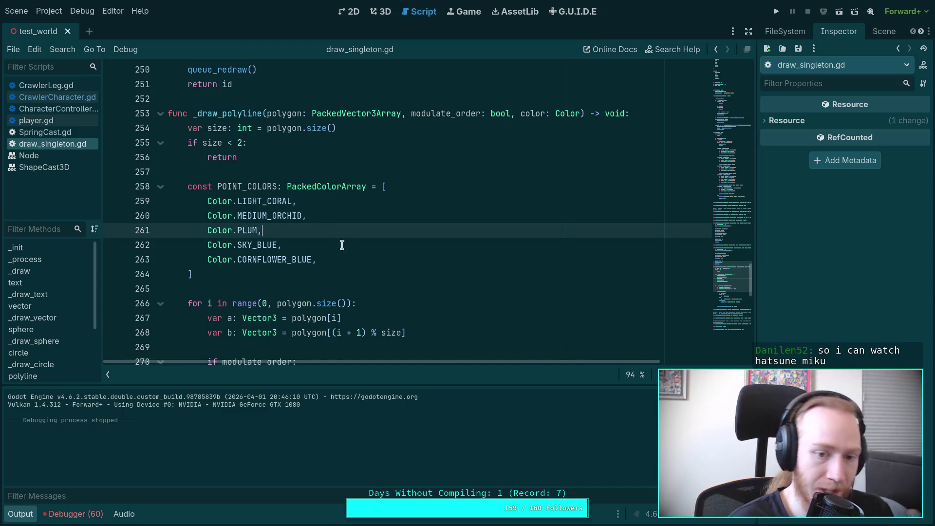
scroll(341, 243, "down", 4)
scroll(326, 288, "up", 4)
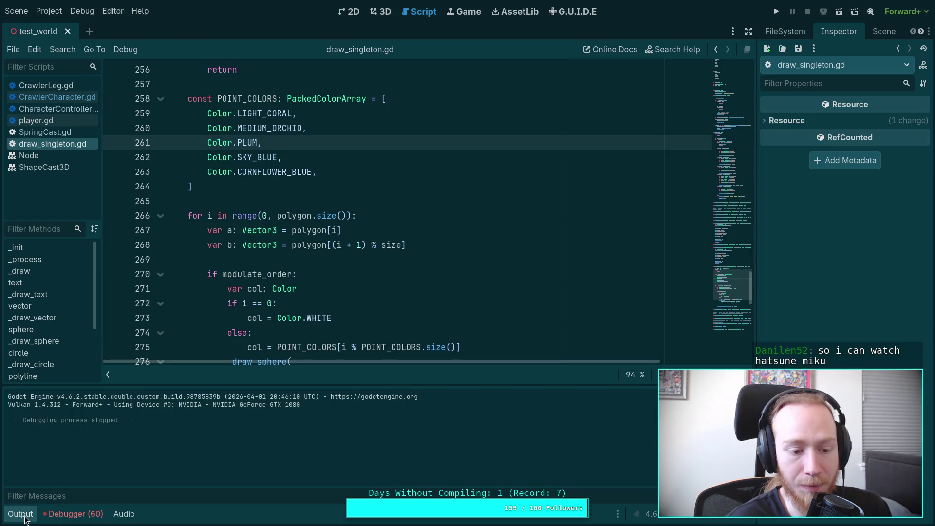
left_click(21, 514)
left_click(264, 201)
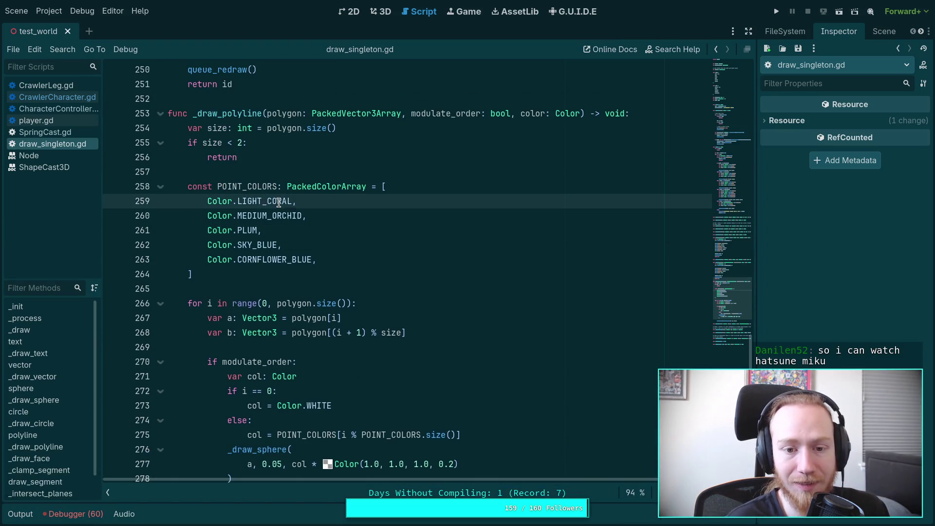
- Look up the LIGHT_CORAL and MEDIUM_ORCHID colour documentation
right_click(281, 203)
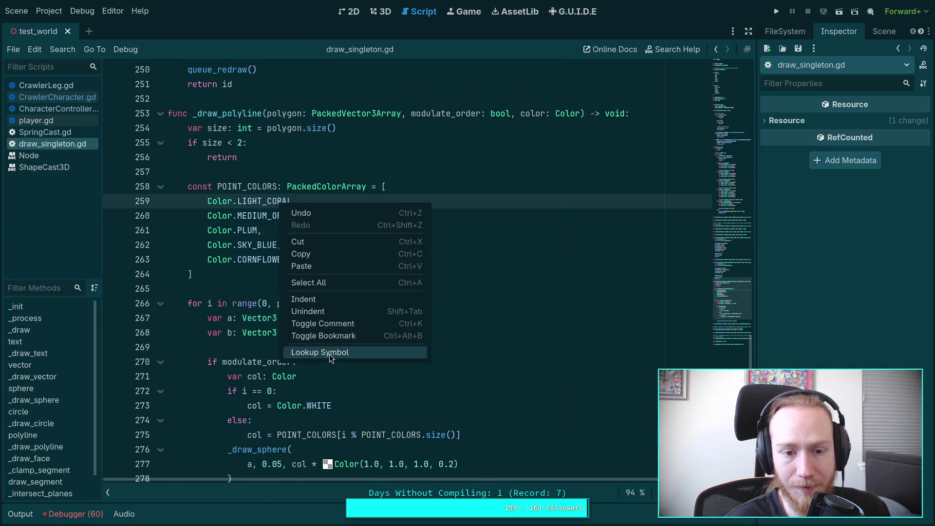
left_click(330, 355)
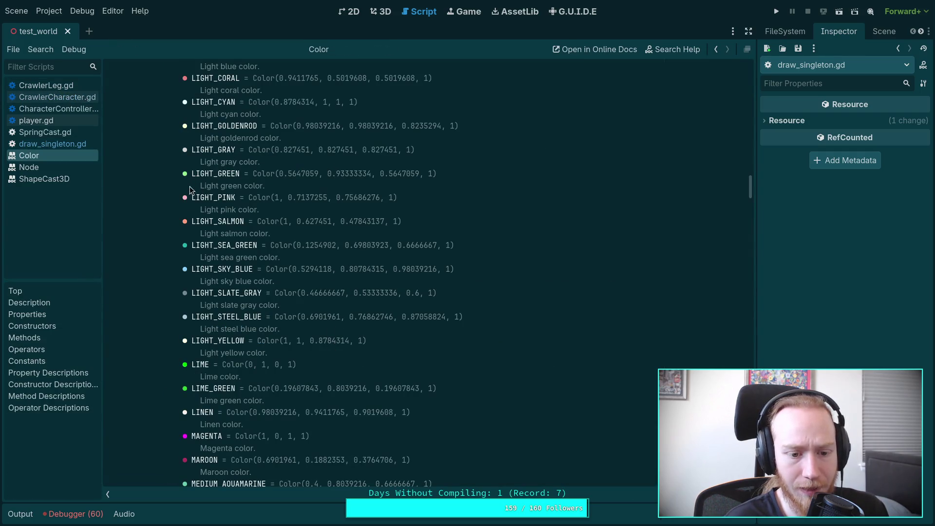
left_click(62, 93)
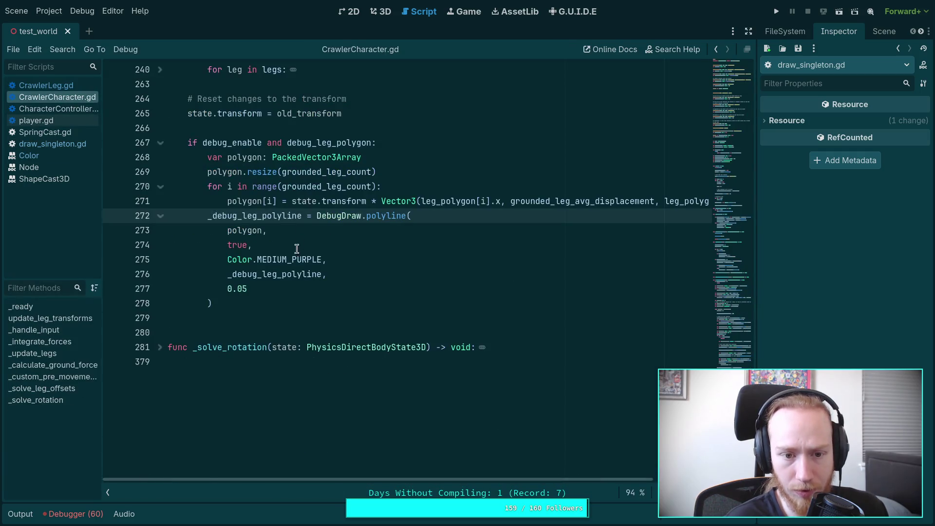
scroll(292, 243, "up", 4)
left_click(49, 144)
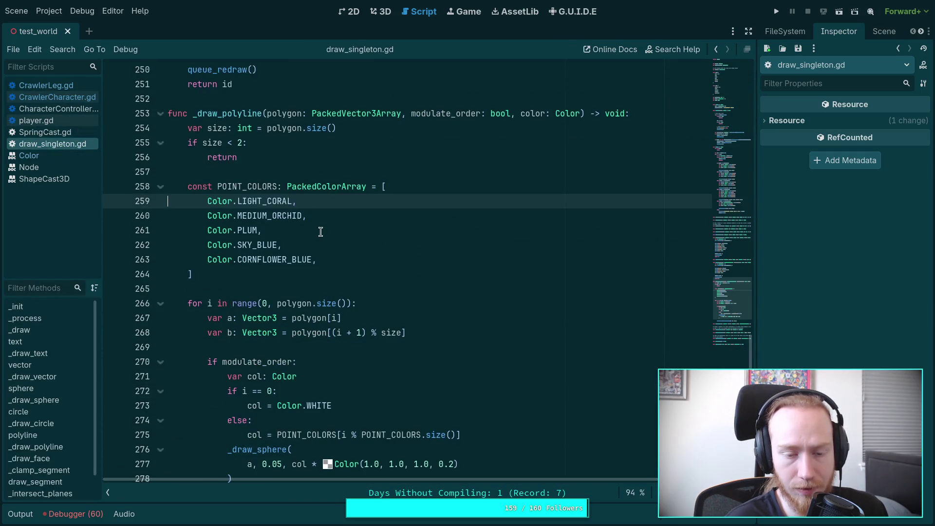
right_click(256, 214)
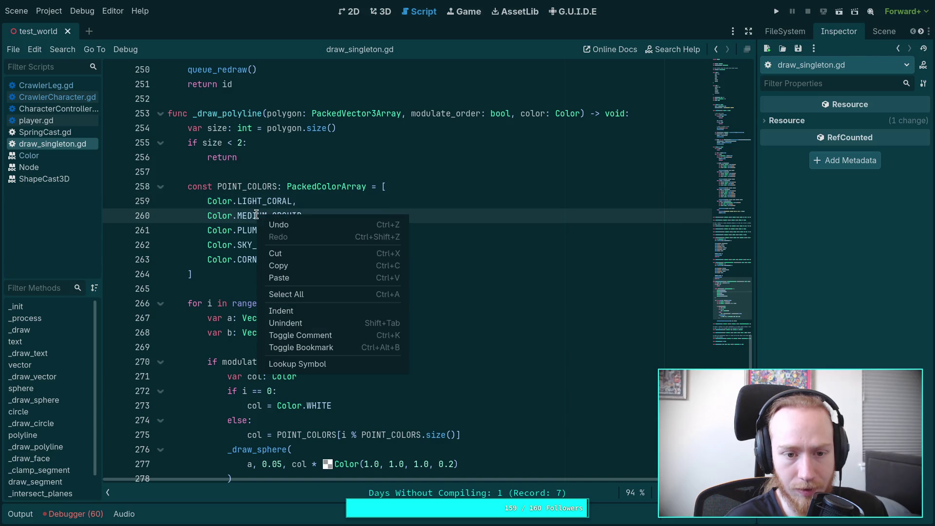
left_click(285, 364)
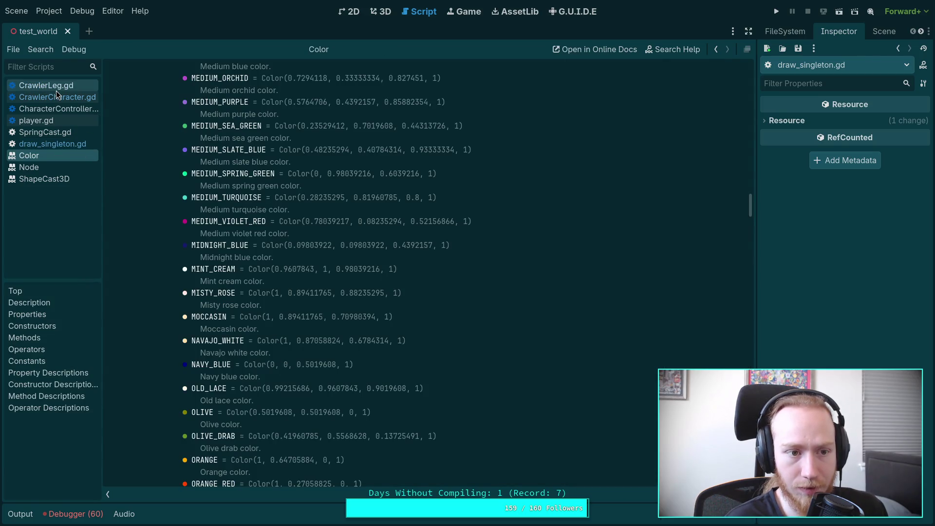
- Cycle through CrawlerLeg, CharacterController, CrawlerCharacter and player scripts, ending on draw_singleton.gd
left_click(57, 91)
left_click(64, 98)
left_click(65, 97)
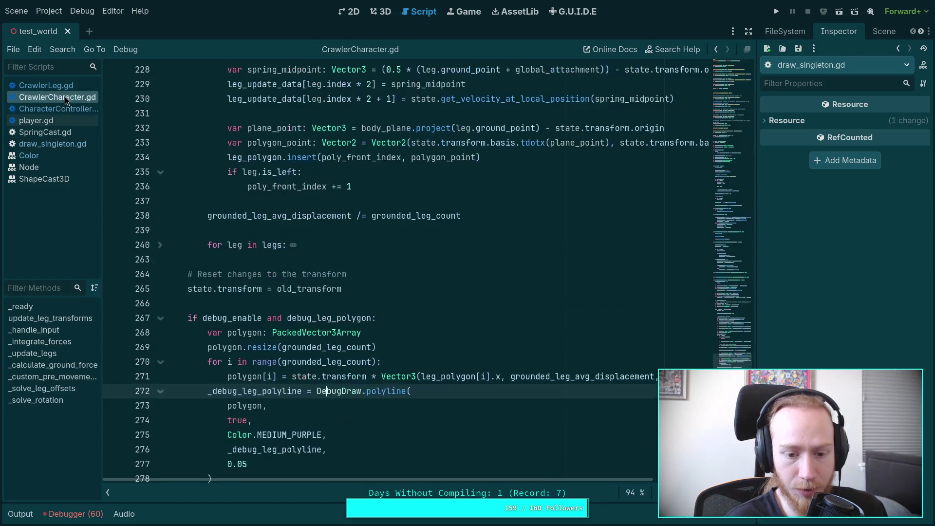
left_click(72, 88)
left_click(68, 122)
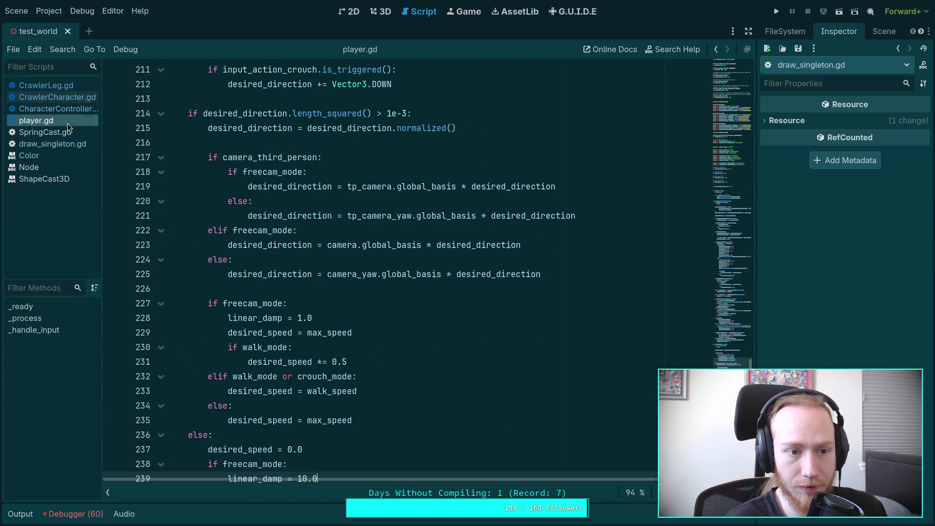
left_click(77, 108)
left_click(76, 146)
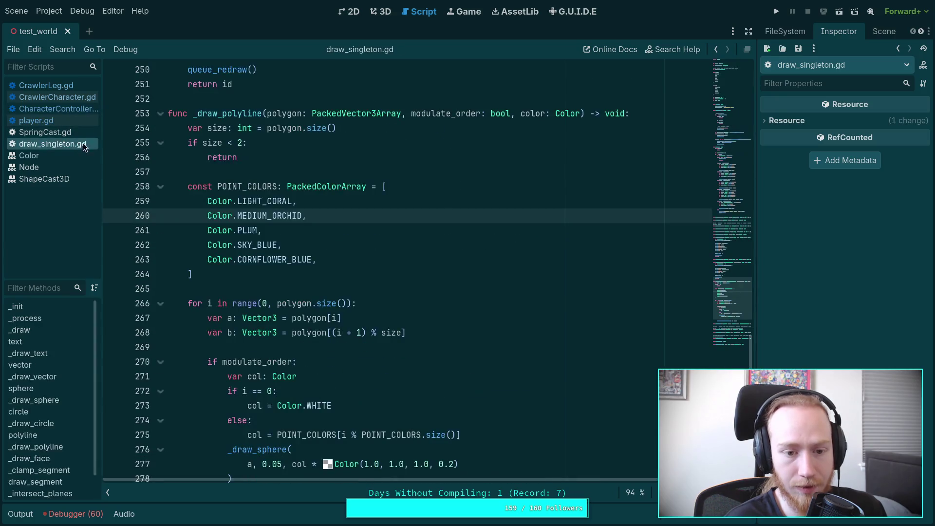
left_click_drag(341, 257, 208, 196)
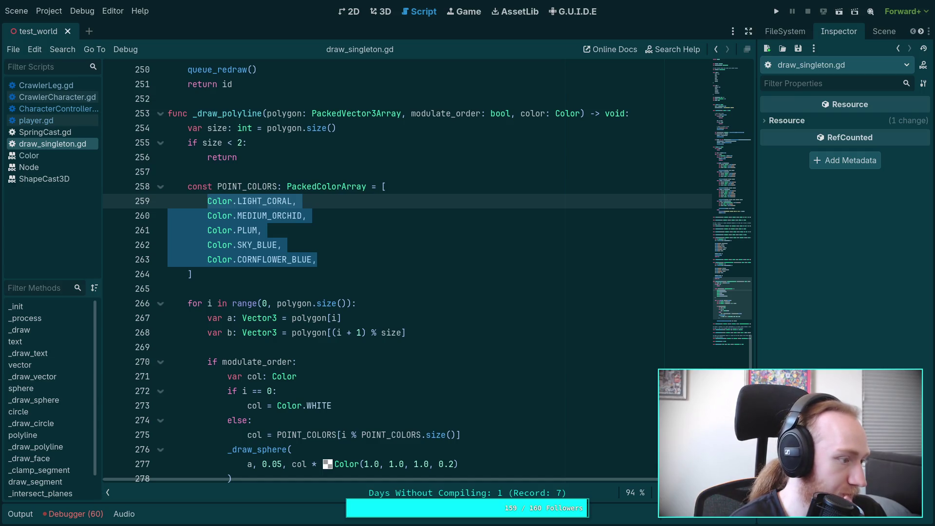
- Move the MEDIUM_ORCHID entry below PLUM in the POINT_COLORS list
left_click(370, 314)
left_click(345, 252)
key("shift+Up")
key("shift+Up")
left_click(354, 258)
key("shift+Up")
key("shift+Up")
key("shift+Up")
key("shift+Home")
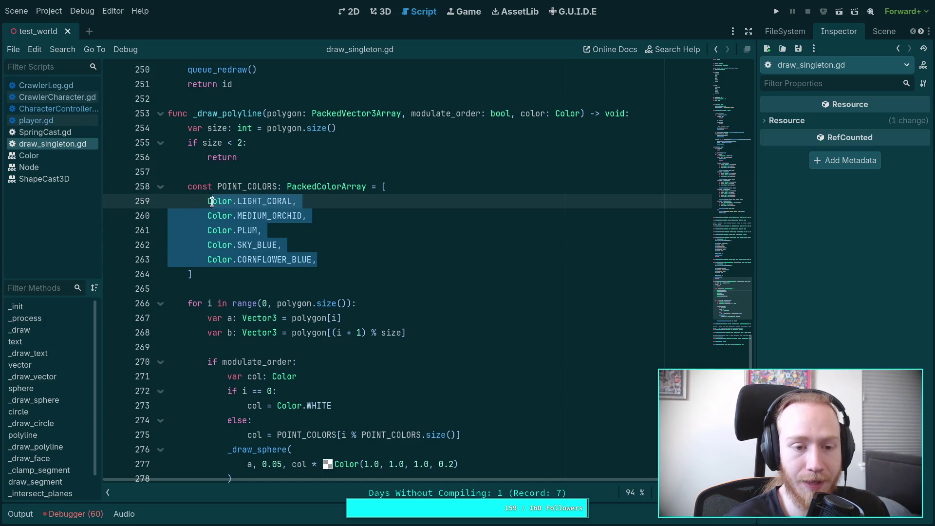
left_click(359, 220)
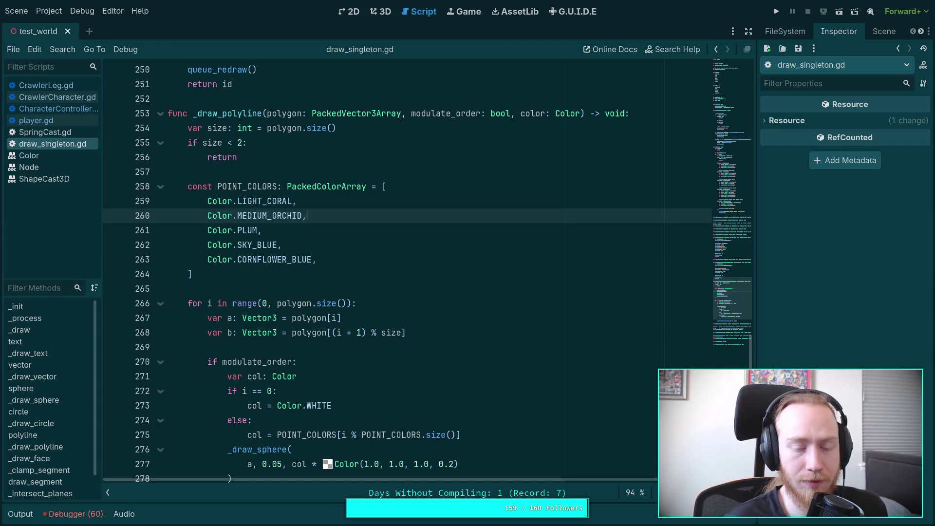
key("alt+Down")
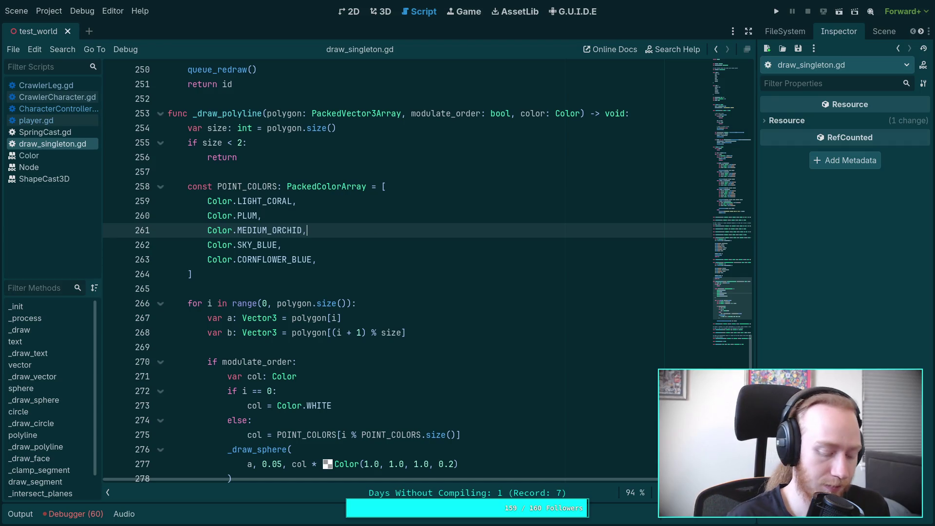
- Run the game to check the reordered marker colours, then stop it
left_click(777, 11)
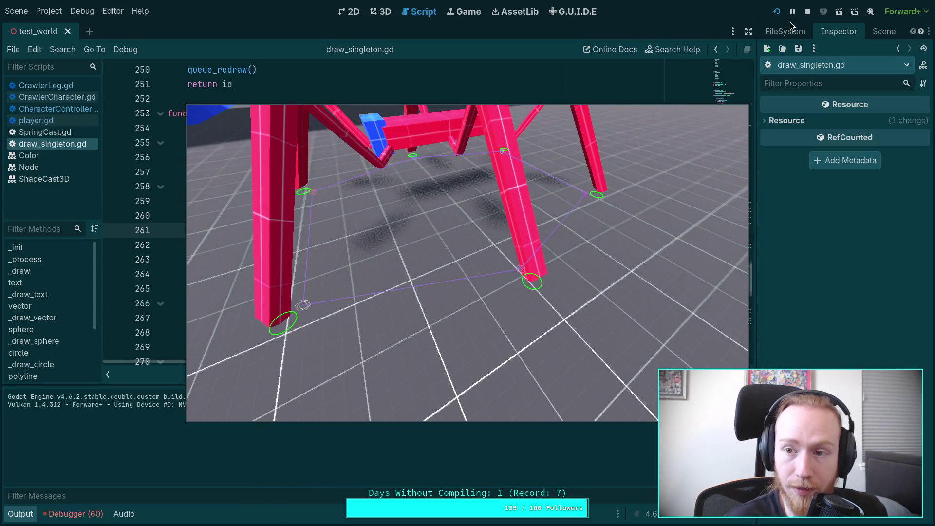
left_click(808, 13)
scroll(360, 261, "down", 3)
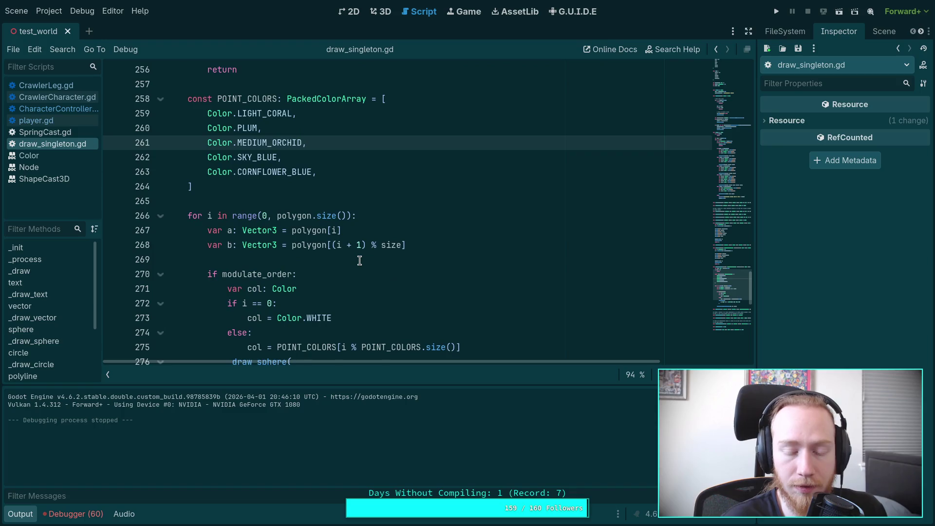
- Change the colour index on line 275 to (i - 1) % POINT_COLORS.size()
scroll(359, 261, "up", 2)
scroll(360, 261, "down", 3)
scroll(345, 300, "up", 1)
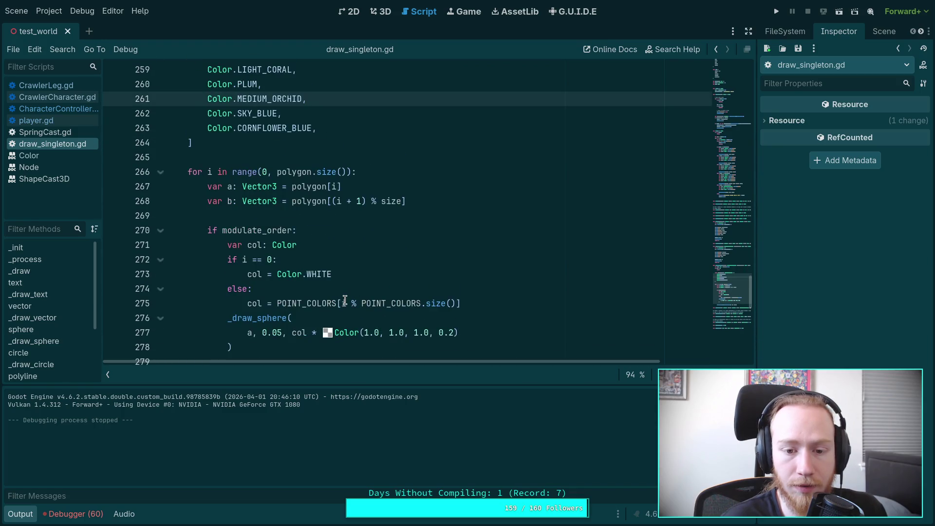
left_click(20, 514)
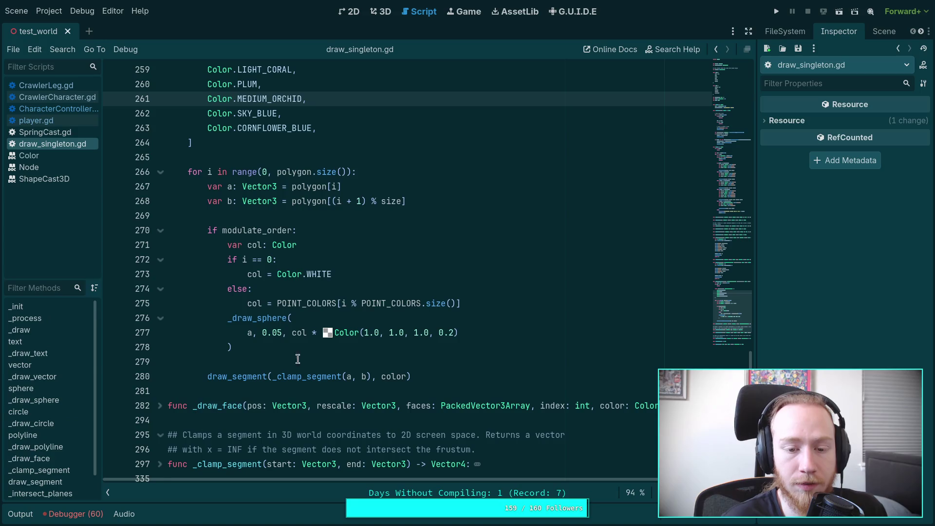
scroll(360, 321, "up", 1)
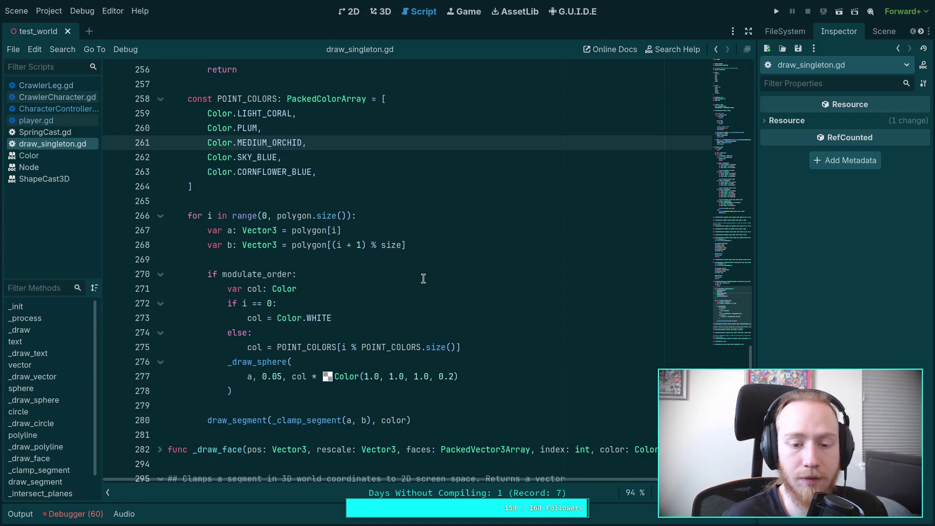
scroll(420, 281, "up", 1)
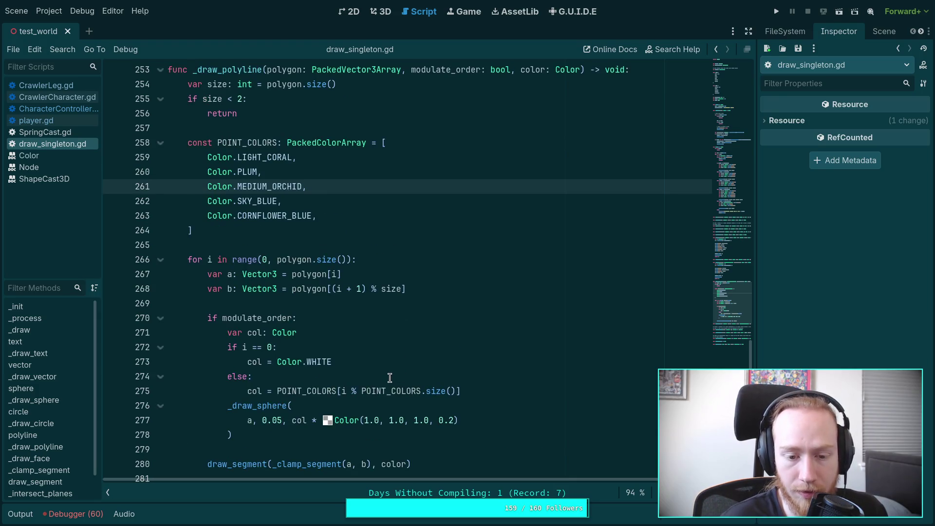
mouse_move(387, 386)
left_click(365, 392)
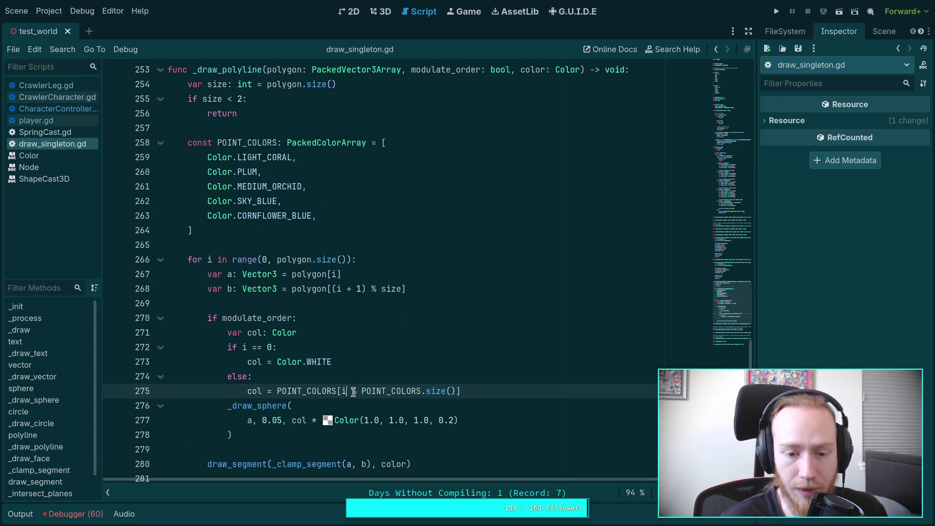
type("- 1)")
- Run the game with F5 to check the shifted colours, then stop with F8
key("F5")
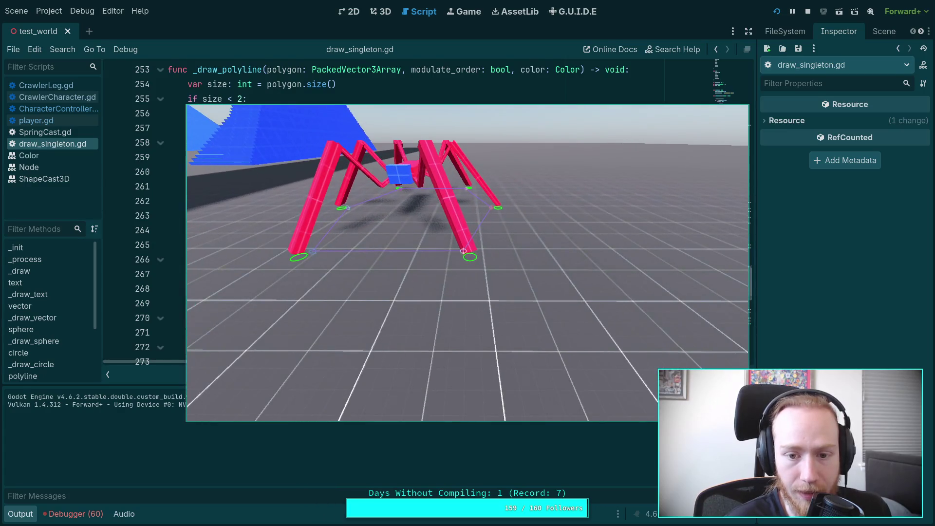
key("F8")
scroll(390, 263, "down", 5)
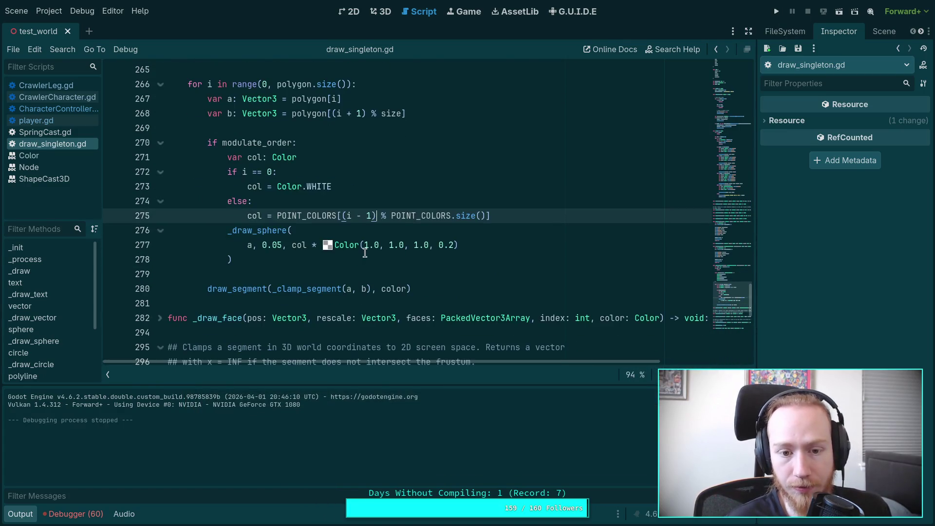
- Change the point sphere radius from 0.05 to 0.02 and alpha to 0.5, then save
left_click(278, 245)
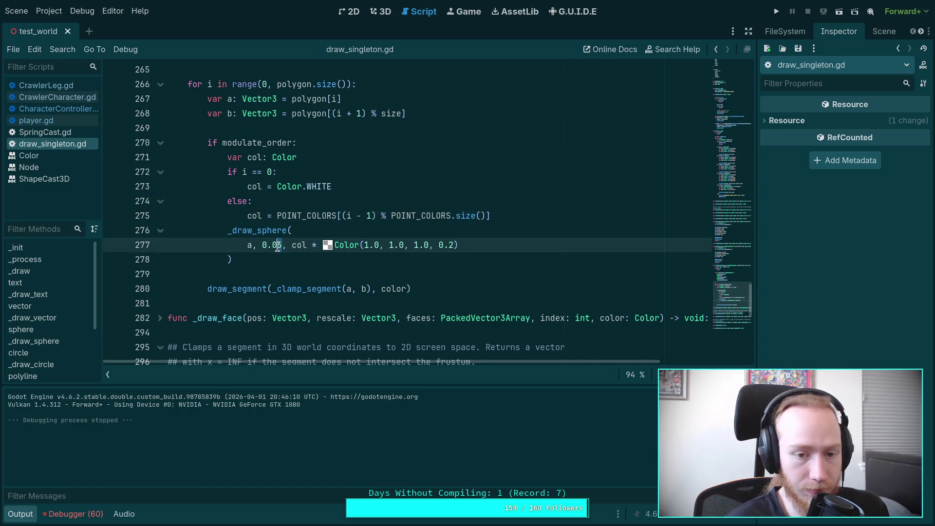
key("Delete")
type("2")
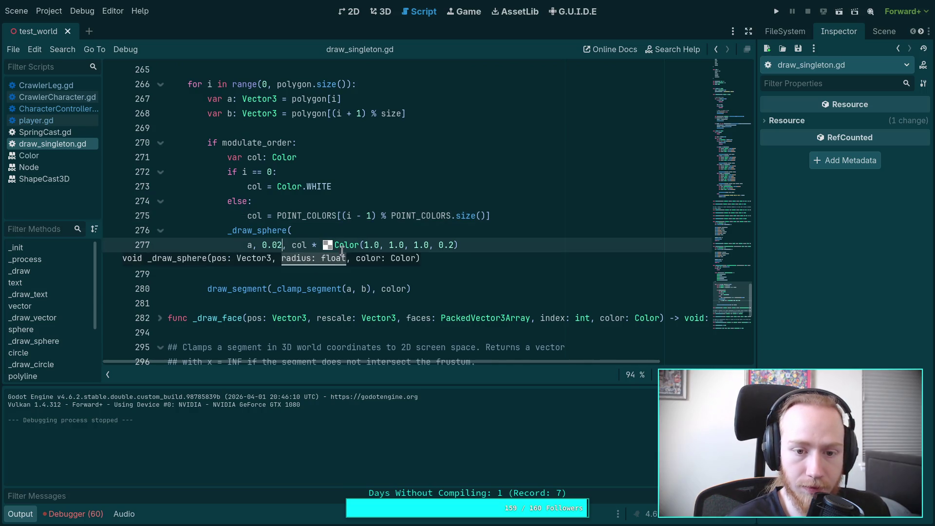
left_click(452, 245)
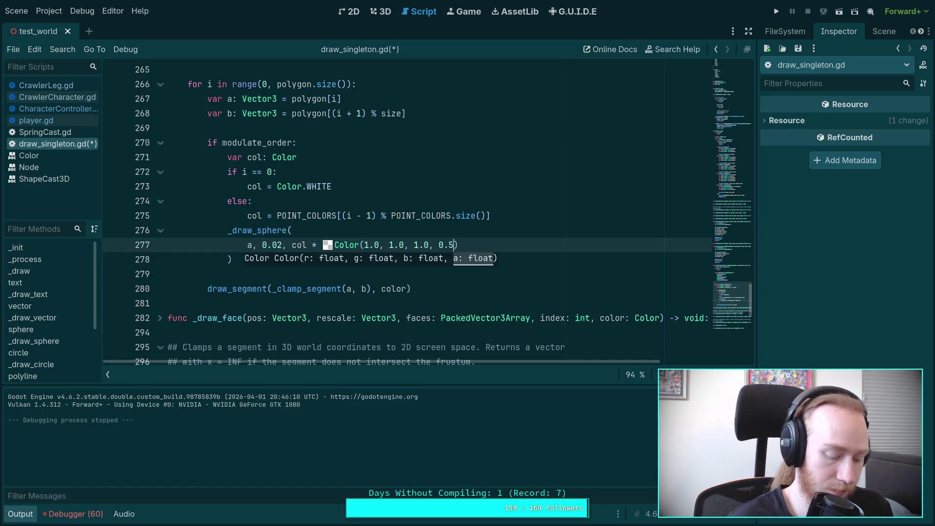
key("ctrl+s")
- Test-run the smaller spheres, stop the game, and open CrawlerLeg.gd
left_click(778, 10)
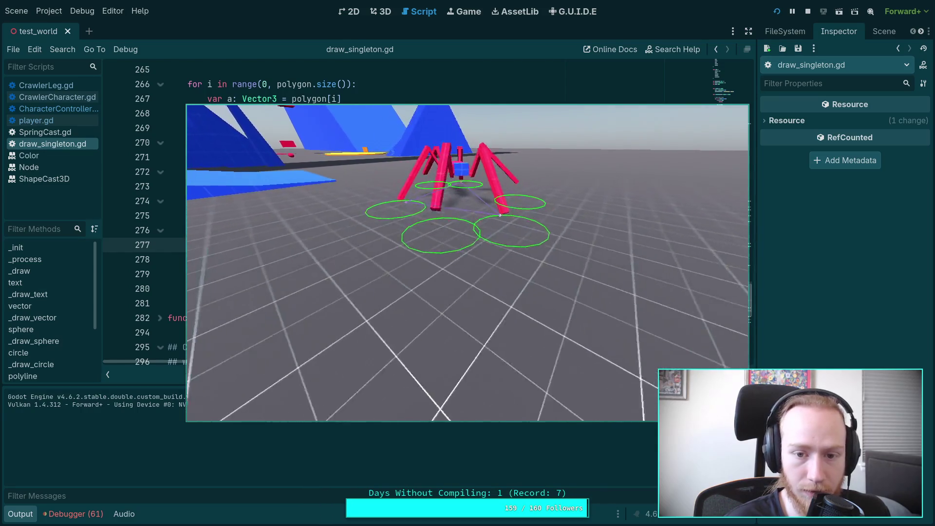
left_click(808, 11)
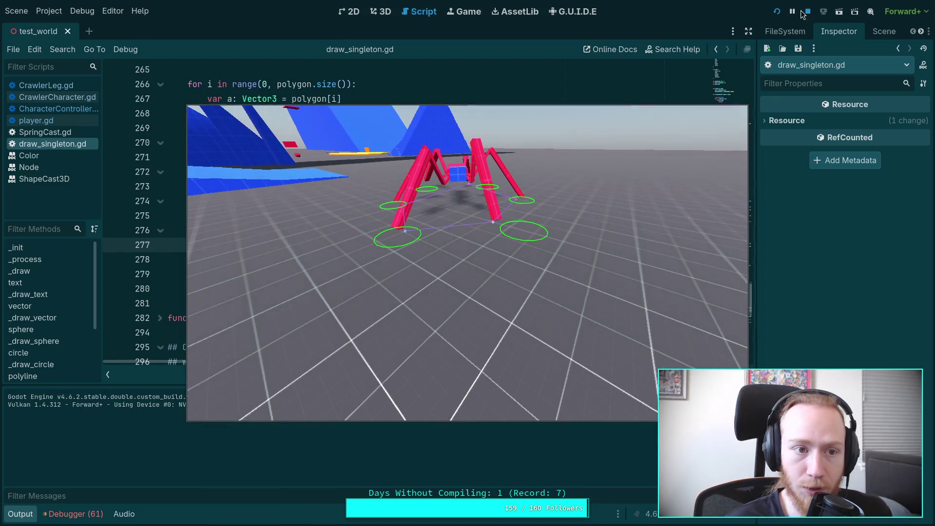
left_click(47, 85)
scroll(369, 203, "down", 18)
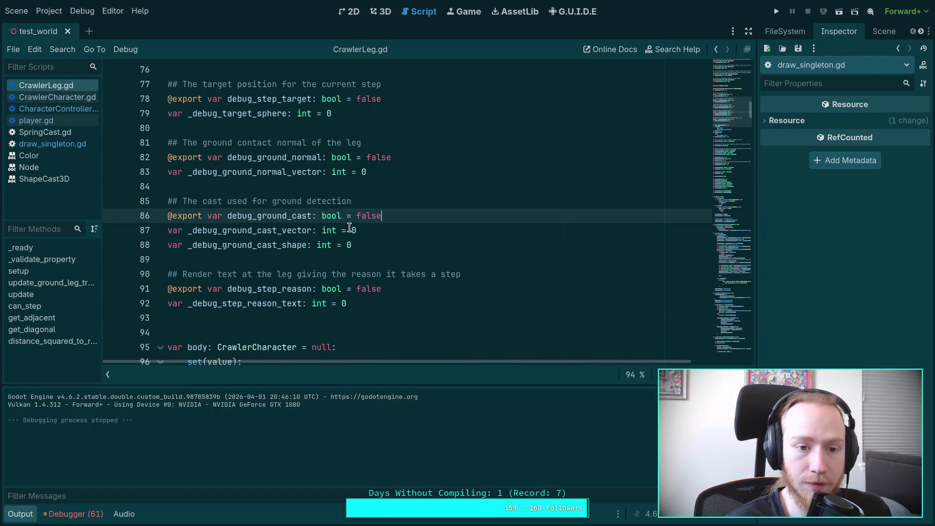
- Set debug_enable and debug_rest_area to false in CrawlerLeg.gd, save, and run with F5
scroll(333, 248, "up", 3)
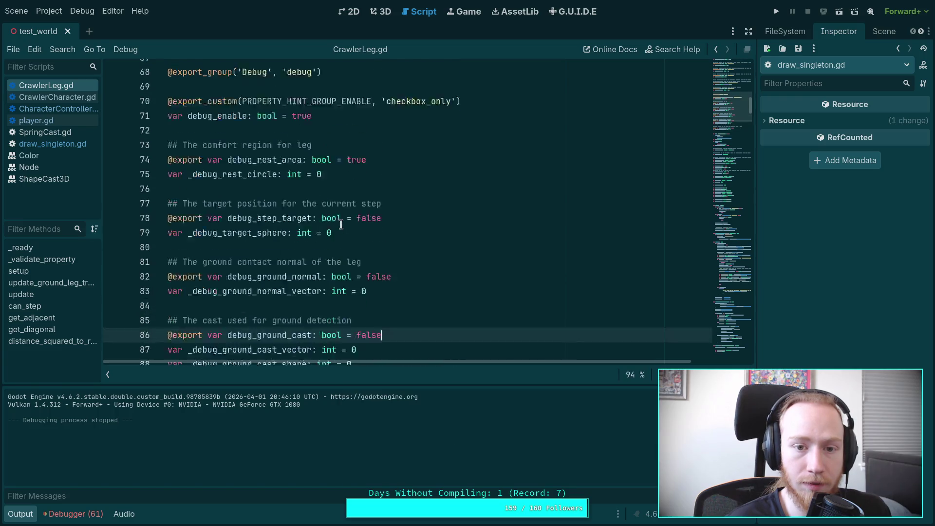
double_click(294, 129)
type("f")
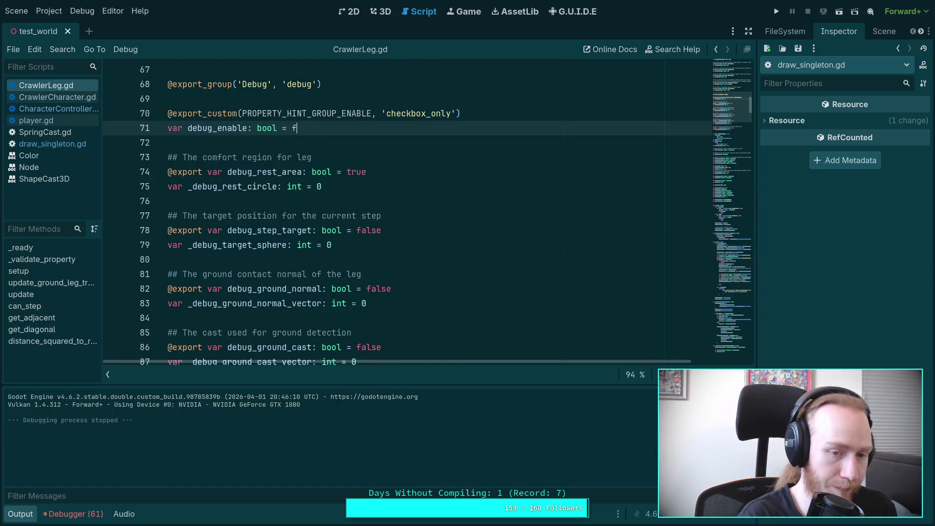
key("Return")
left_click(375, 84)
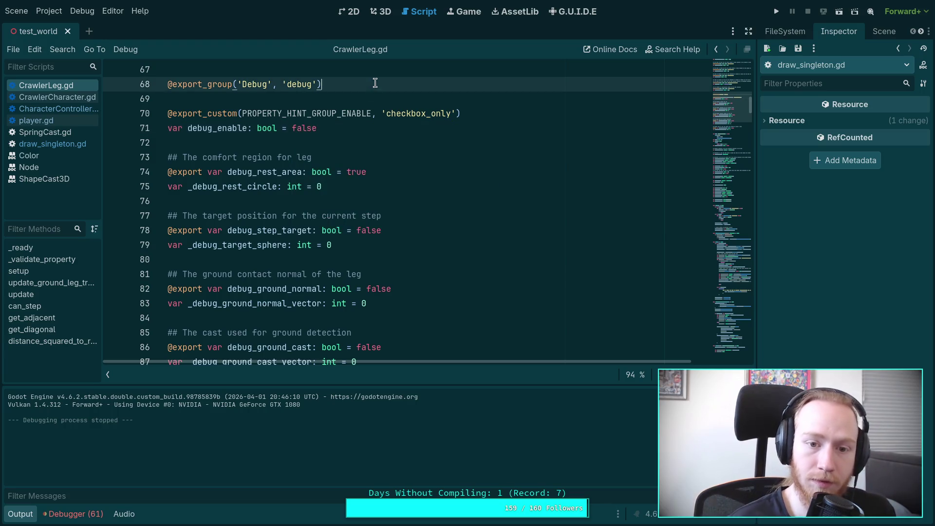
left_click(356, 172)
double_click(357, 171)
key("ctrl+s")
key("F5")
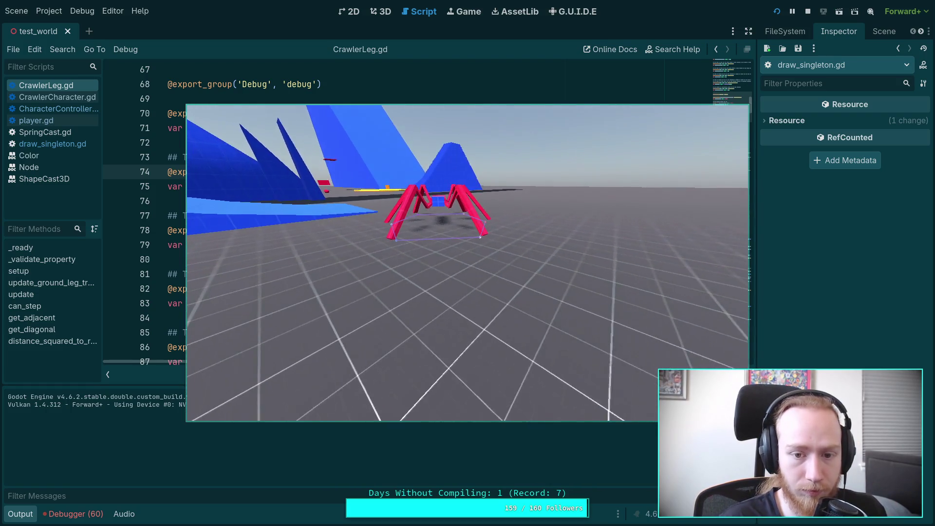
- Go fullscreen with F11 to watch the spider walk, then stop the game with F8
key("F11")
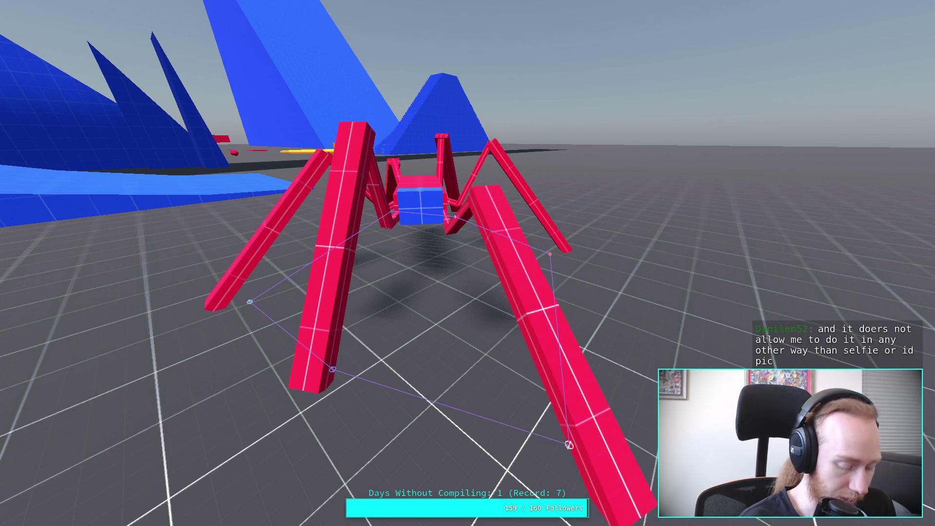
key("F8")
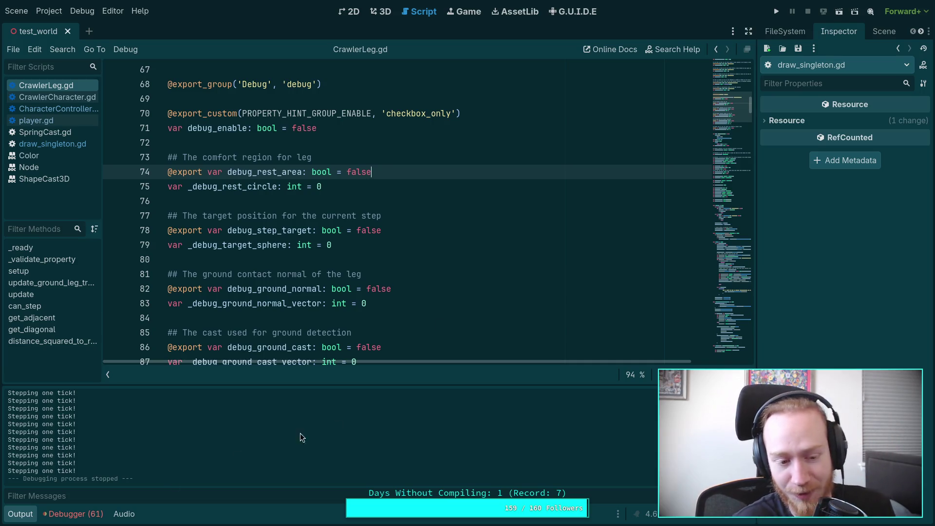
- Hide the output log, switch to CharacterController.gd and bring up its context menu
left_click(22, 514)
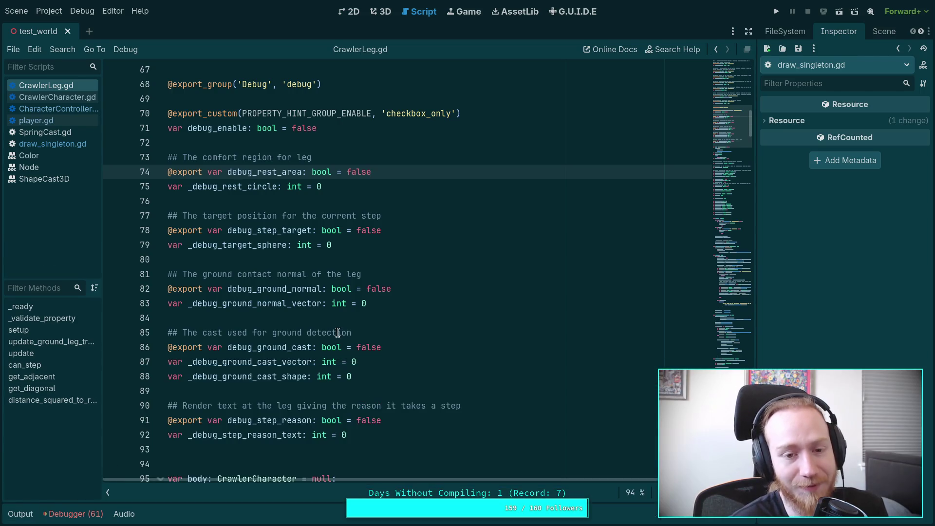
left_click(304, 203)
scroll(384, 249, "up", 3)
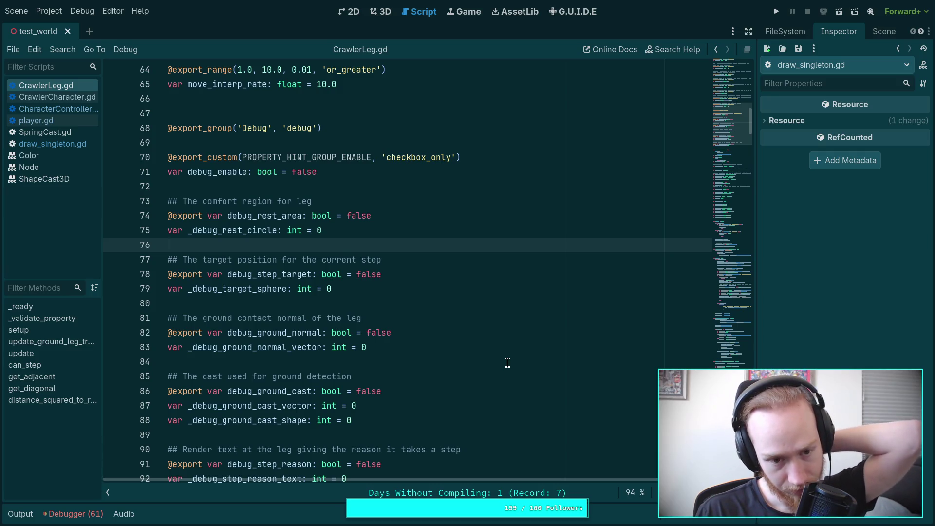
left_click(54, 108)
right_click(56, 108)
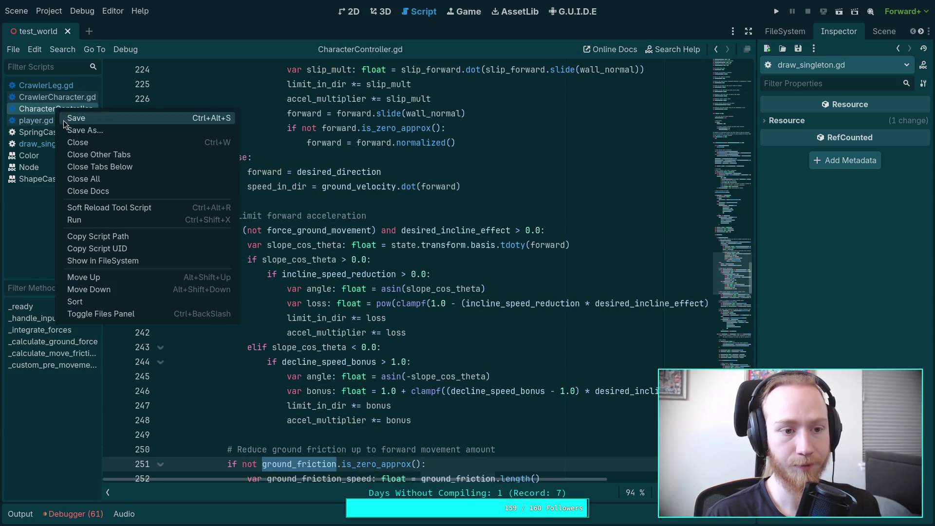
- Close CharacterController.gd, player.gd, SpringCast.gd and CrawlerLeg.gd, keeping CrawlerCharacter.gd open
left_click(66, 142)
left_click(62, 109)
right_click(62, 110)
left_click(77, 142)
right_click(73, 109)
left_click(81, 140)
left_click(72, 97)
right_click(75, 85)
left_click(78, 118)
- Review the polygon_point and leg_polygon code on lines 233–234
scroll(448, 327, "down", 4)
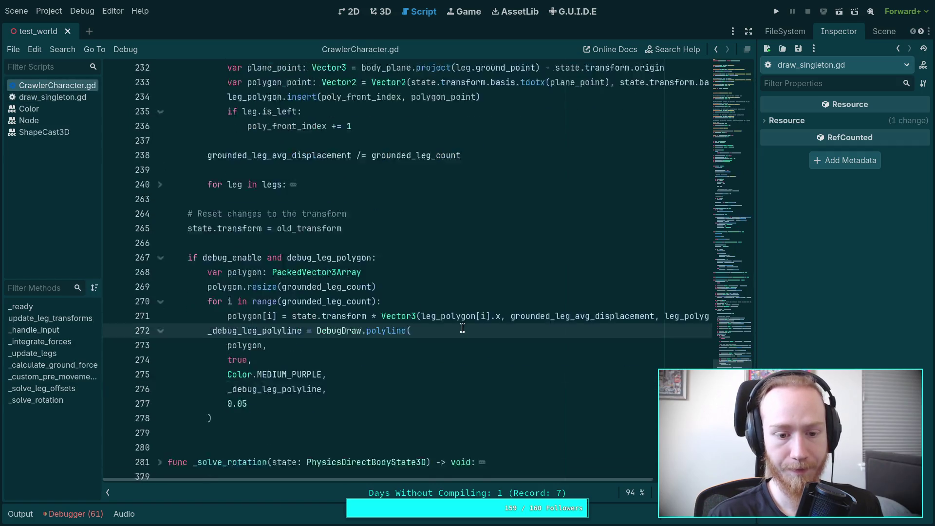
scroll(414, 334, "up", 4)
scroll(413, 334, "up", 4)
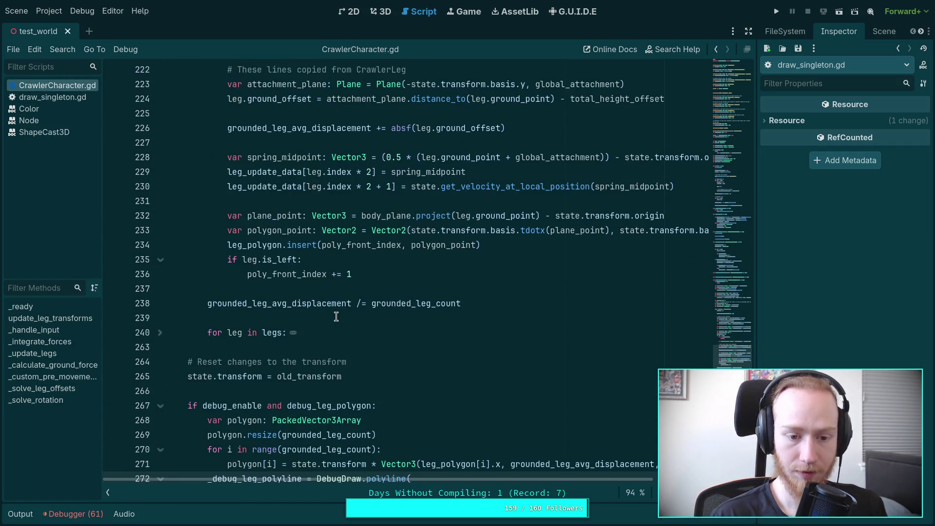
scroll(330, 311, "up", 1)
scroll(330, 312, "down", 2)
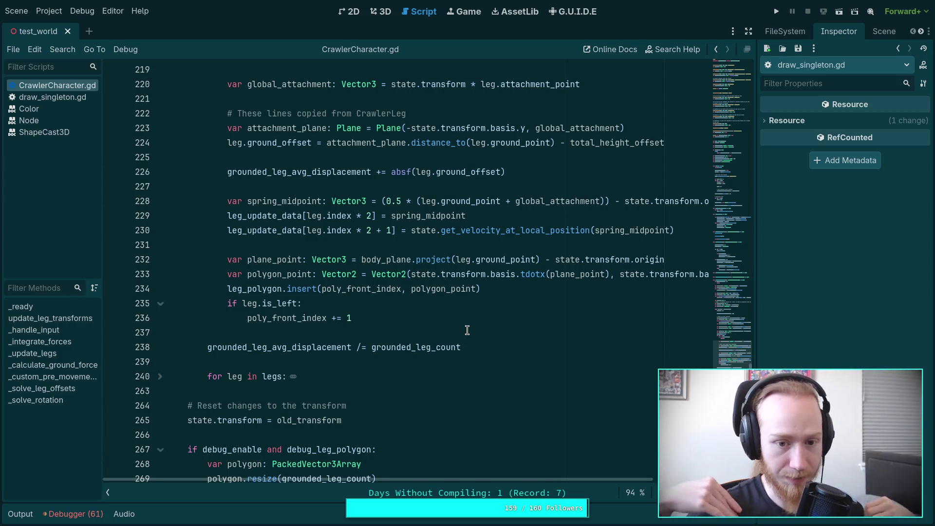
double_click(268, 274)
double_click(255, 289)
scroll(440, 288, "down", 5)
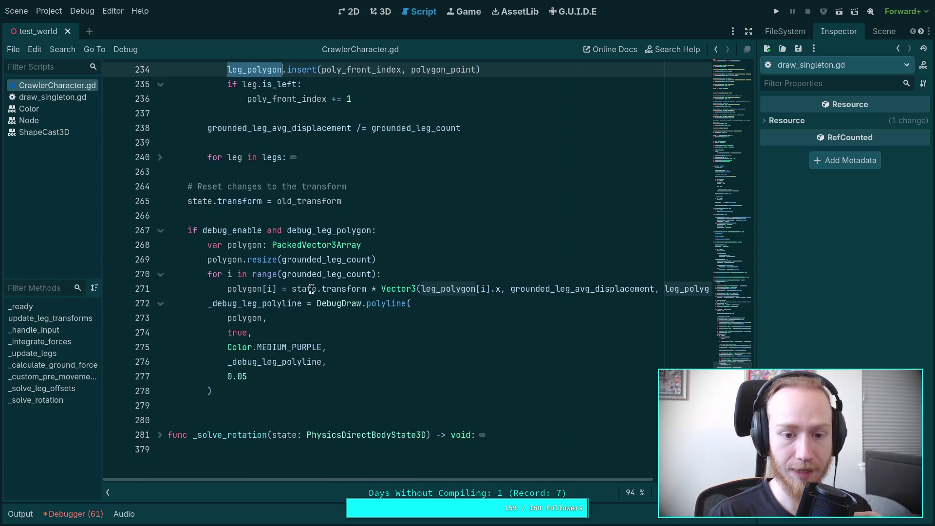
- Inspect the grounded_leg_avg_displacement height offset on line 271, then run the game
left_click(314, 288)
left_click(478, 289)
double_click(423, 288)
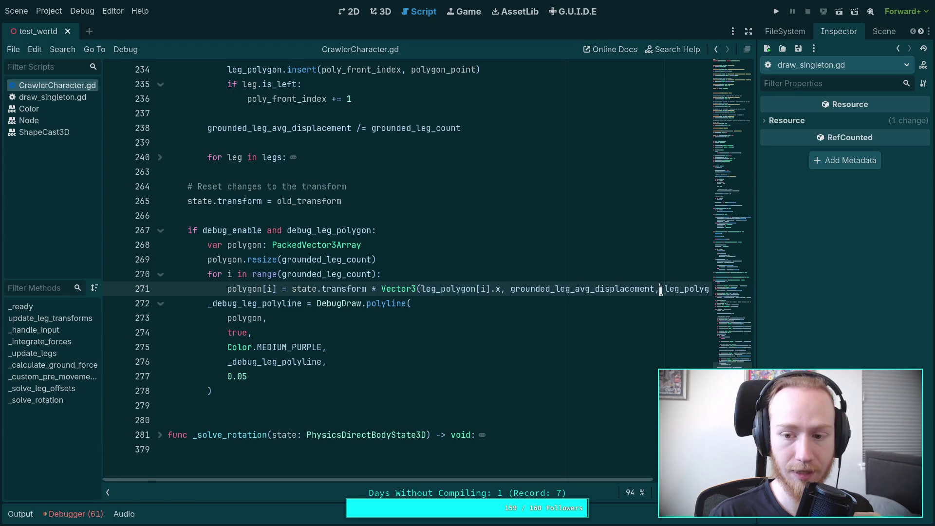
double_click(687, 288)
left_click_drag(457, 288, 602, 291)
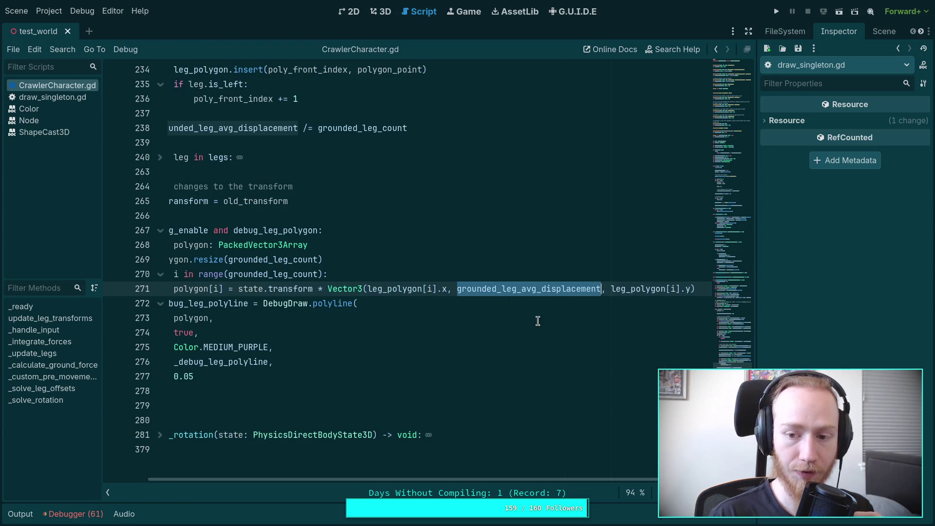
scroll(538, 321, "up", 2)
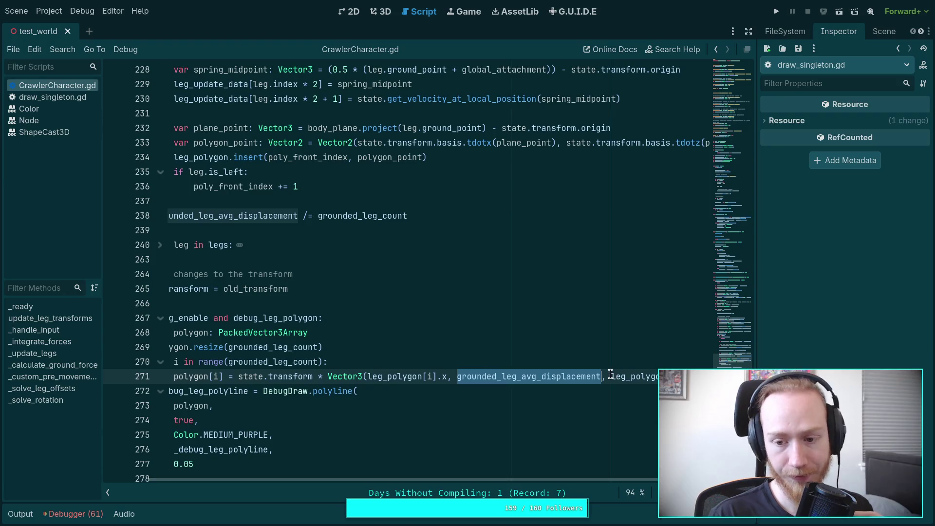
double_click(633, 376)
left_click(505, 376)
key("Up")
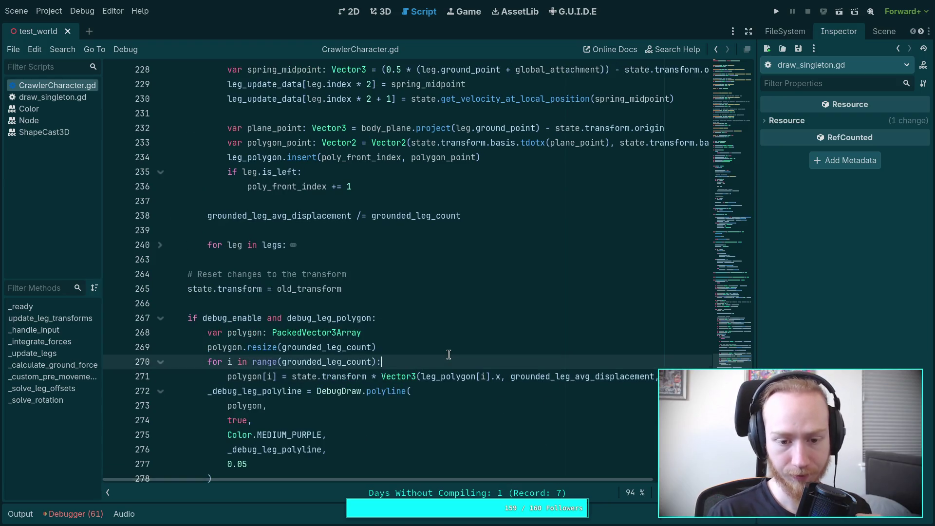
left_click(776, 11)
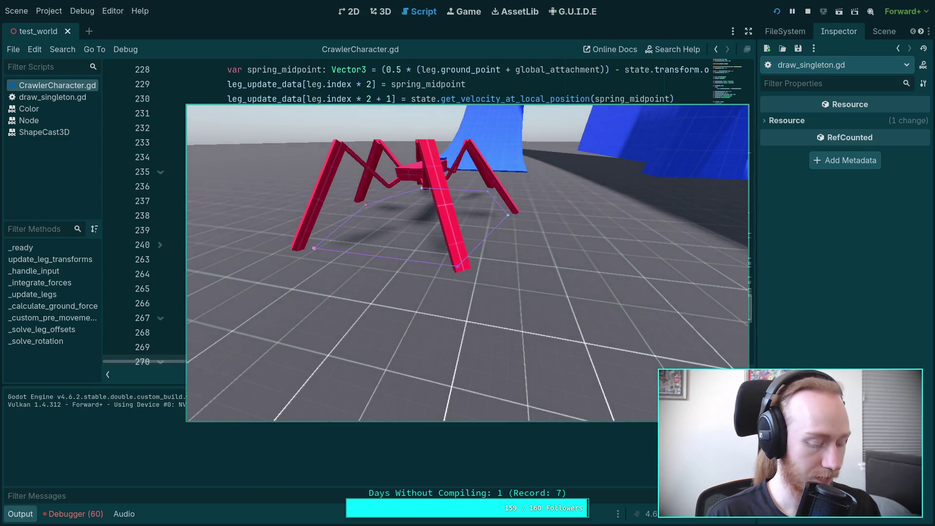
- Advance eight physics ticks with N, watching the purple leg polygon follow the steps, then stop
key("n")
key("n")
key("n")
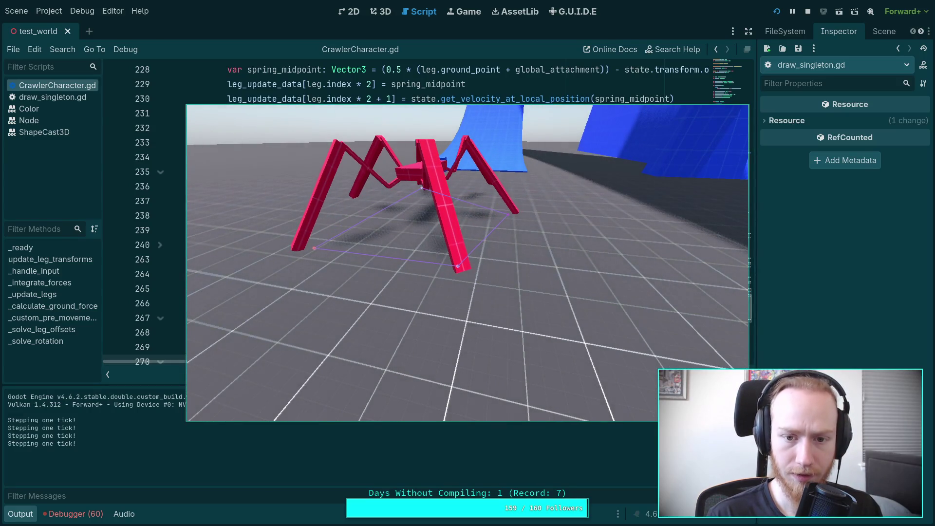
key("n")
key("n")
key("n")
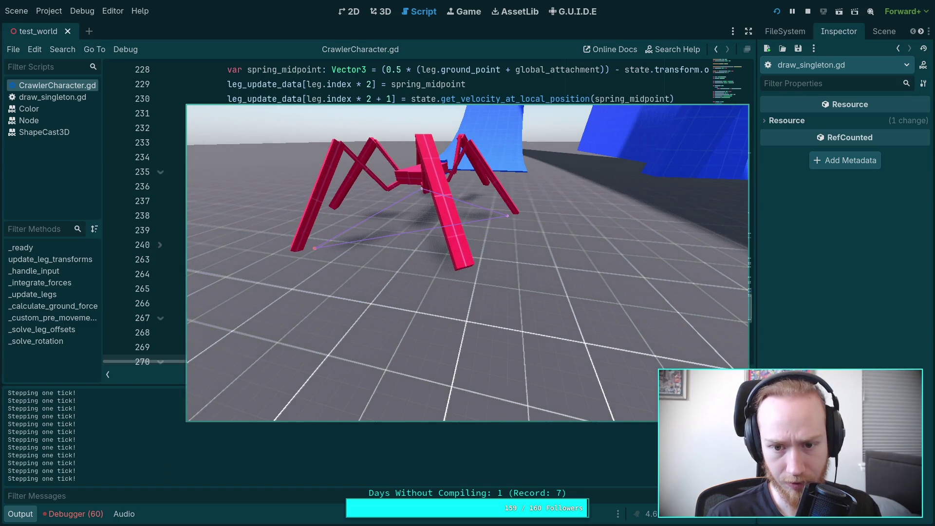
key("n")
key("n")
key("n")
key("n")
key("n")
key("n")
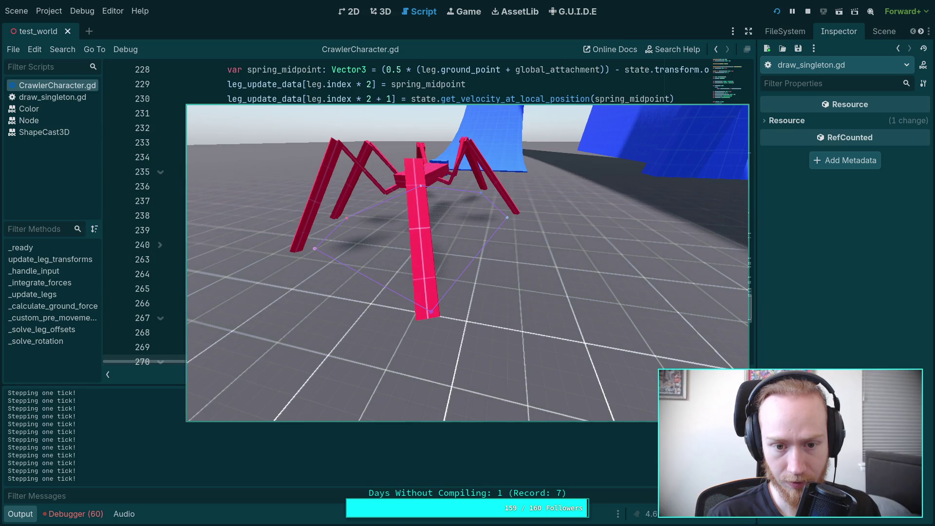
key("n")
key("n")
key("n")
key("n")
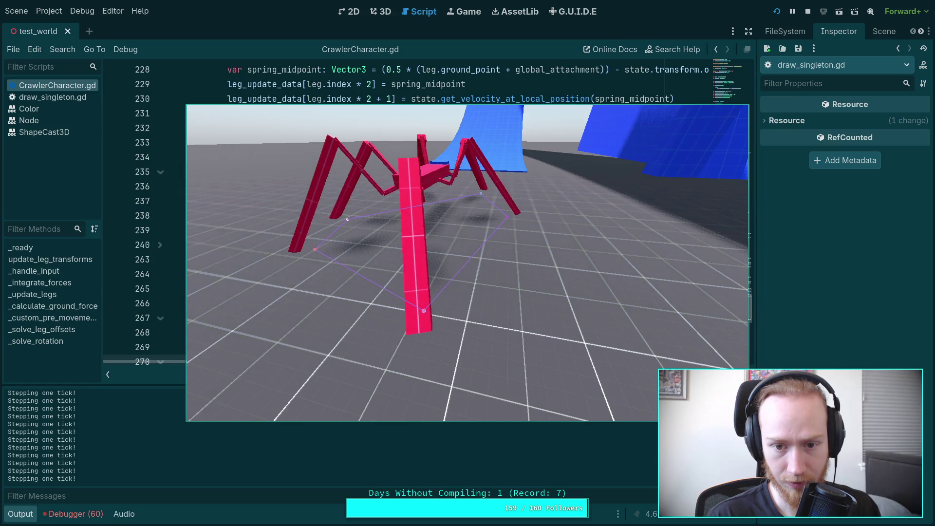
key("n")
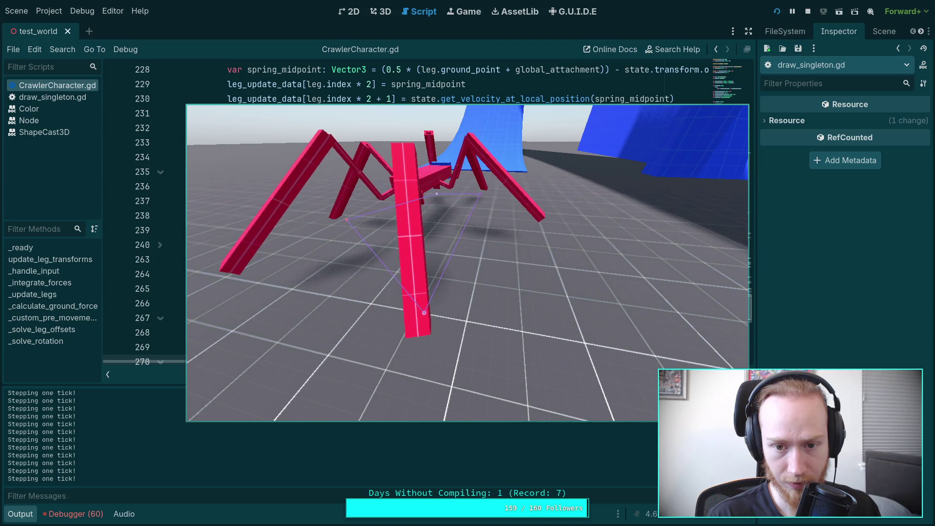
key("n")
key("n")
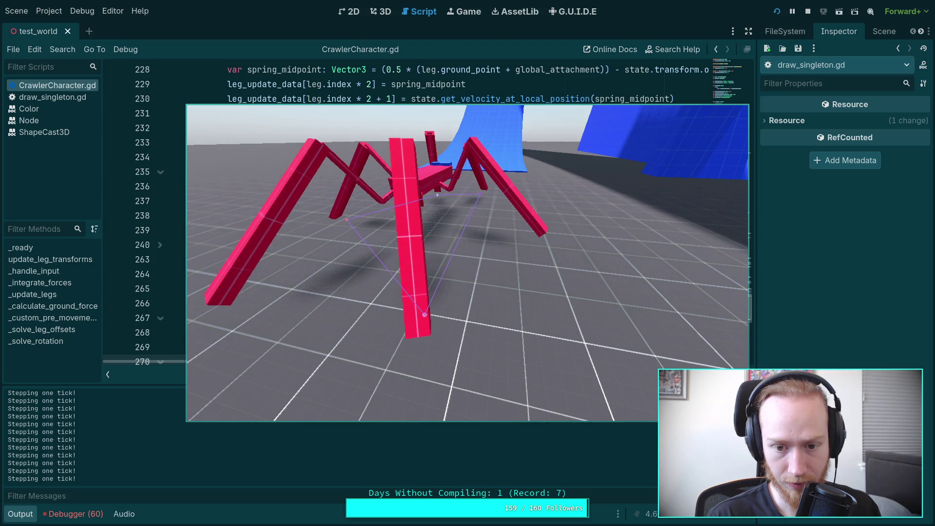
key("n")
key("n")
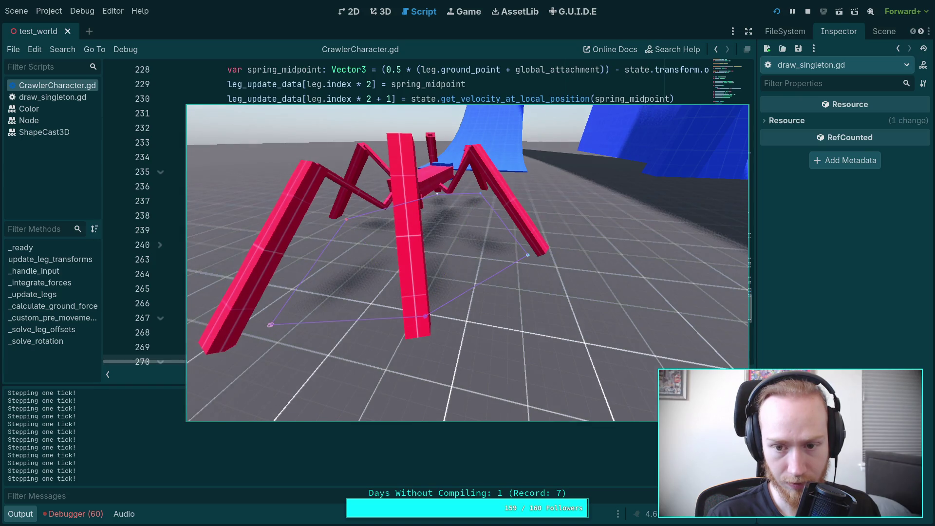
key("n")
key("n")
key("n")
key("n")
key("n")
key("n")
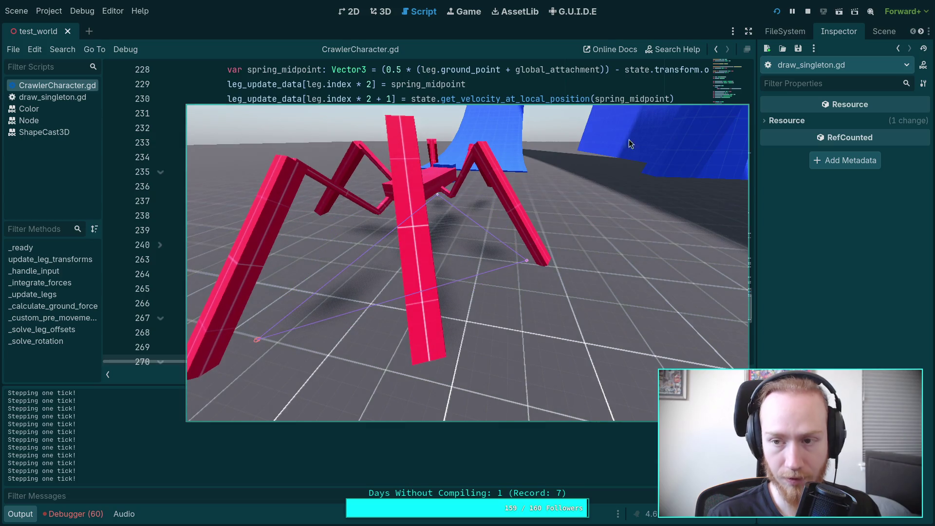
left_click(809, 11)
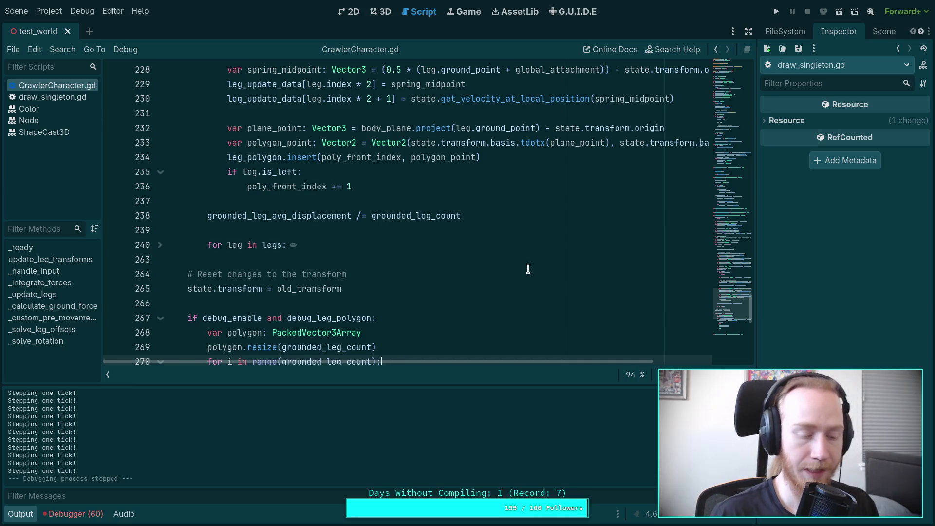
- Collapse the Output panel to give CrawlerCharacter.gd the full editor height
left_click(20, 514)
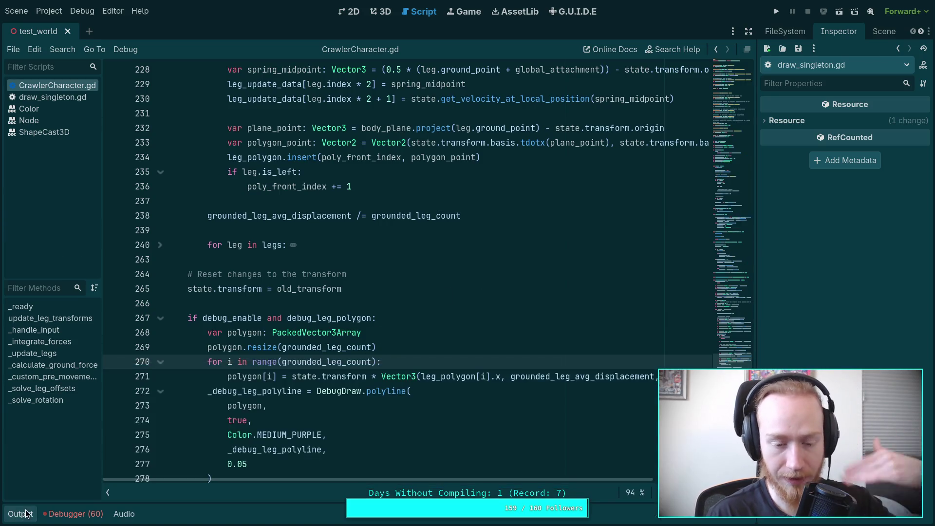
scroll(299, 396, "down", 4)
scroll(331, 312, "up", 1)
scroll(312, 339, "up", 4)
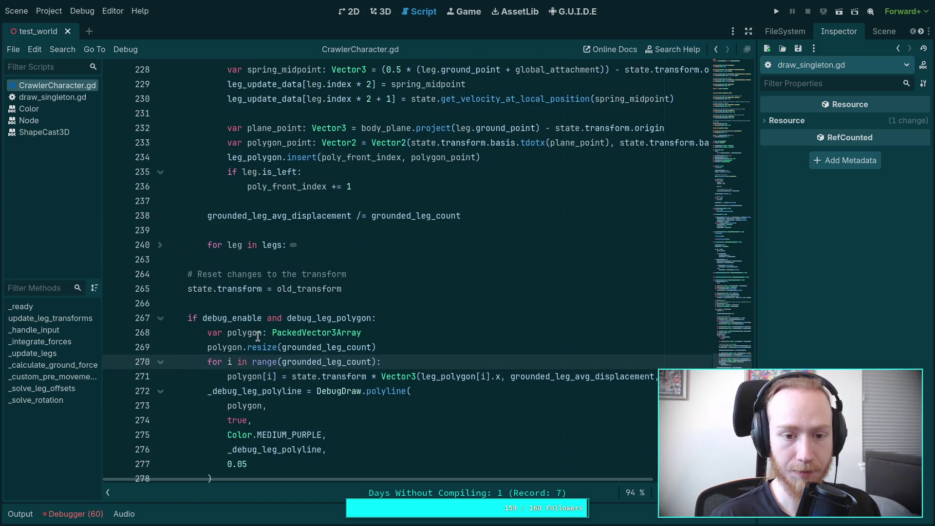
scroll(253, 331, "up", 2)
- Review lines 234–238, where grounded_leg_avg_displacement is divided by grounded_leg_count
left_click(386, 288)
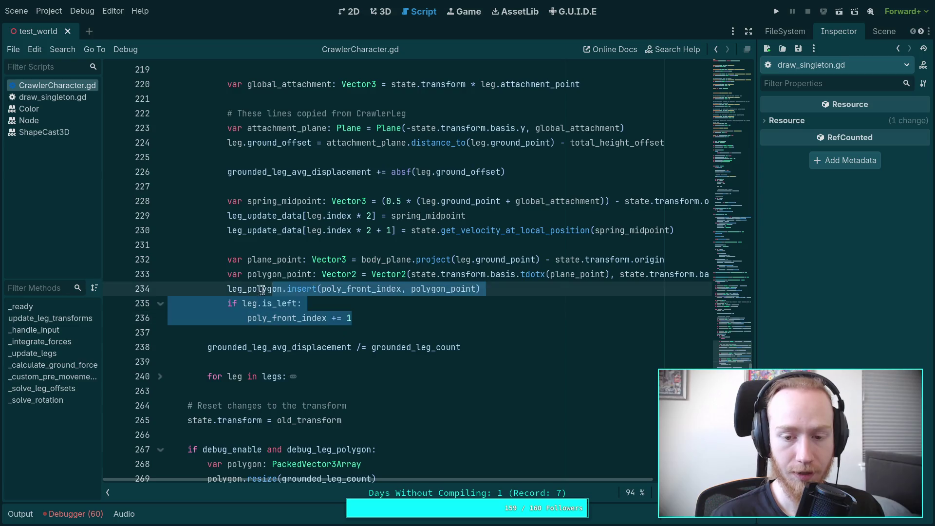
left_click(386, 324)
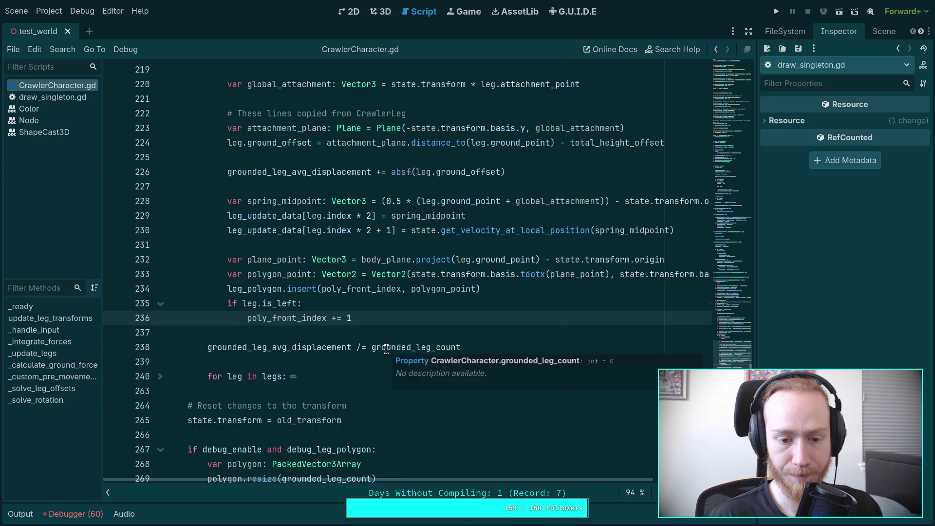
scroll(370, 344, "down", 1)
scroll(353, 338, "up", 1)
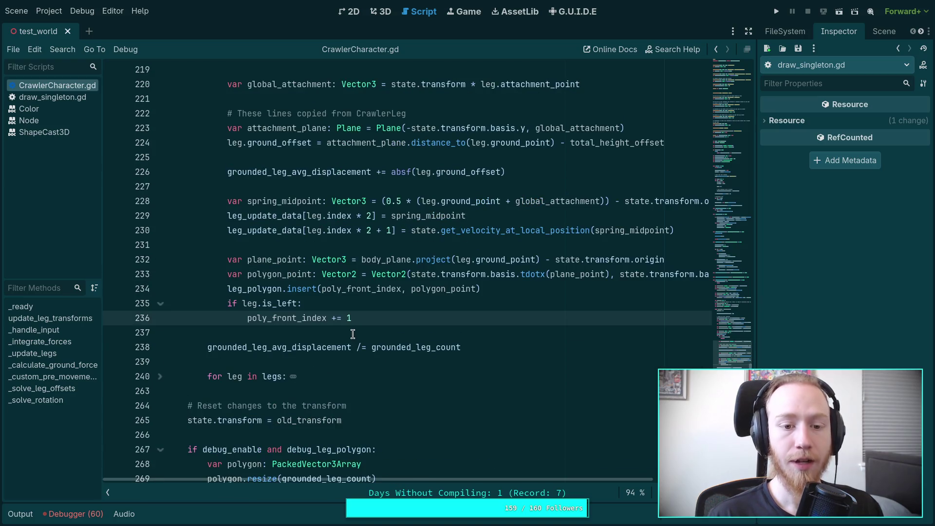
left_click(359, 332)
left_click(536, 348)
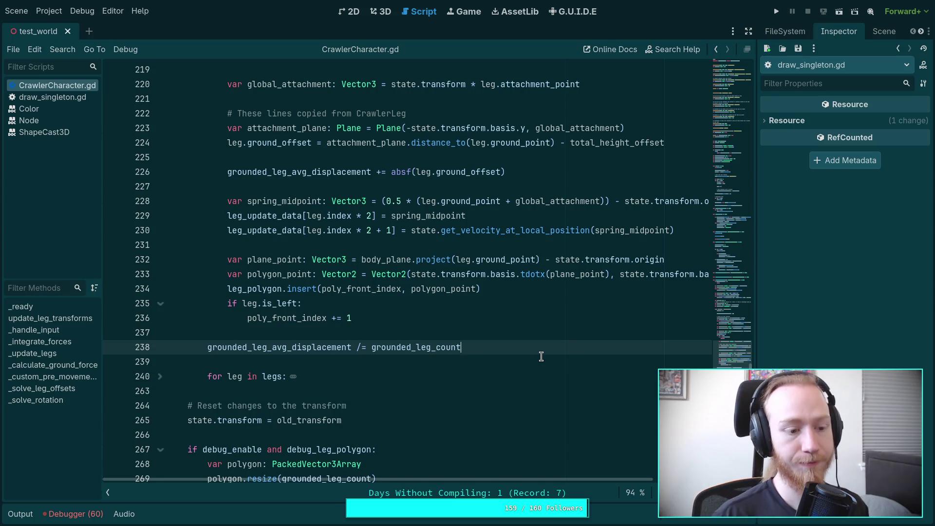
scroll(561, 328, "up", 6)
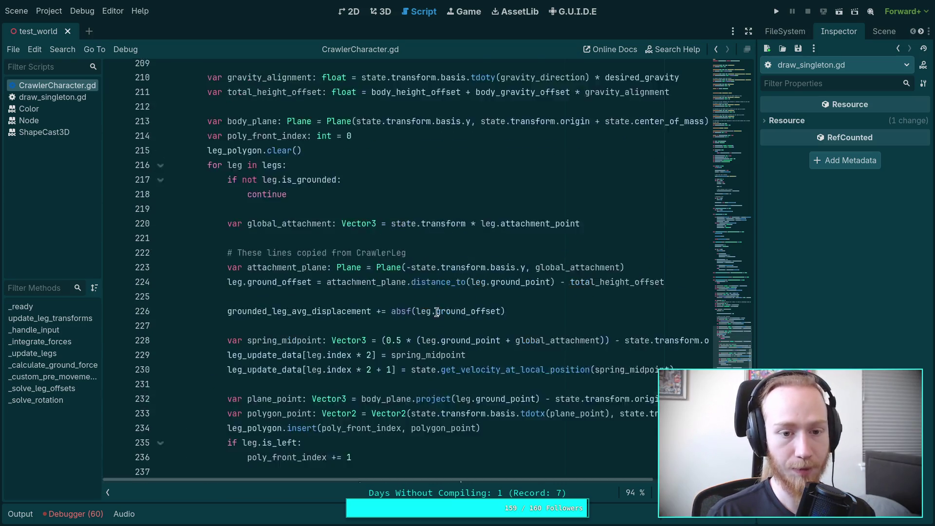
scroll(314, 256, "up", 3)
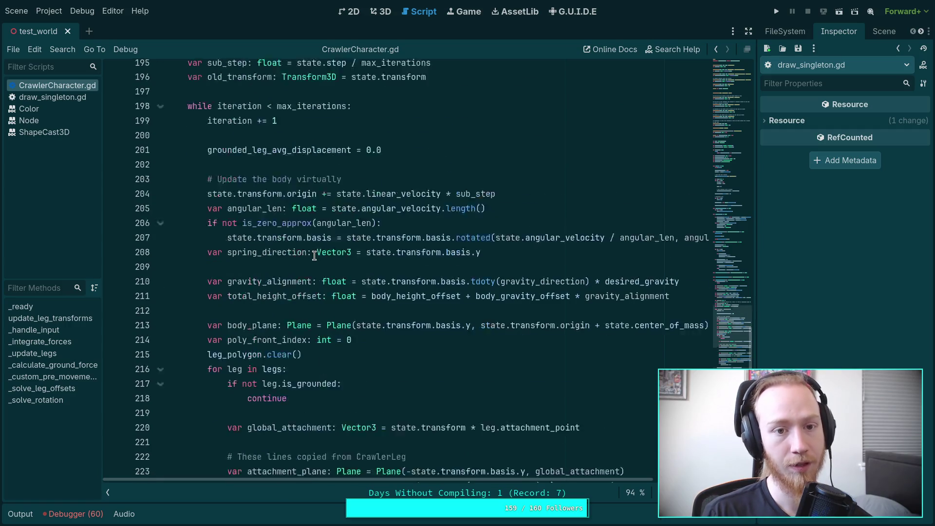
scroll(314, 256, "down", 10)
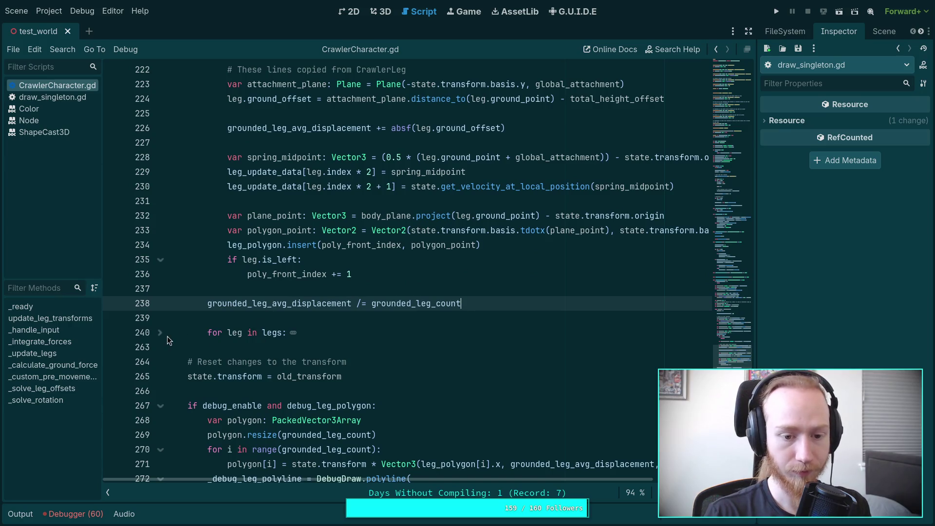
scroll(172, 275, "down", 2)
scroll(173, 274, "up", 5)
scroll(725, 363, "down", 2)
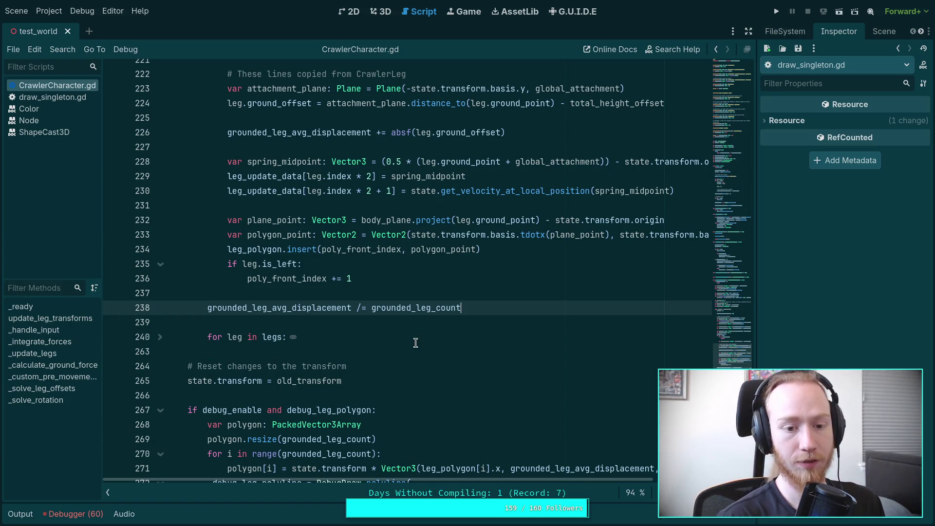
scroll(416, 343, "up", 3)
scroll(536, 380, "down", 1)
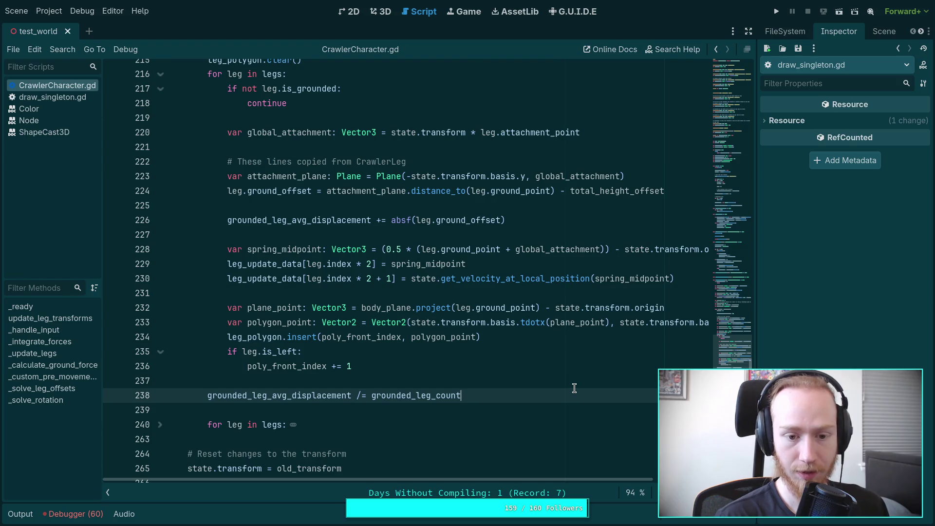
left_click_drag(225, 308, 713, 322)
left_click_drag(599, 480, 463, 479)
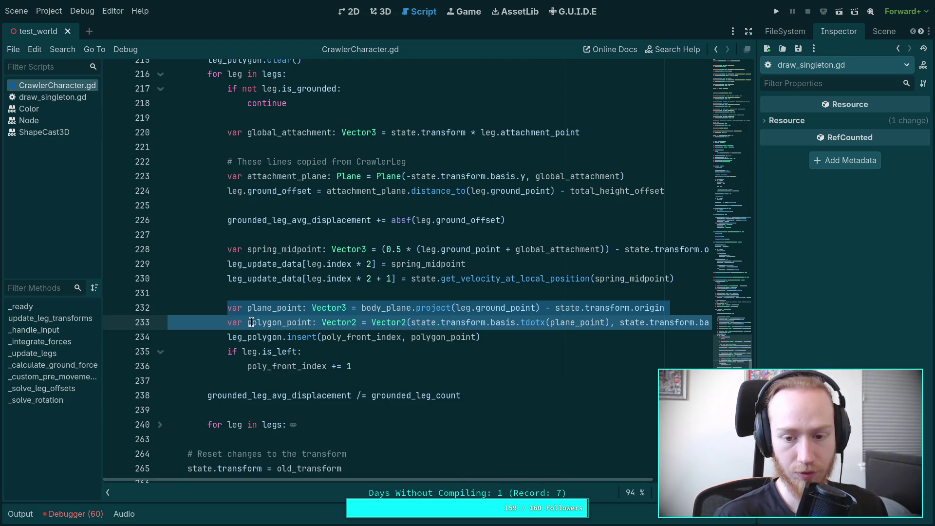
left_click(451, 382)
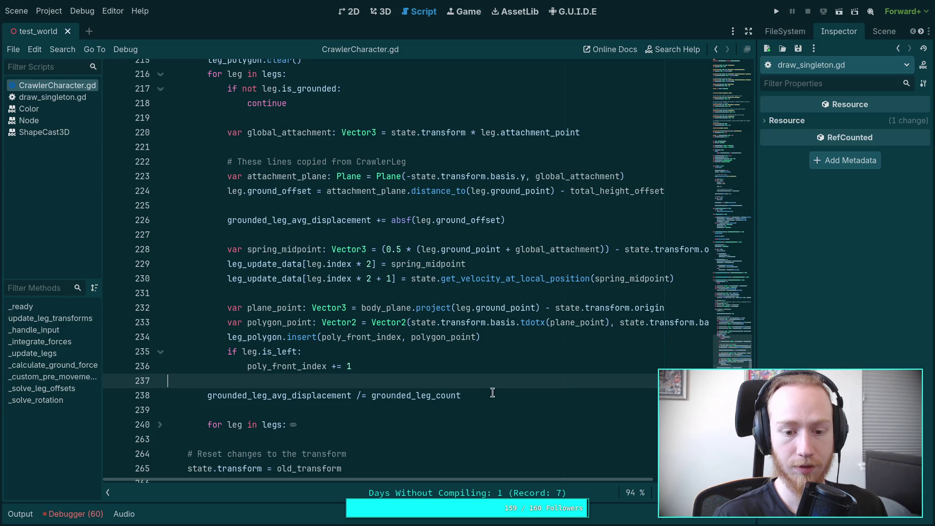
left_click(529, 392)
scroll(529, 385, "up", 2)
scroll(530, 371, "down", 3)
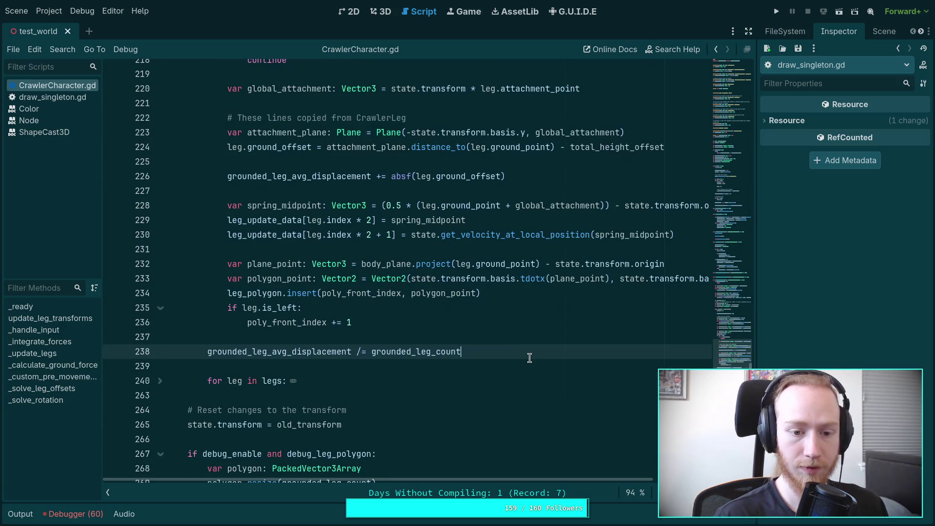
key("Return")
key("Return")
- Write var poly_center_mass: Vector2 = Vector2() on line 240, fixing the Vector3 typo
type("ar poly_")
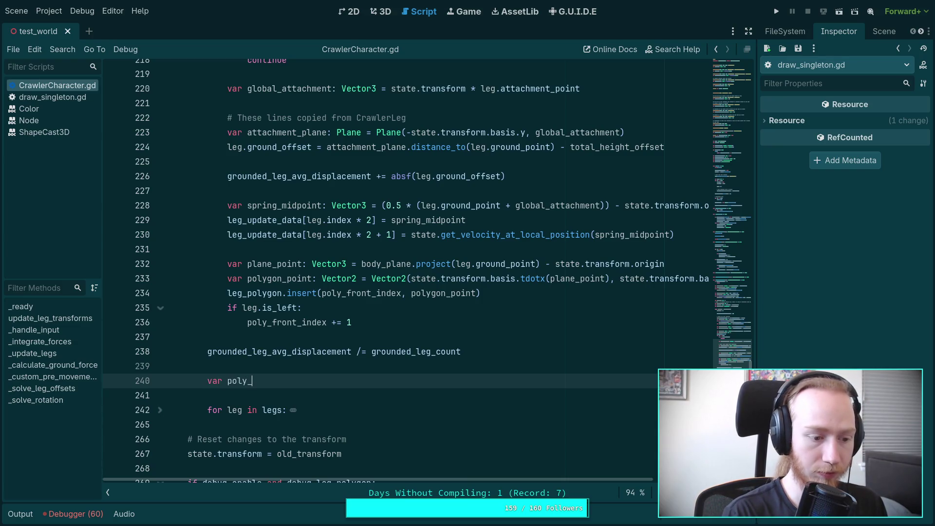
type("cent")
key("BackSpace")
key("BackSpace")
type("er_mass")
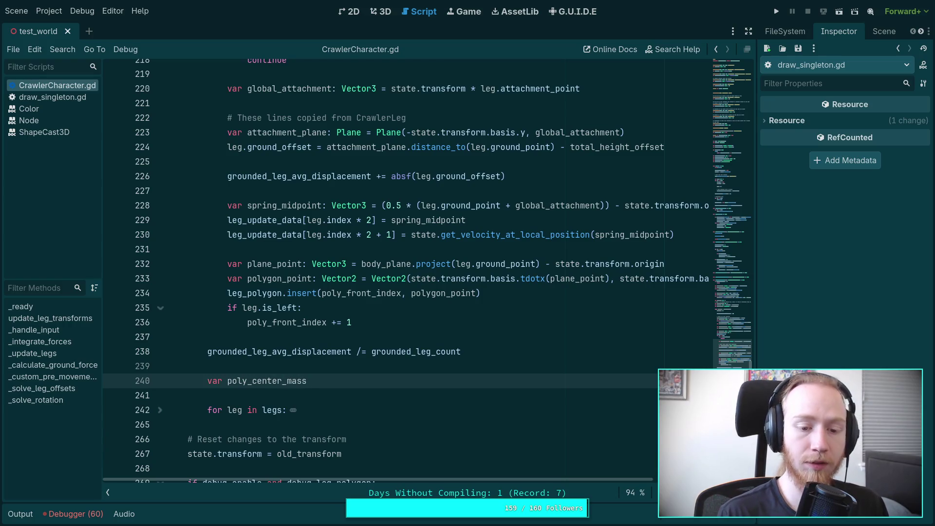
triple_click(259, 385)
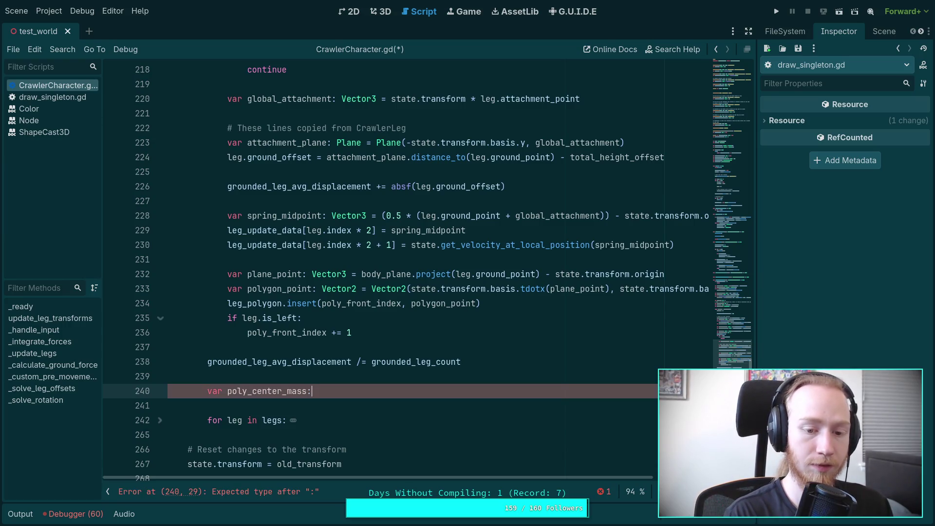
type("Vector3")
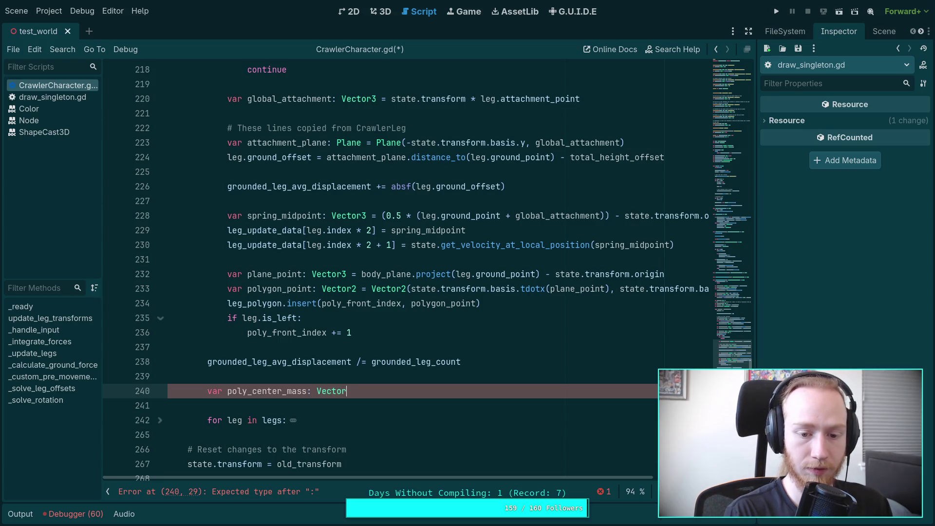
key("BackSpace")
type("2 = v")
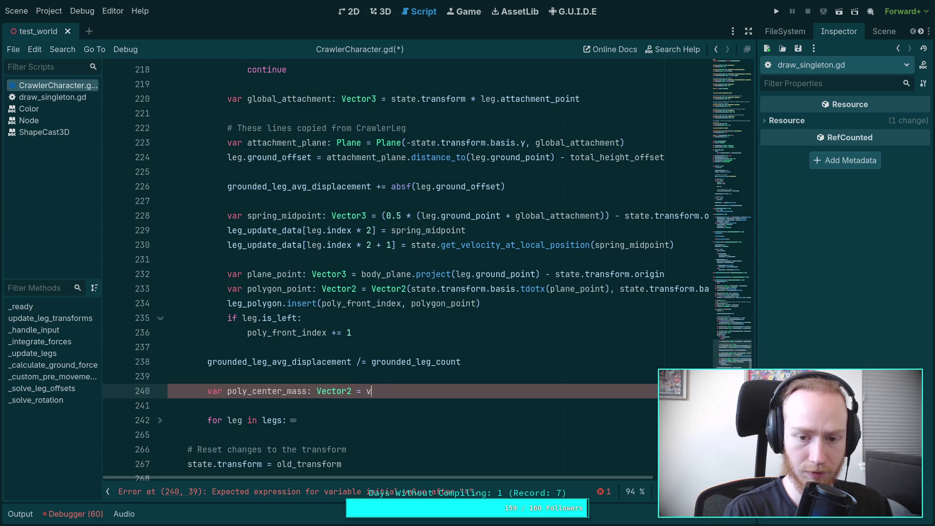
key("BackSpace")
type("Ve")
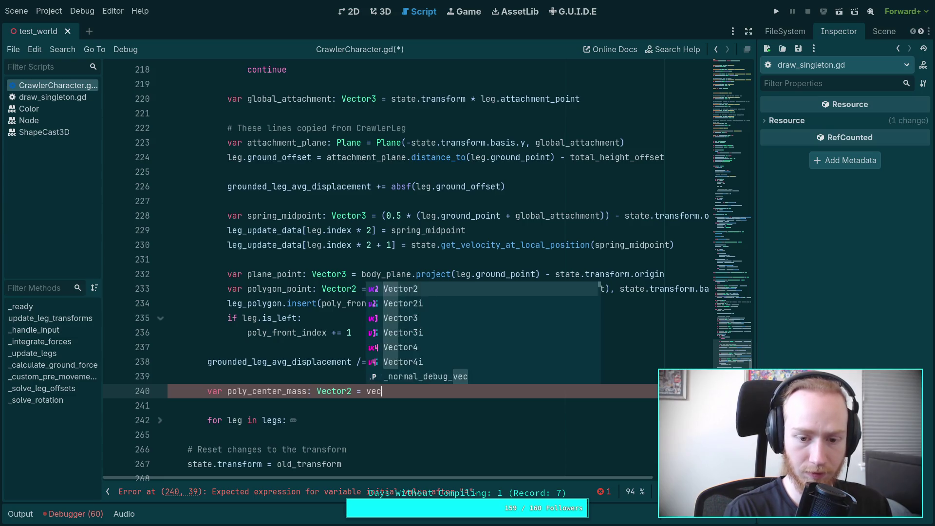
type("ctor2(")
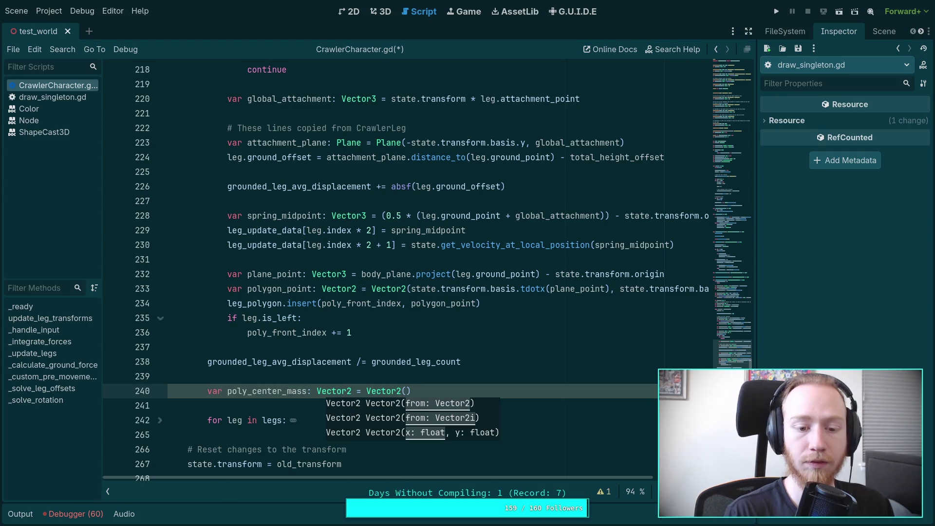
key("Escape")
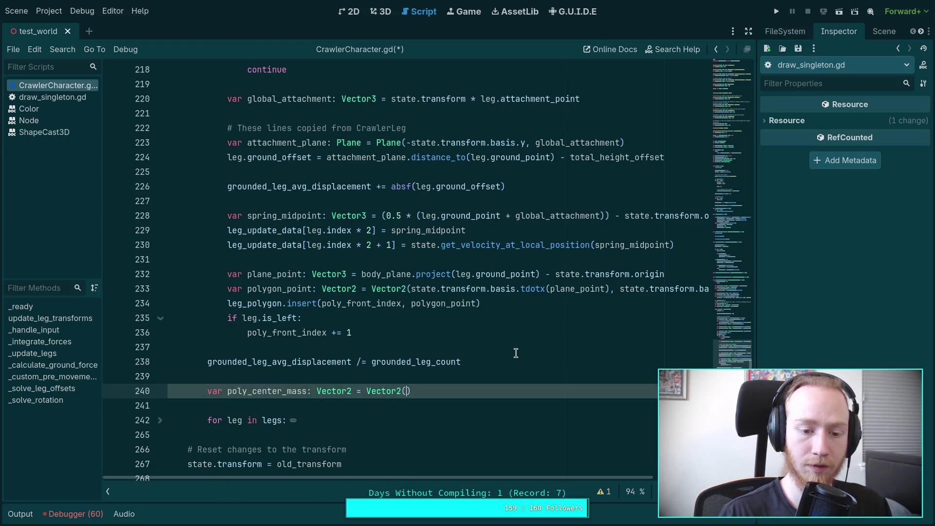
left_click_drag(246, 389, 233, 389)
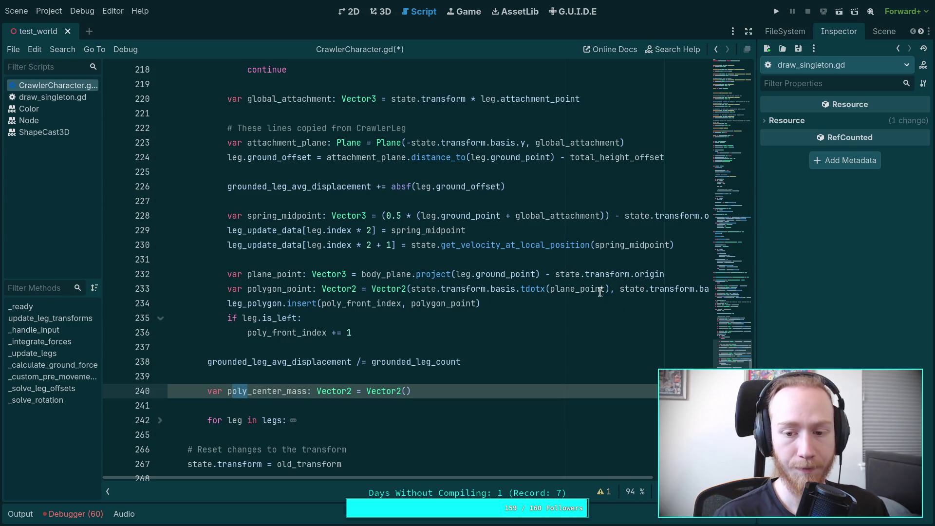
- Inspect where plane_point is used and the state.transform.origin term on line 232
double_click(583, 289)
left_click_drag(557, 275, 665, 274)
scroll(602, 393, "up", 1)
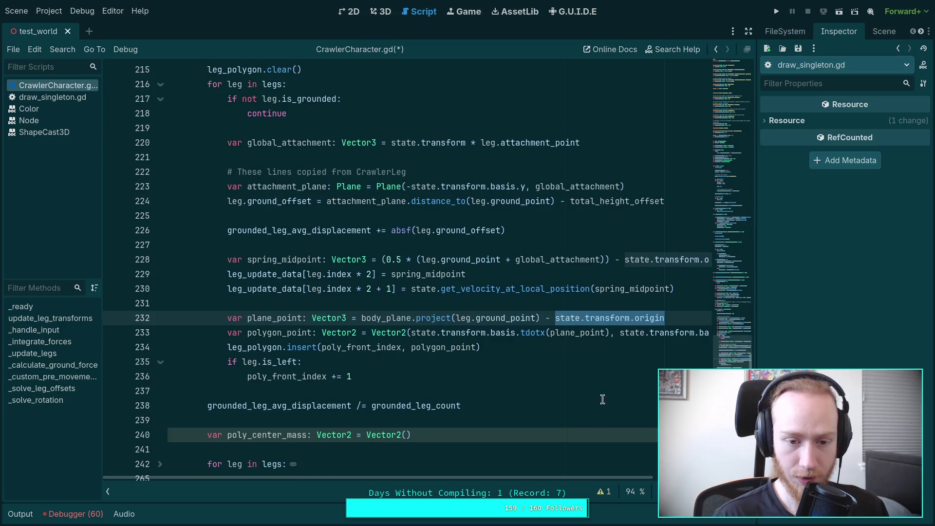
scroll(572, 460, "down", 1)
mouse_move(560, 479)
left_mouse_down()
mouse_move(636, 478)
mouse_move(552, 471)
left_mouse_up()
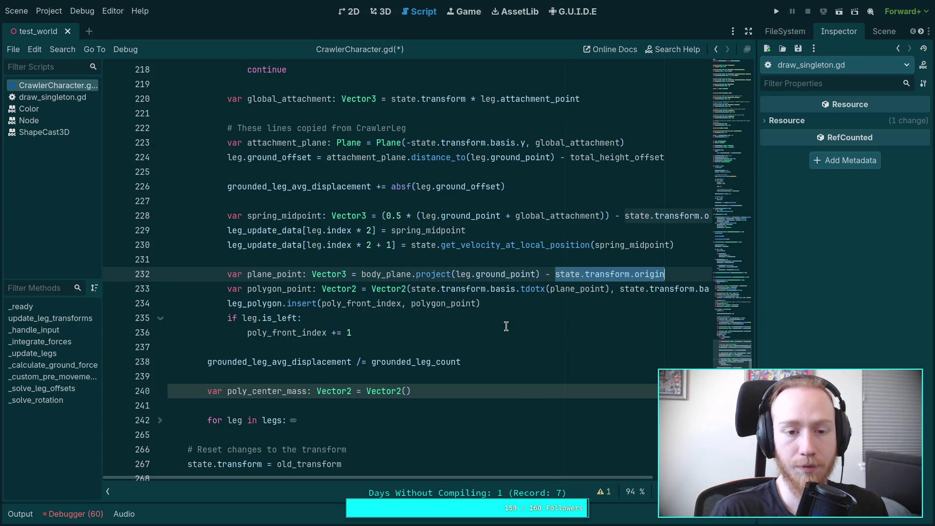
scroll(506, 327, "up", 3)
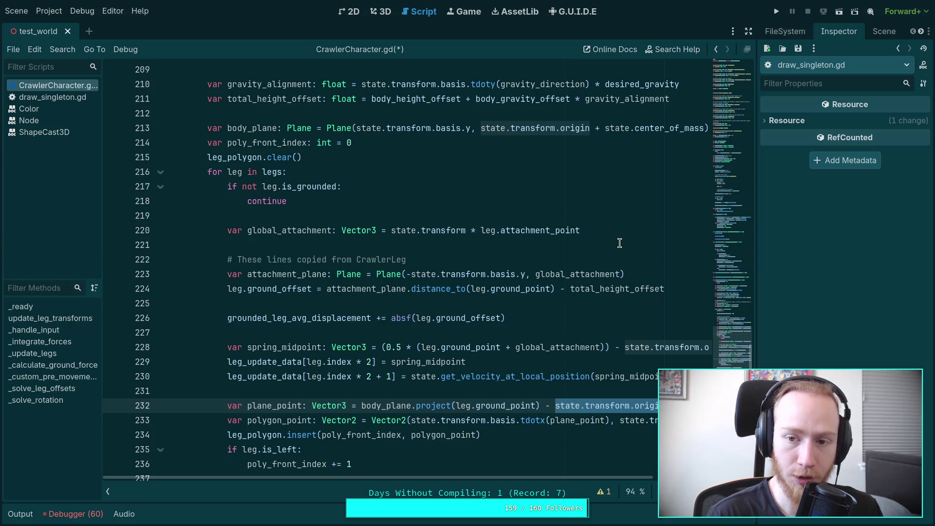
- Make plane_point subtract (state.transform.origin + state.center_of_mass), save, and run the game
left_click(555, 406)
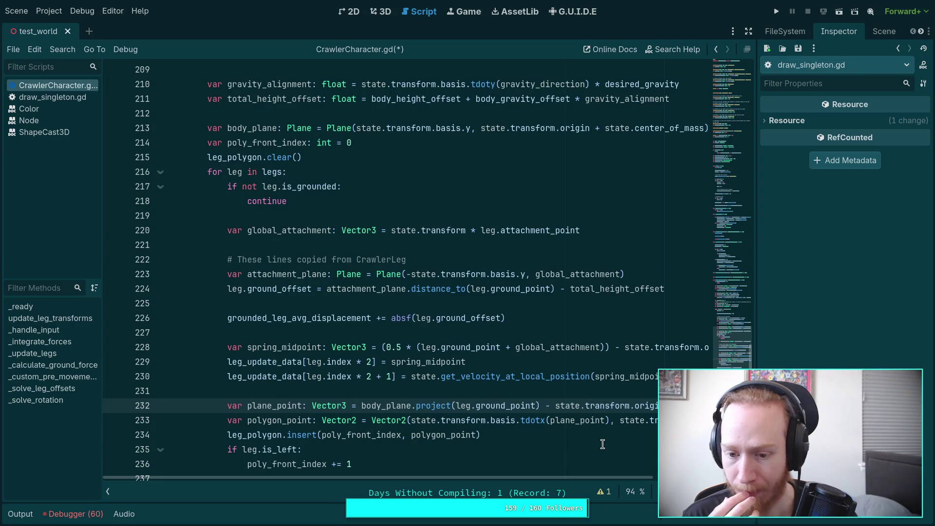
left_click(556, 406)
type("(")
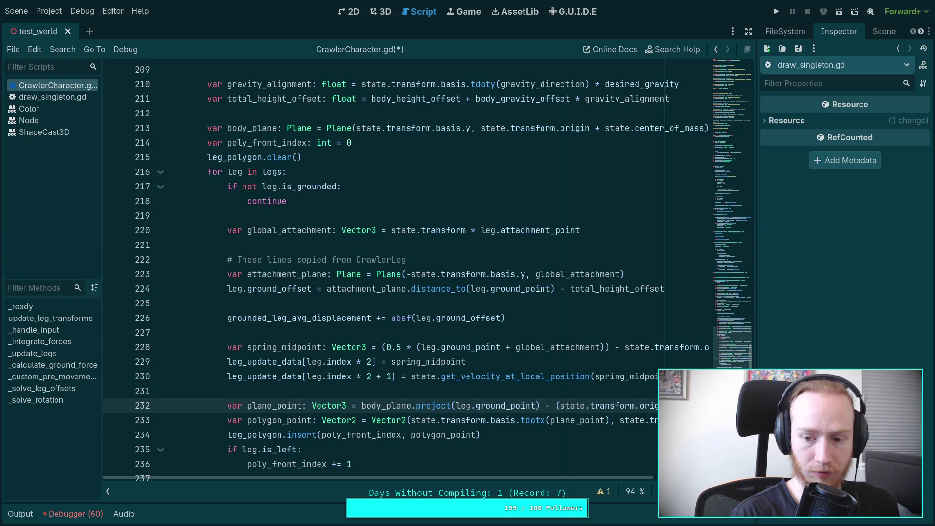
type(" + state.c")
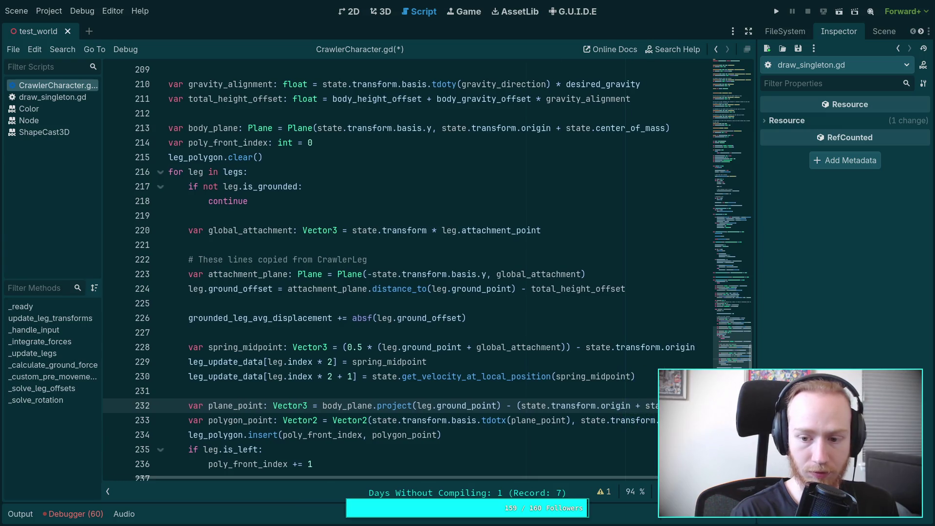
type("en")
key("Return")
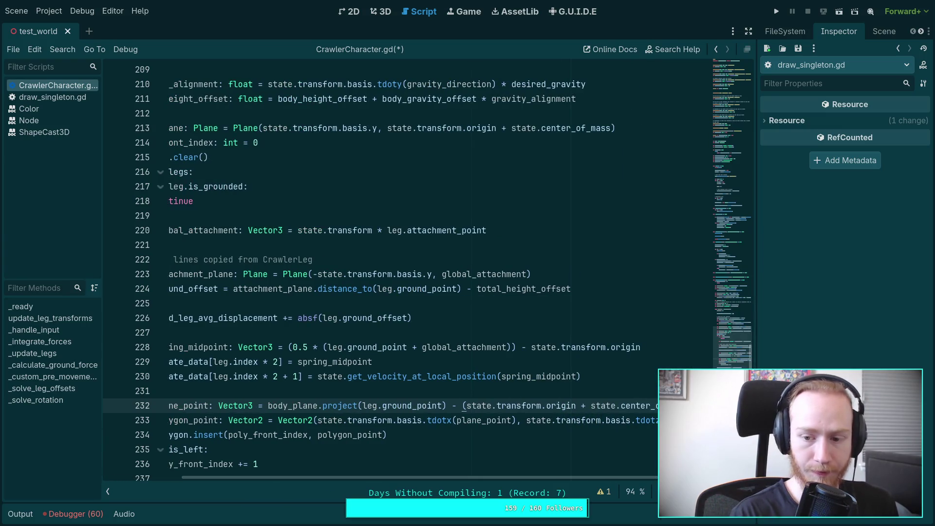
key("ctrl+s")
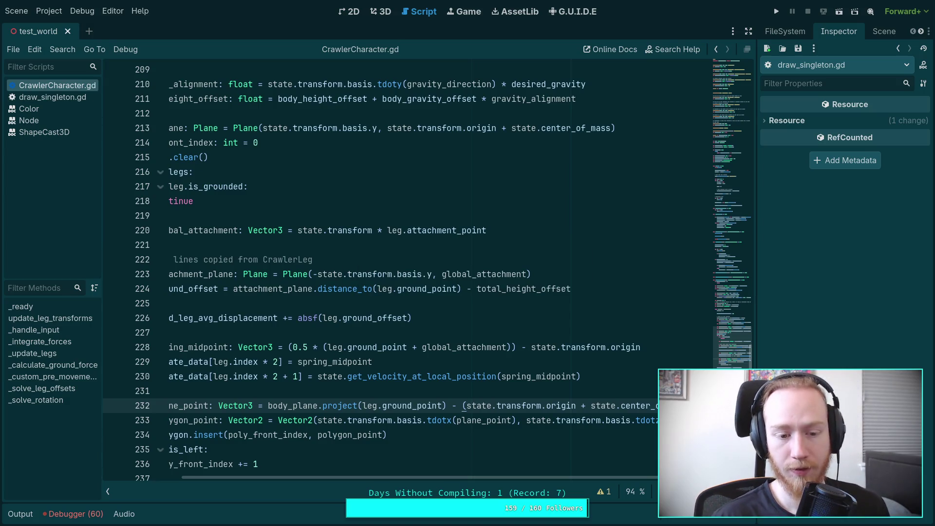
left_click(777, 12)
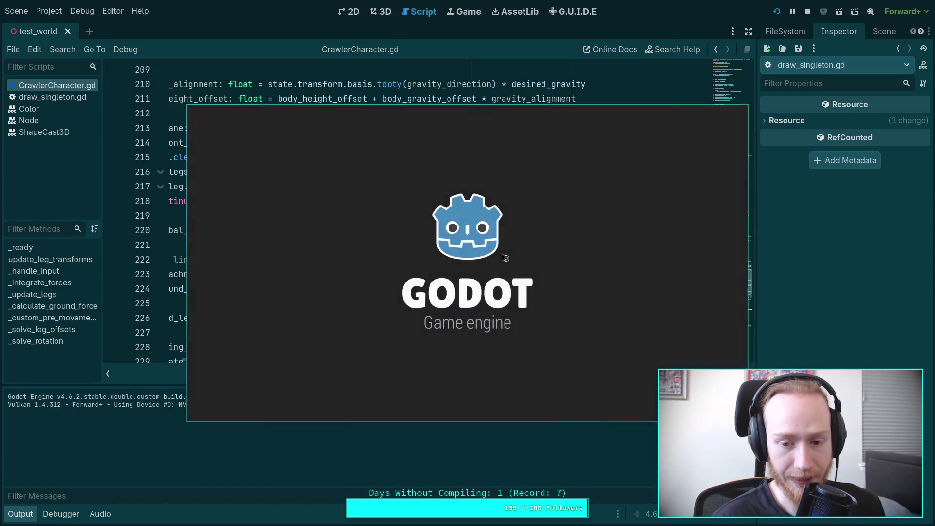
- Walk the spider forward with W, then step physics tick by tick to watch its support polygon
key("w")
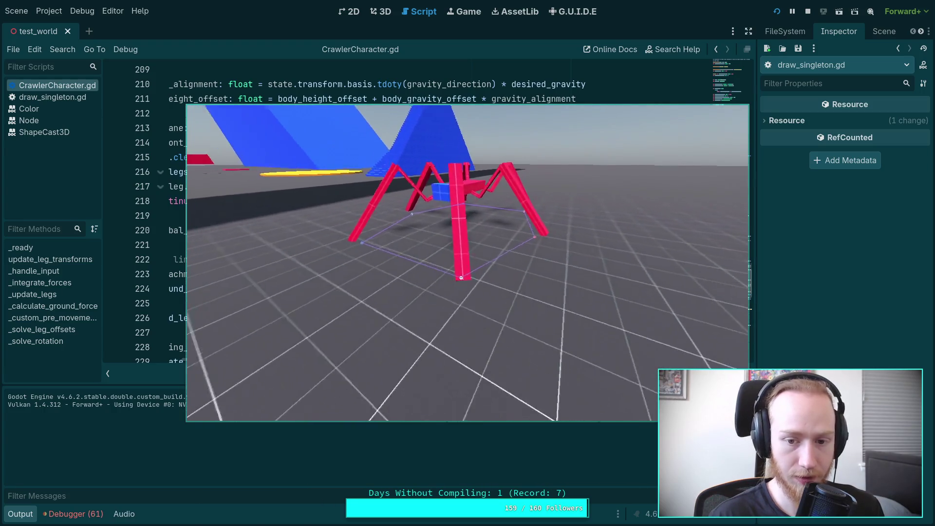
key("w")
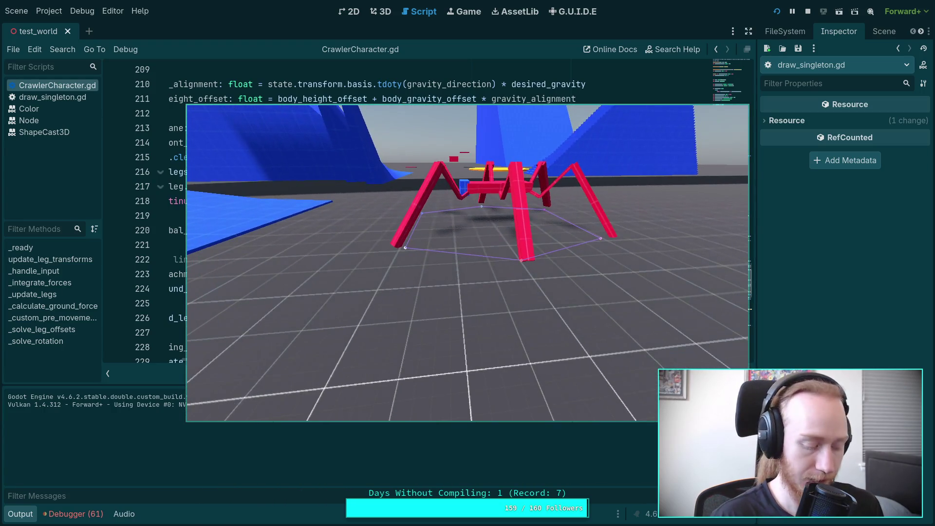
key("period")
key("period")
key("period")
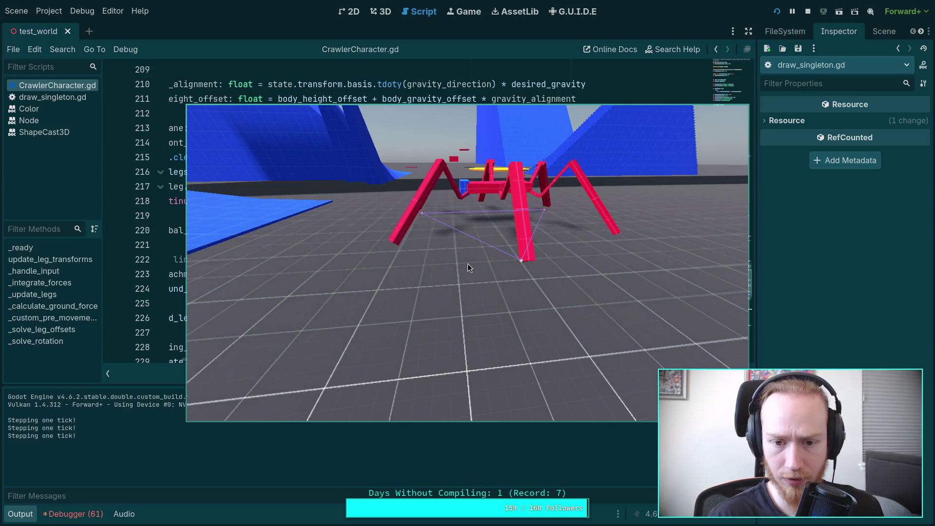
key("period")
key("period")
key("period")
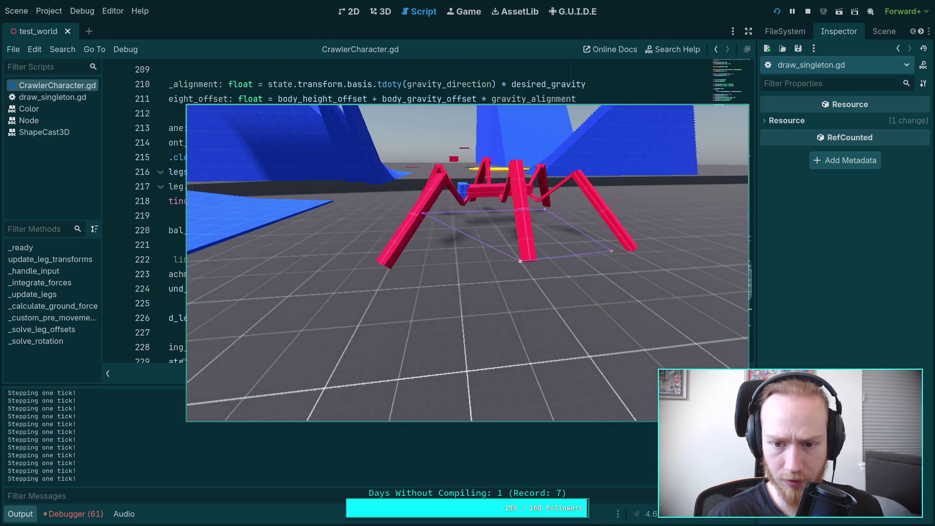
key("period")
key("period")
key("period")
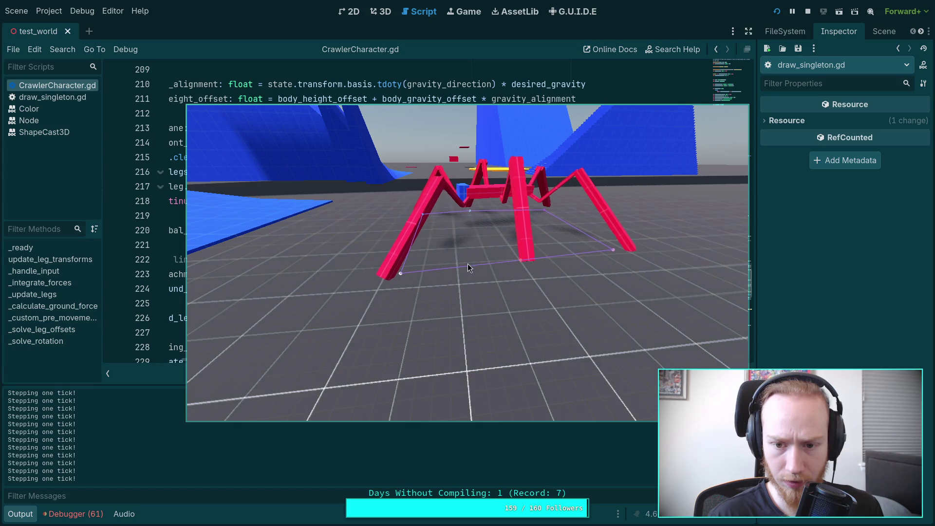
key("period")
key("period")
key("period")
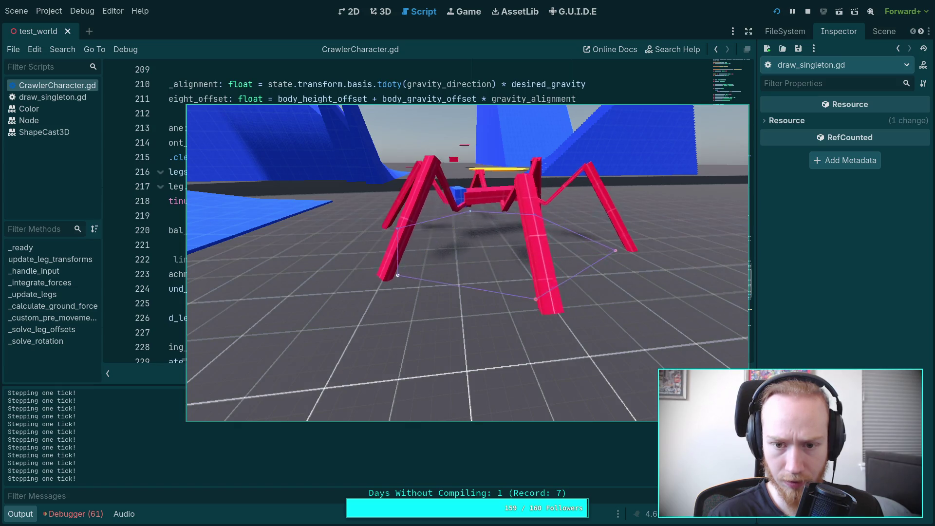
key("period")
key("period")
key("period")
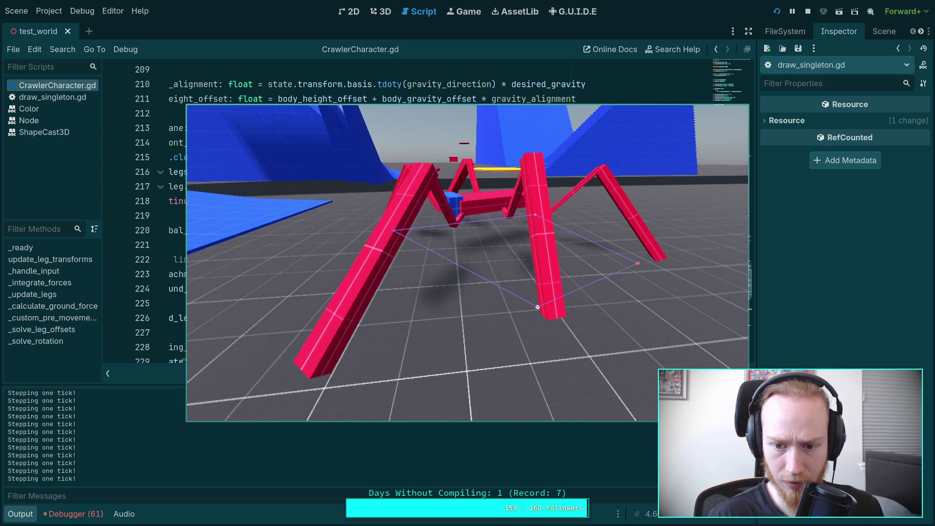
key("period")
key("period")
key("period")
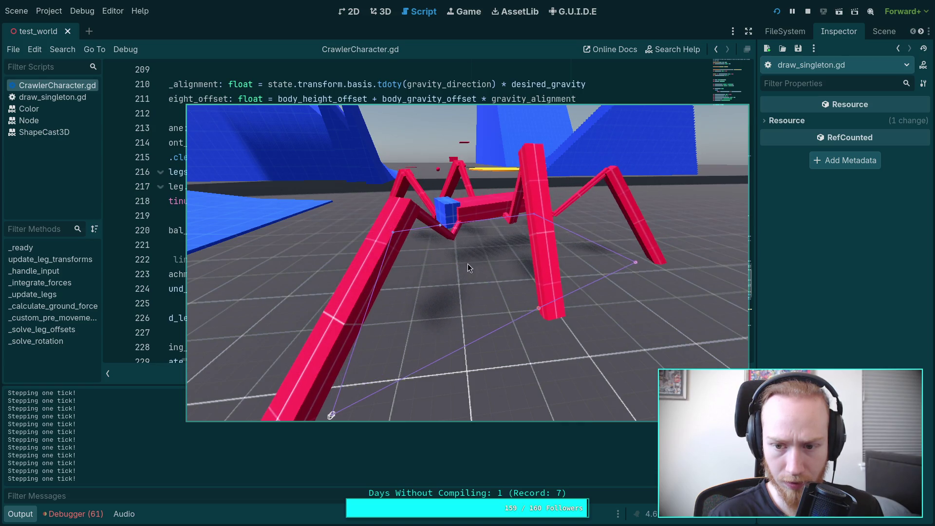
key("period")
key("period")
key("period")
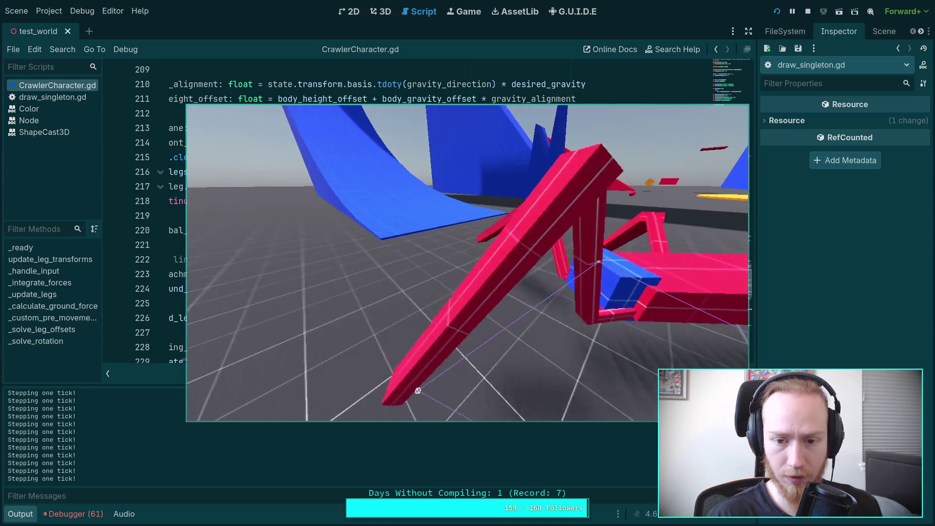
key("period")
key("period")
key("period")
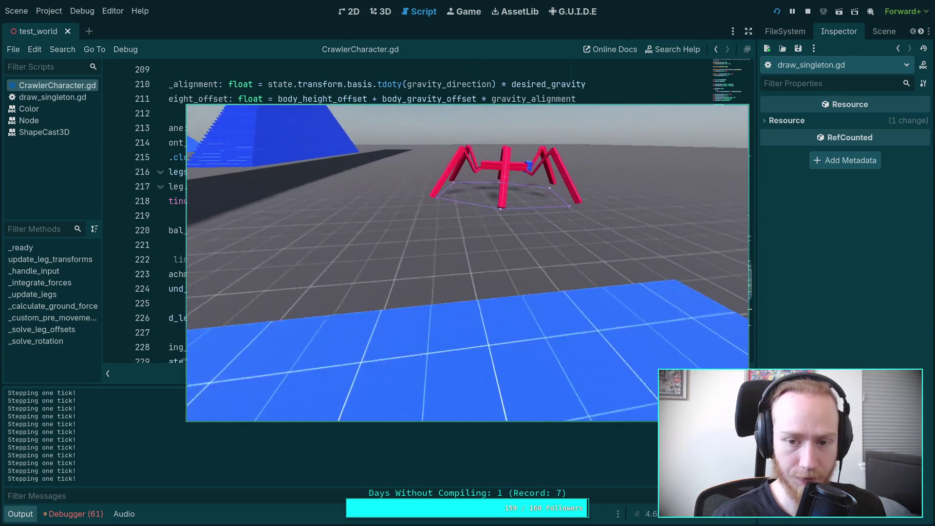
key("period")
key("period")
key("period")
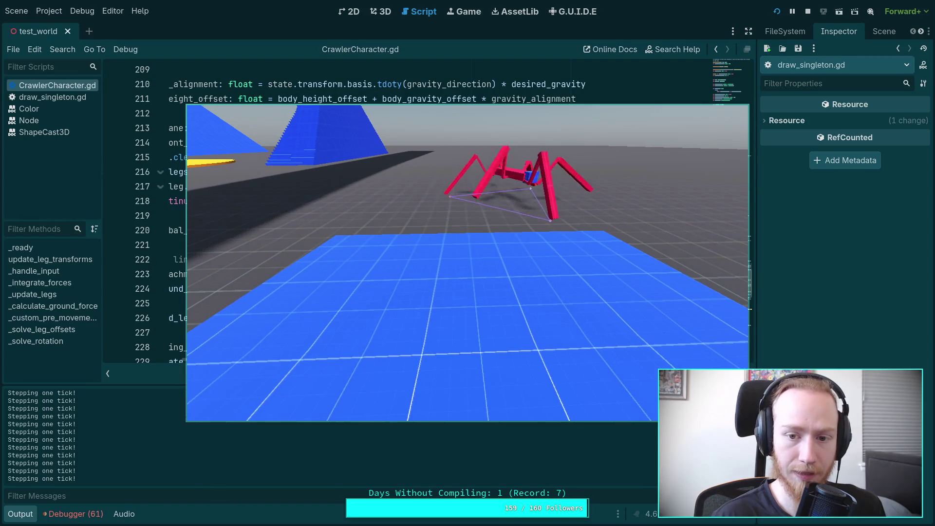
key("period")
key("period")
key("period")
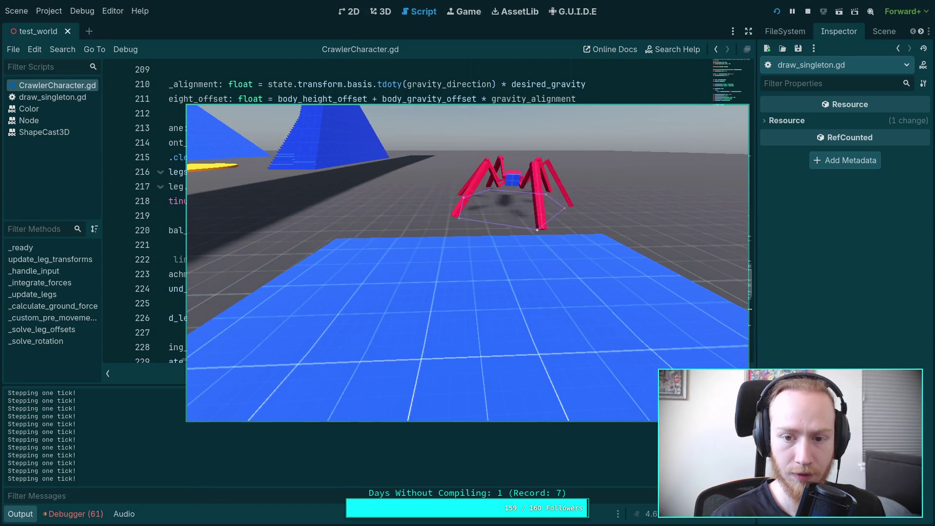
- Keep stepping the spider along the ramp toward the tall blue wall, then stop the game
key("period")
key("period")
key("period")
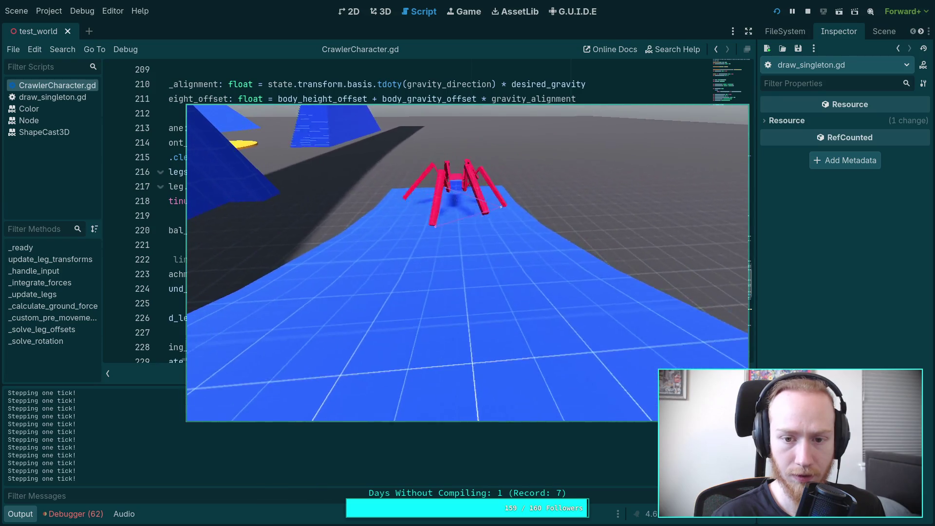
key("period")
key("period")
key("period")
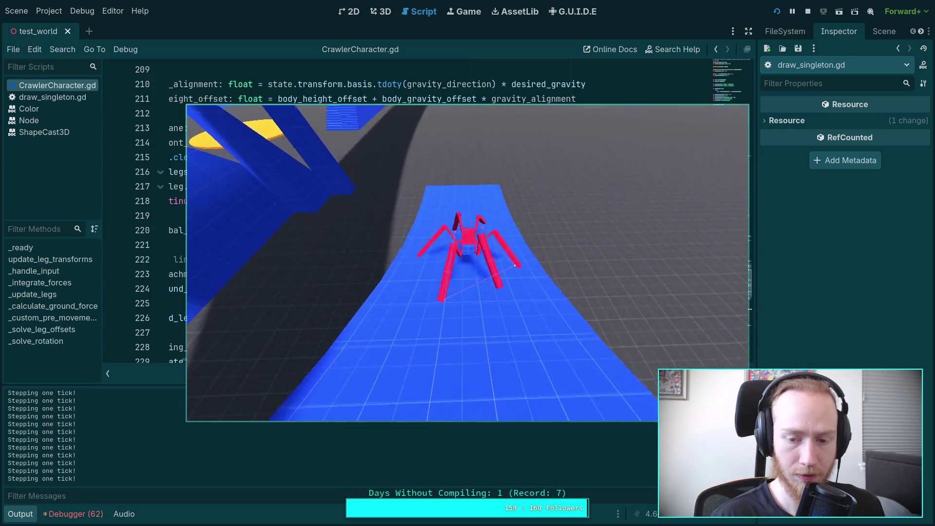
key("period")
key("period")
key("period")
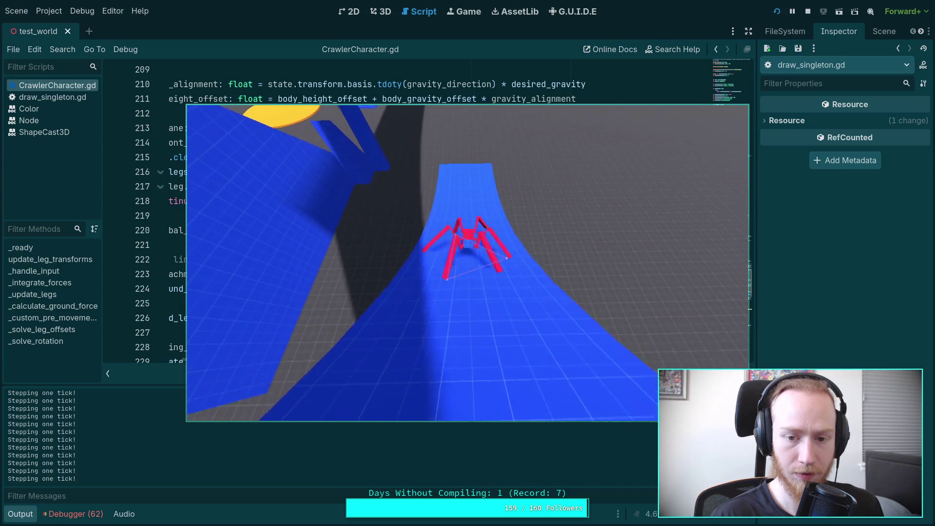
key("period")
key("period")
key("period")
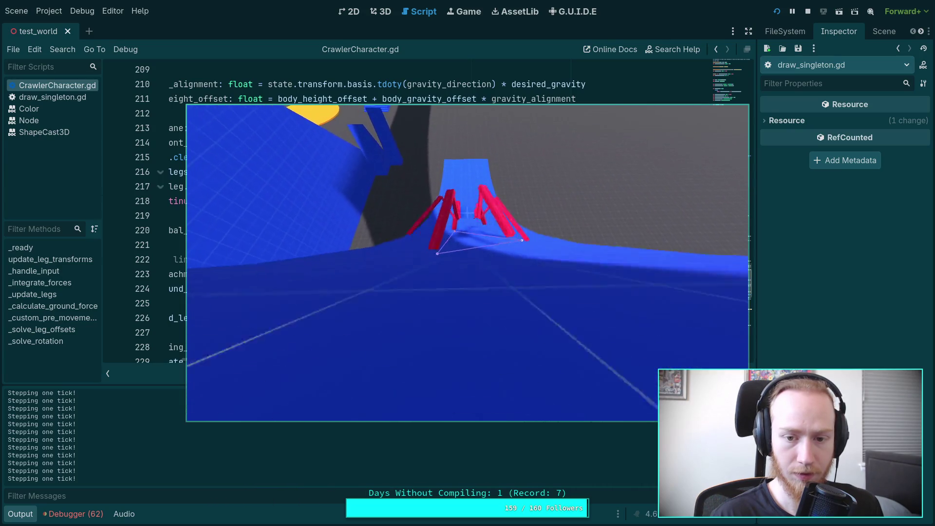
key("period")
key("period")
key("period")
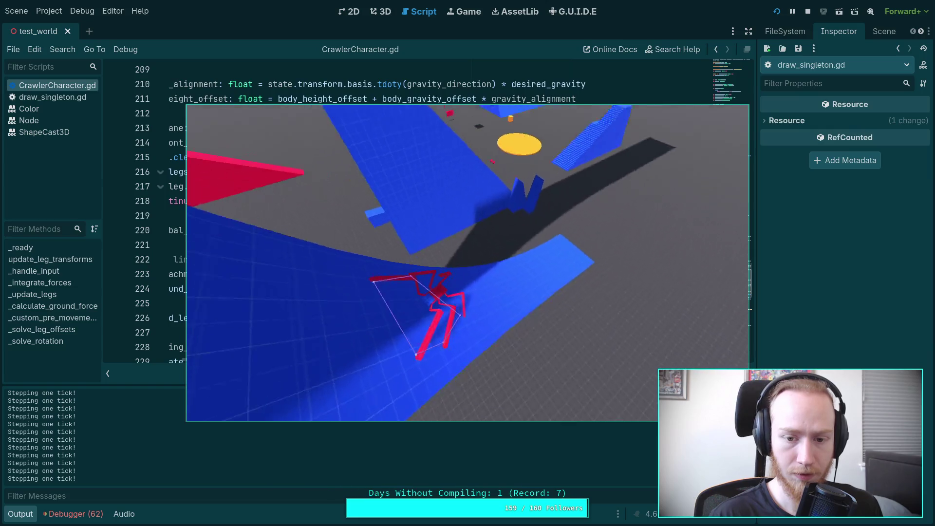
key("period")
key("period")
key("period")
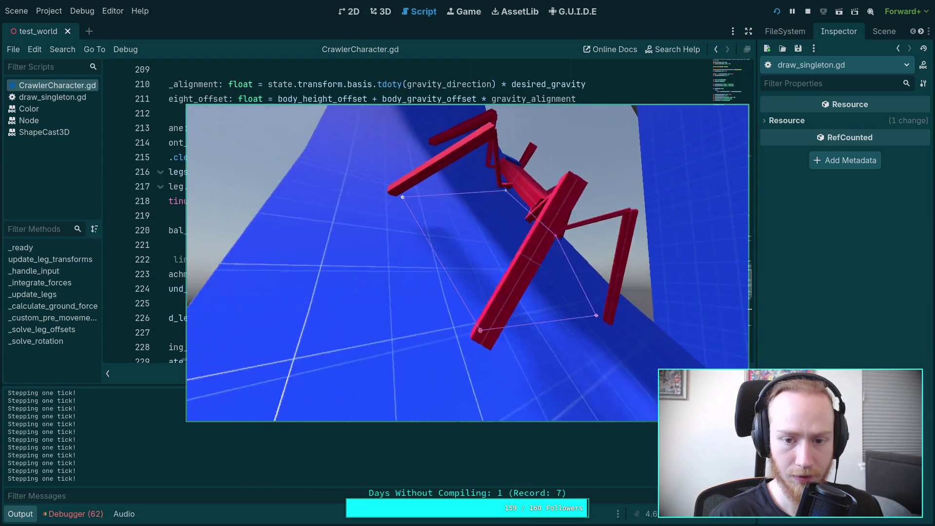
key("period")
key("period")
key("period")
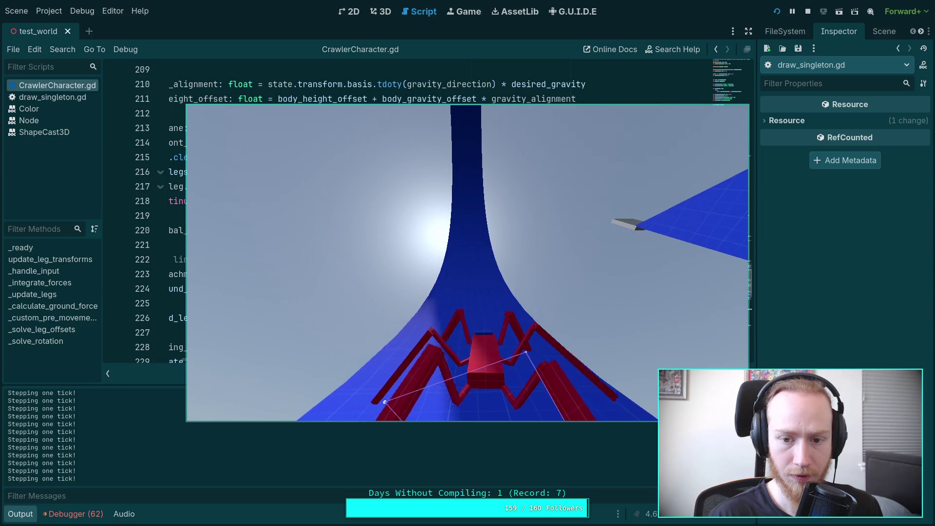
key("period")
key("period")
key("period")
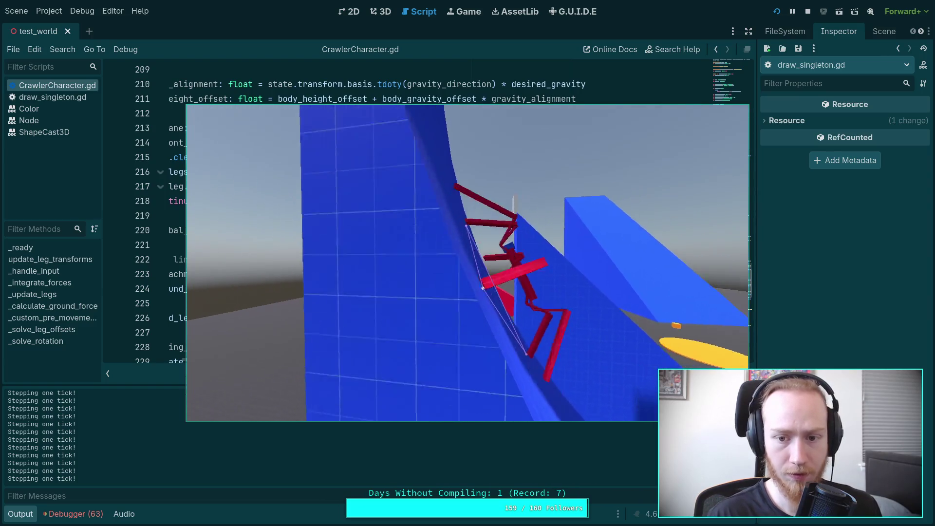
key("period")
key("period")
key("period")
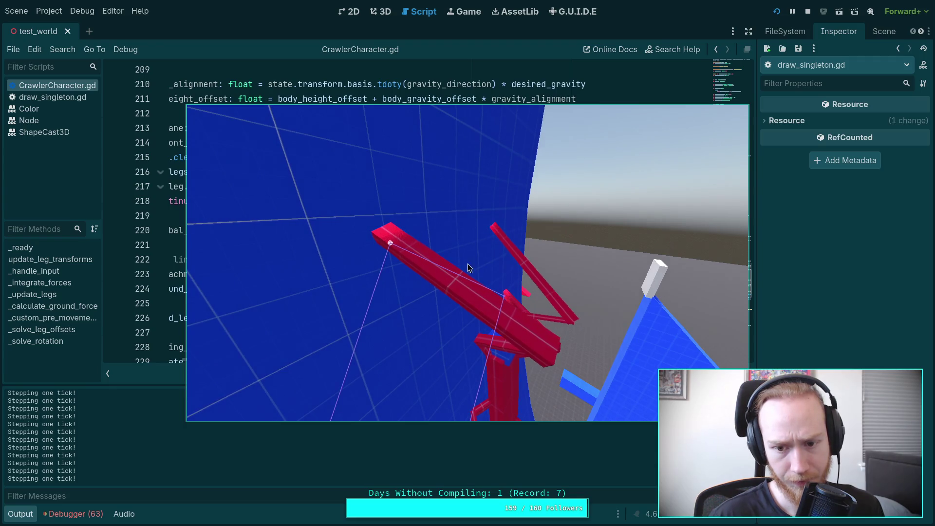
key("period")
key("period")
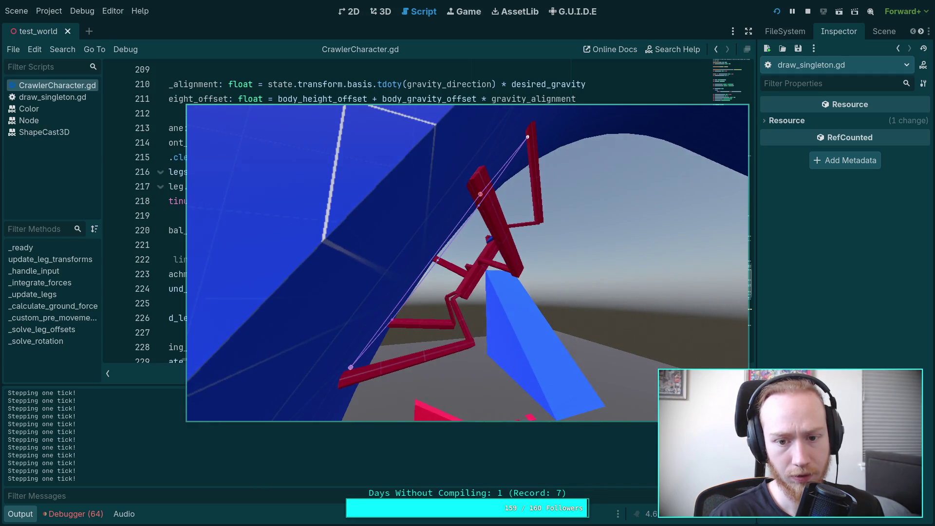
left_click(807, 11)
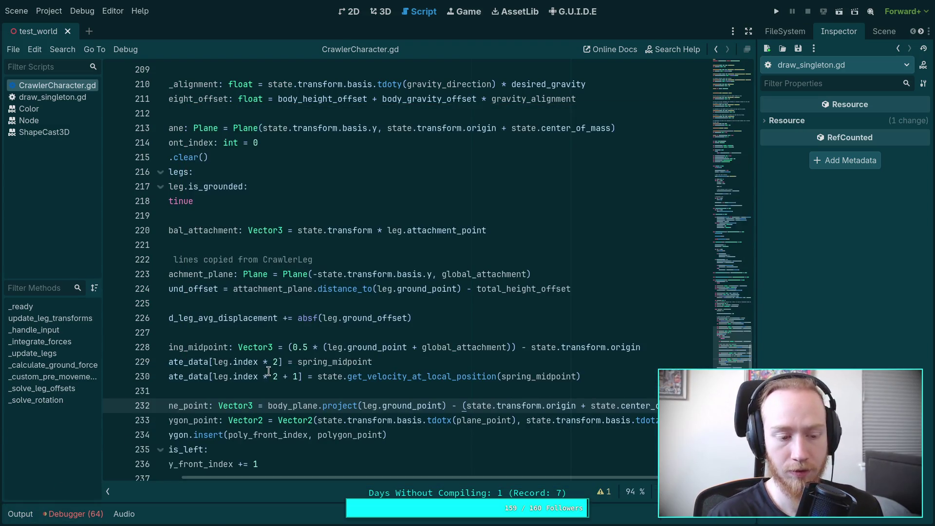
- Delete the poly_center_mass declaration from line 240
scroll(290, 368, "down", 1)
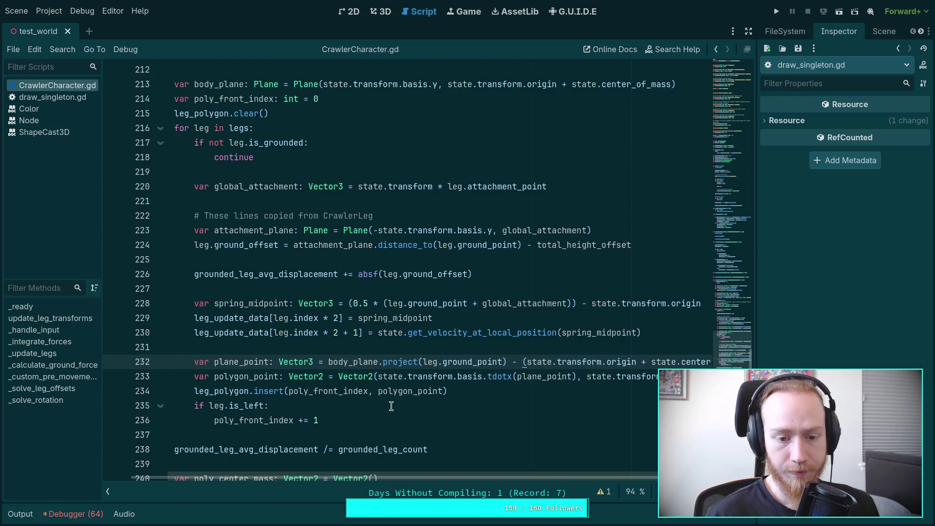
scroll(392, 407, "down", 2)
scroll(387, 475, "left", 1)
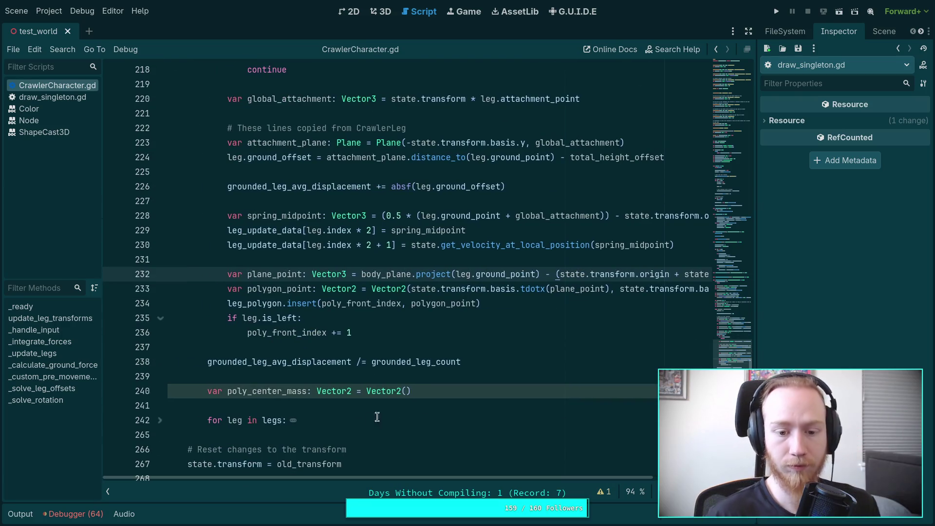
left_click(412, 391)
scroll(439, 420, "up", 1)
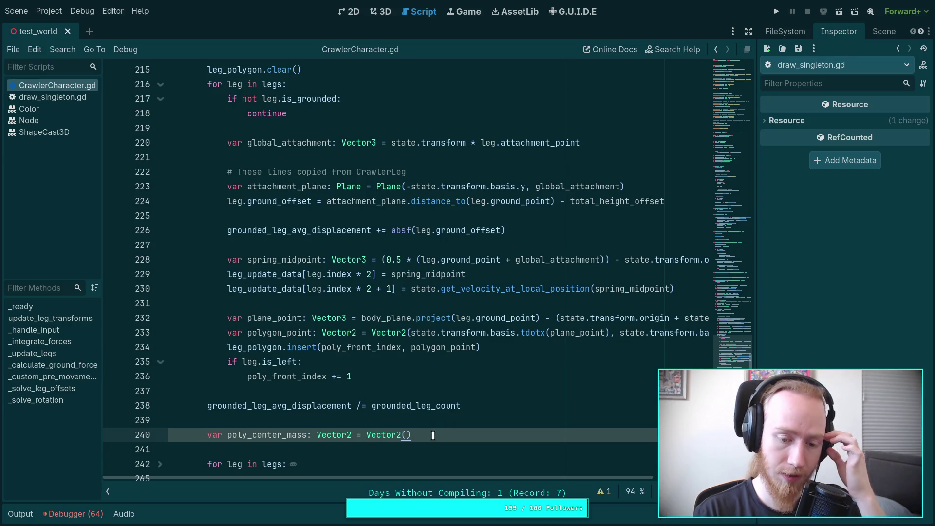
left_click_drag(433, 435, 227, 435)
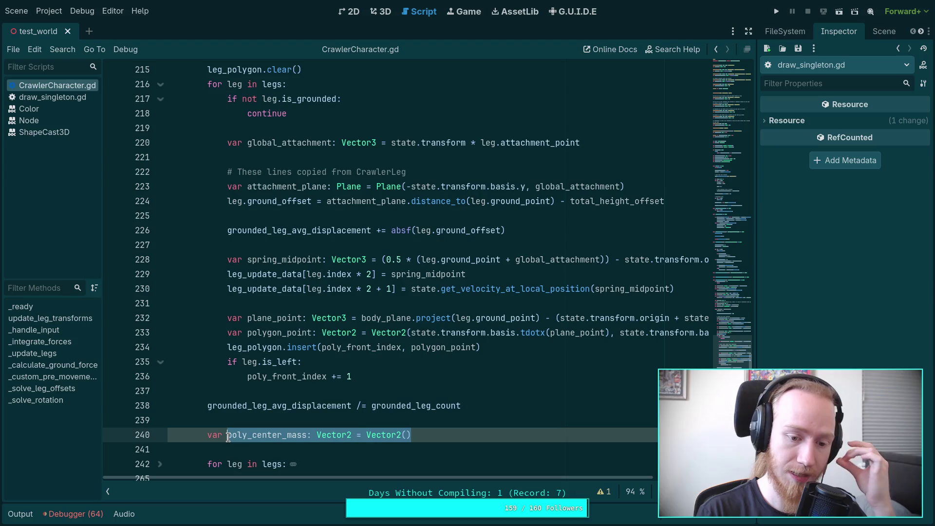
scroll(425, 433, "down", 2)
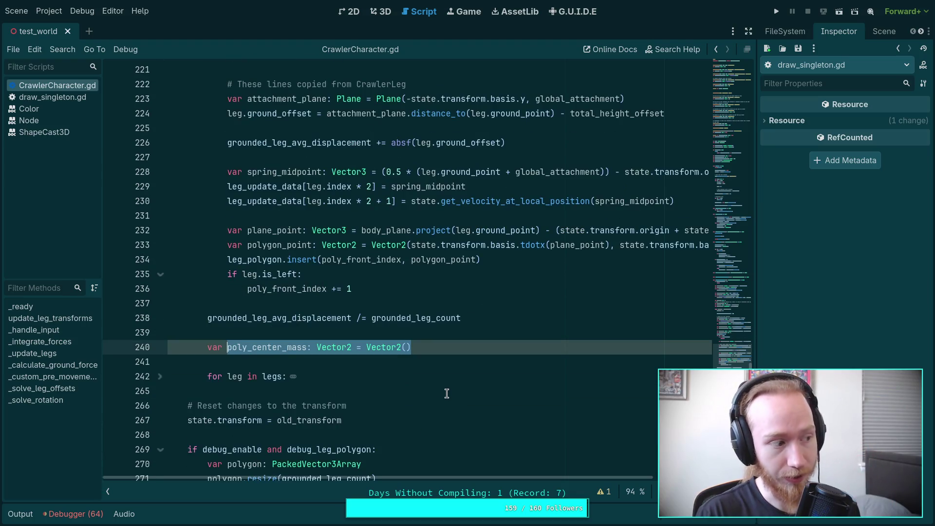
scroll(459, 385, "up", 1)
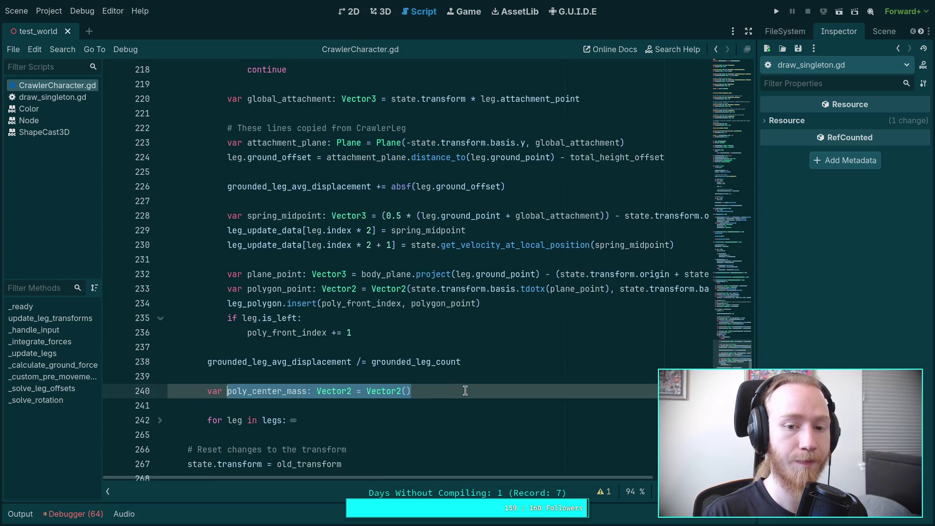
left_click(464, 392)
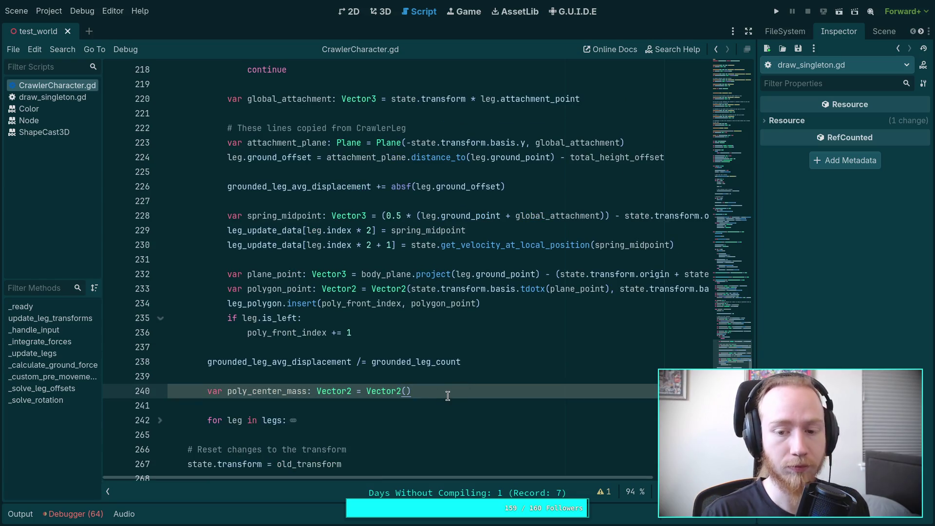
left_click_drag(442, 396, 205, 392)
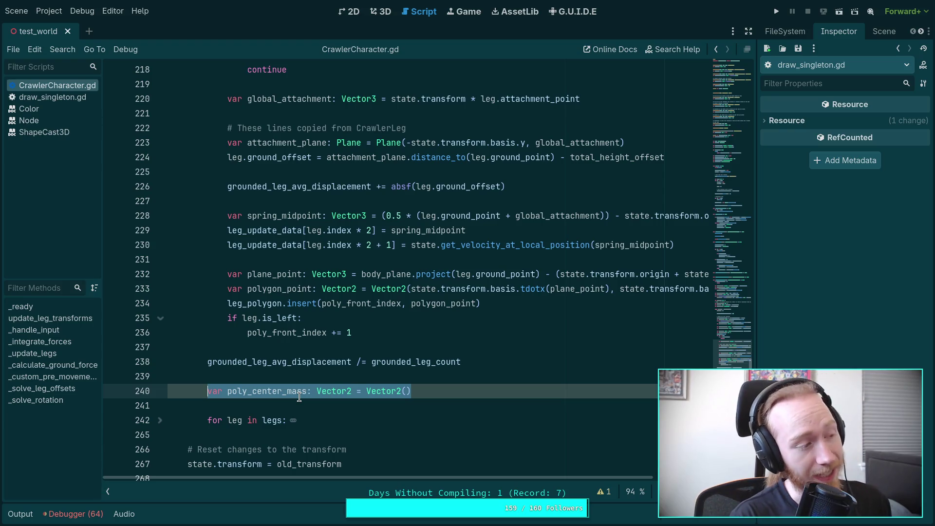
key("BackSpace")
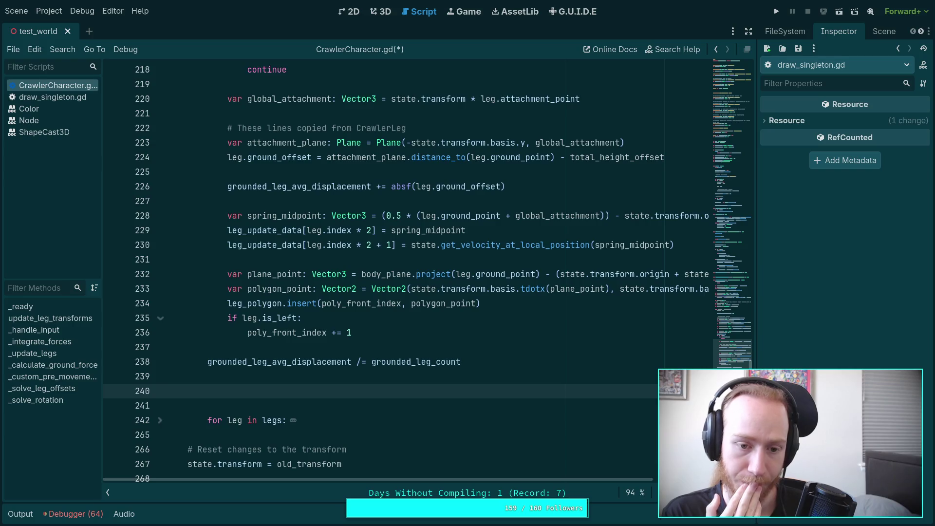
- Unfold the second leg loop and inspect its force_vec and spring_midpoint variables
left_click(160, 420)
scroll(320, 355, "down", 4)
scroll(321, 354, "down", 7)
scroll(321, 355, "up", 3)
double_click(274, 362)
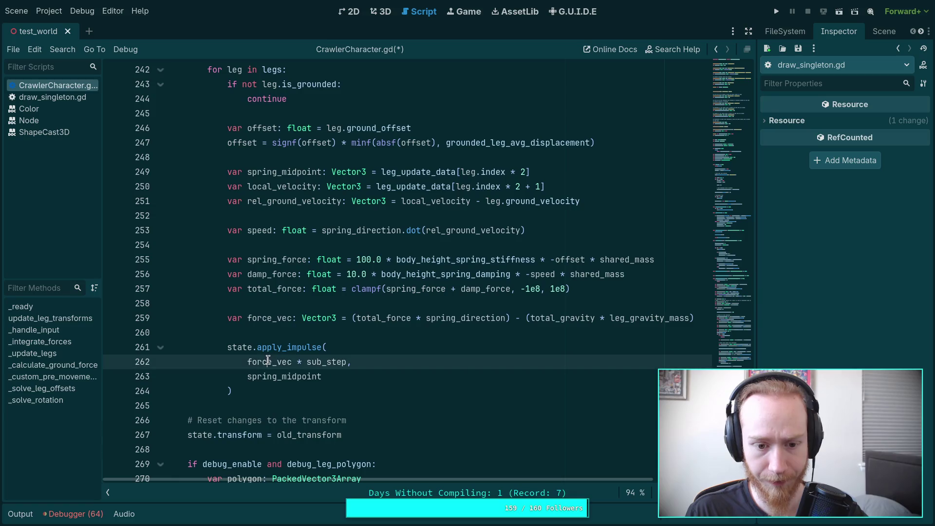
double_click(301, 376)
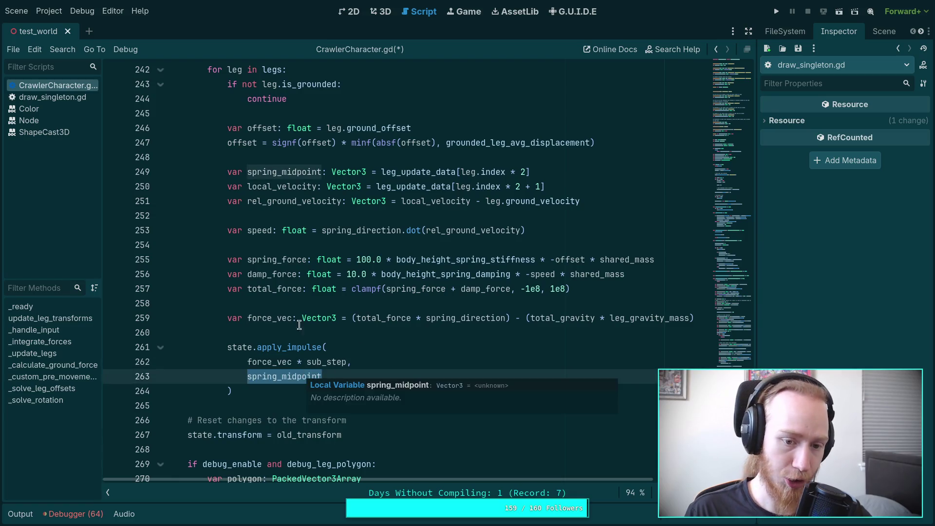
scroll(301, 347, "up", 1)
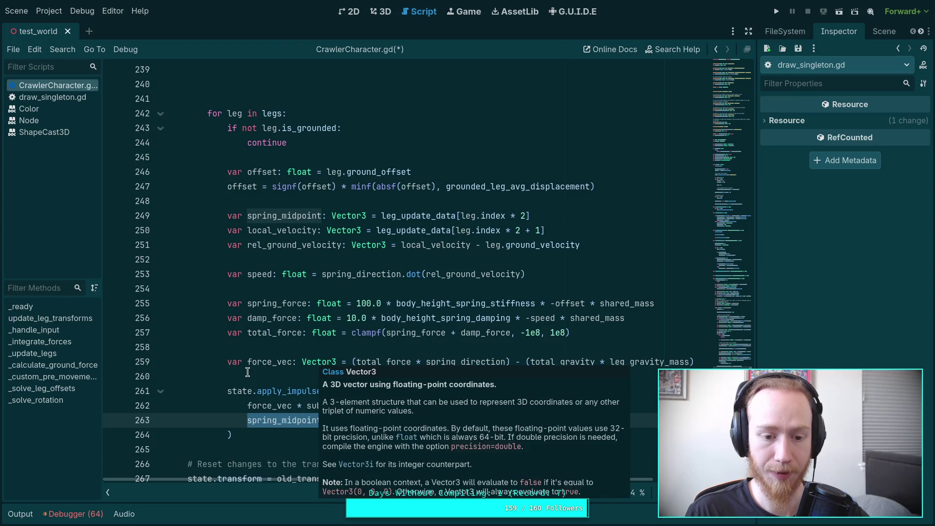